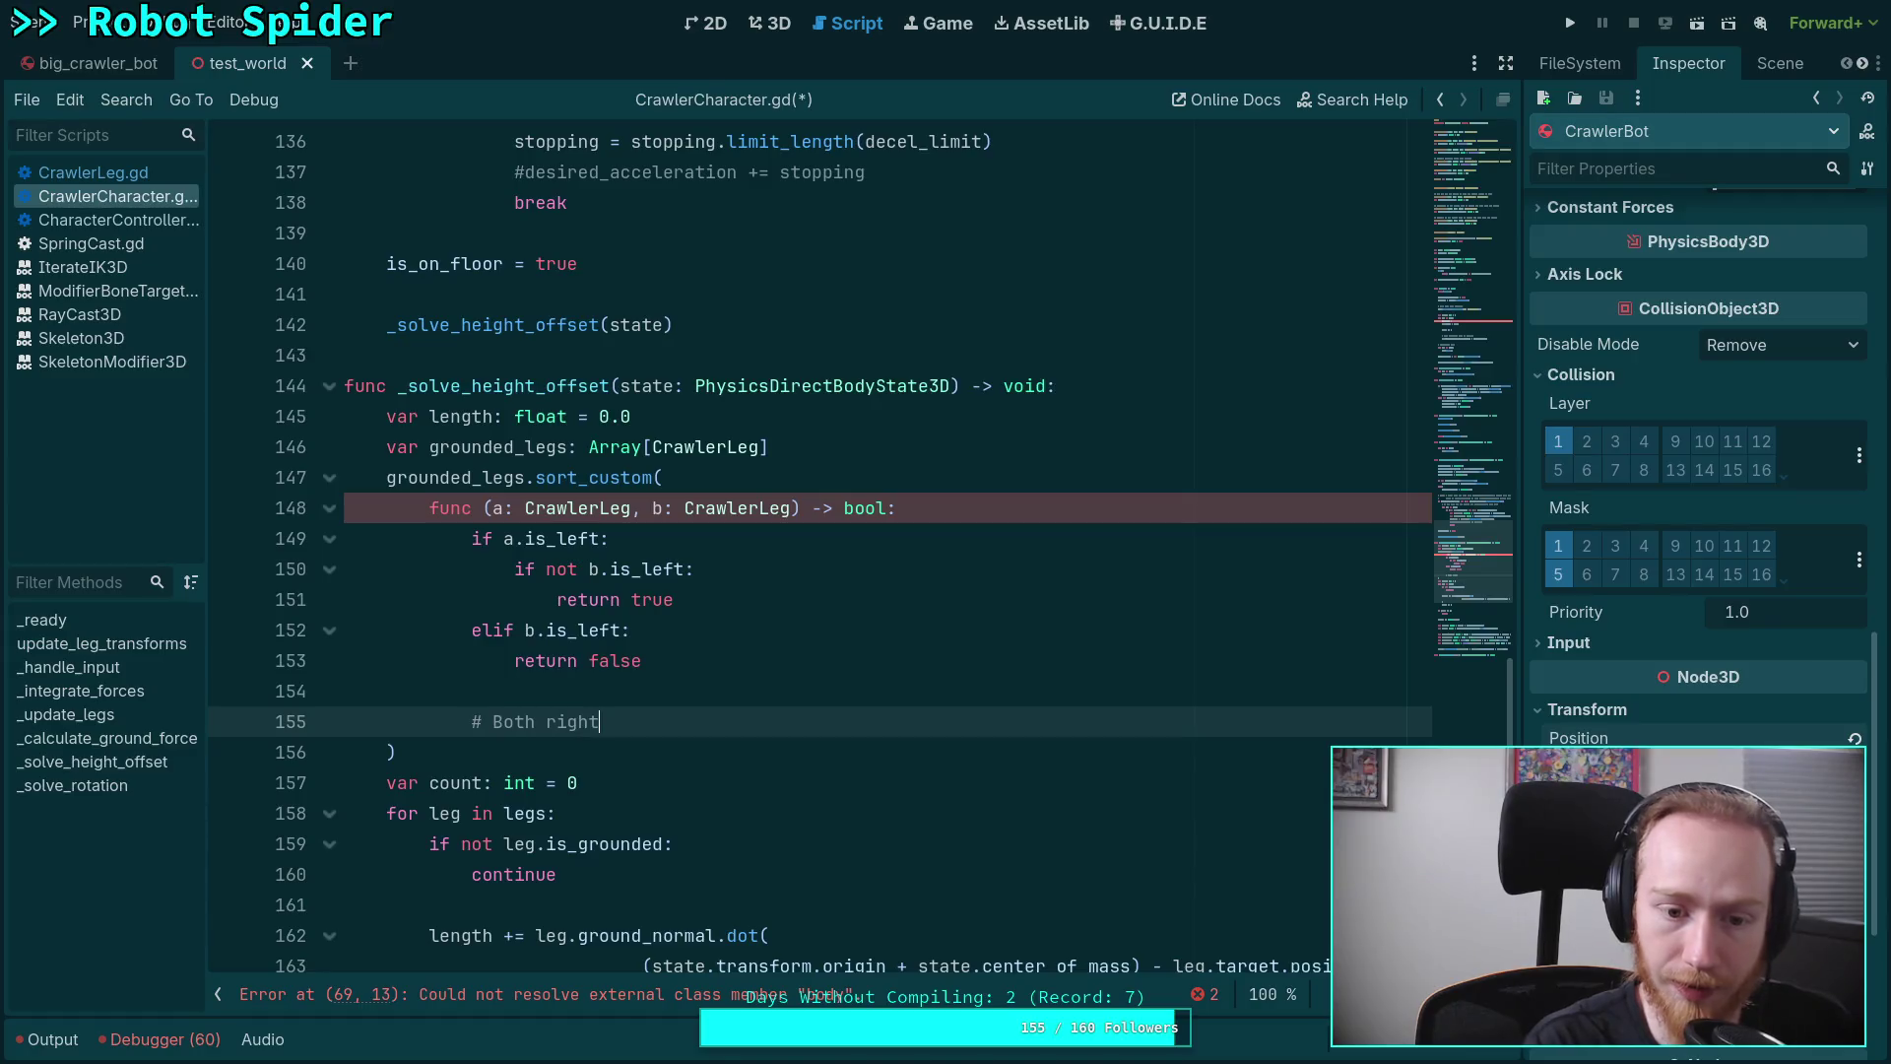
Add a '# Both left' comment line after 'return true', with a blank line below it
click(759, 591)
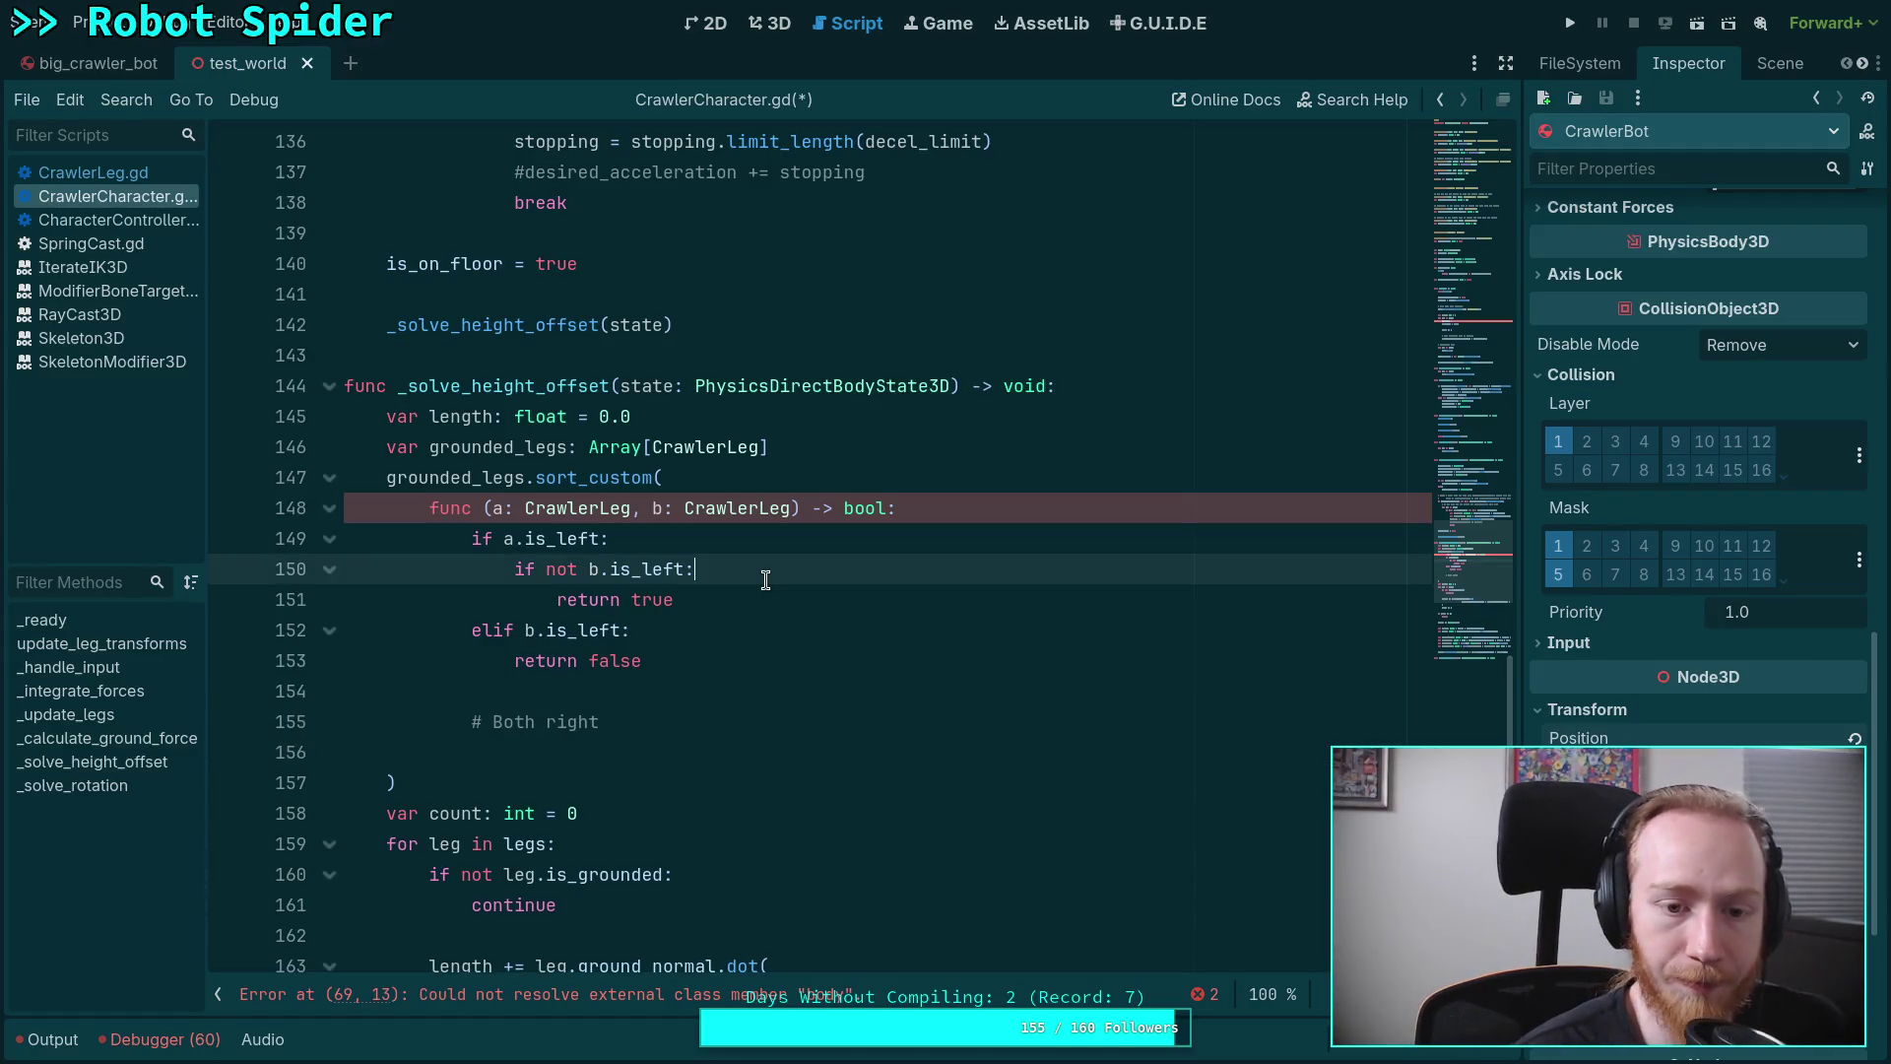
key(Return)
text(# Both left)
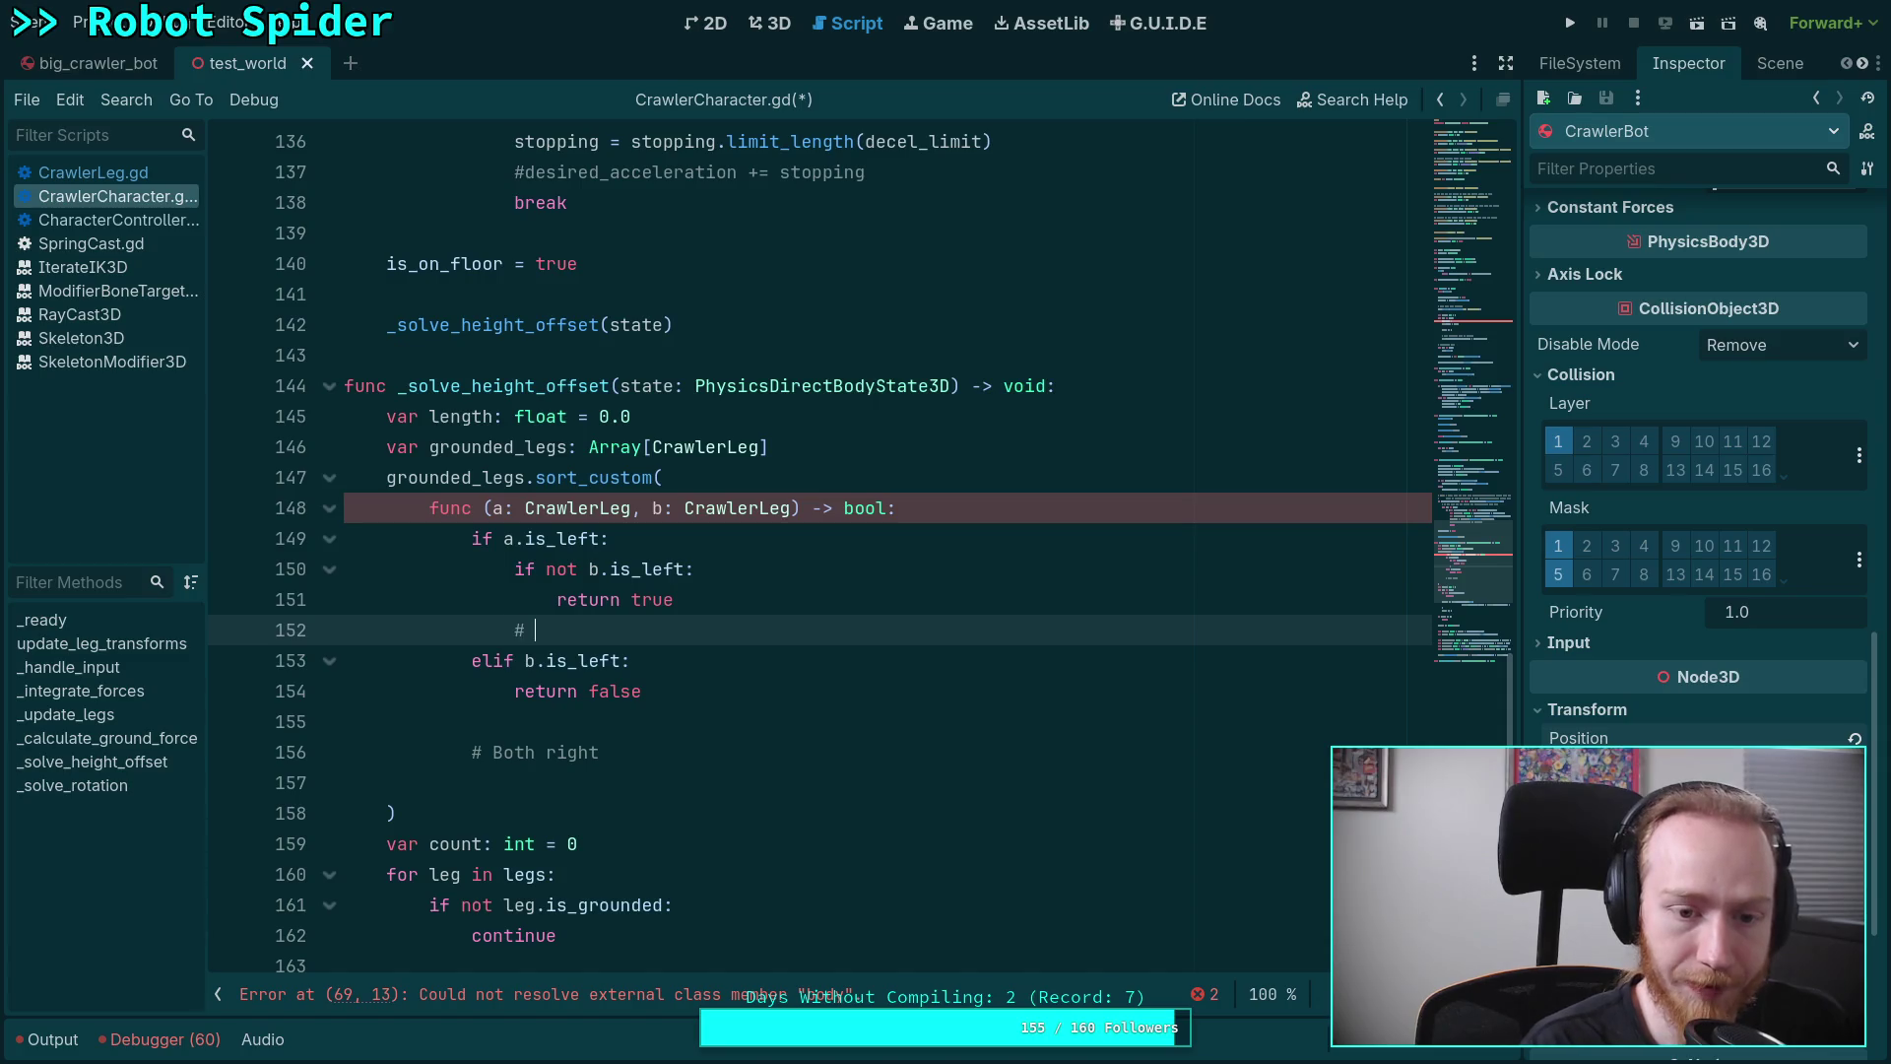
key(Return)
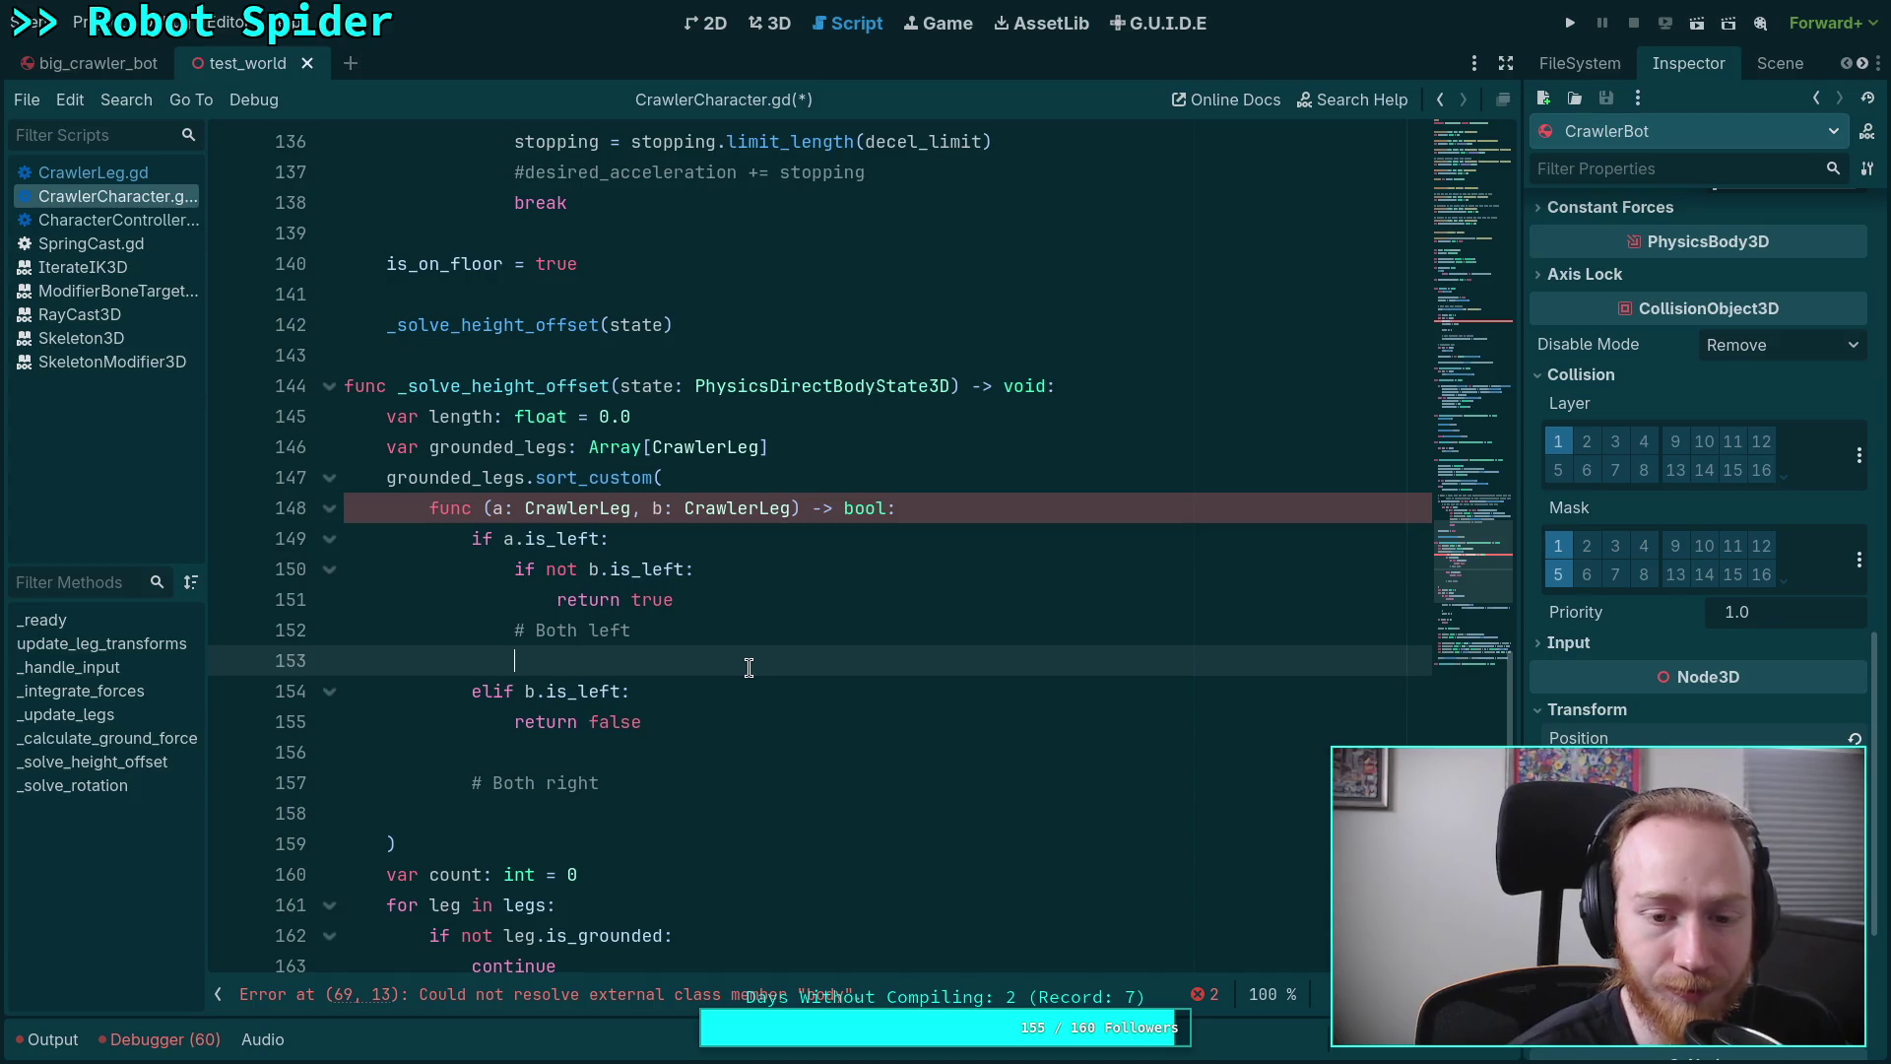
scroll(758, 655, down, 1)
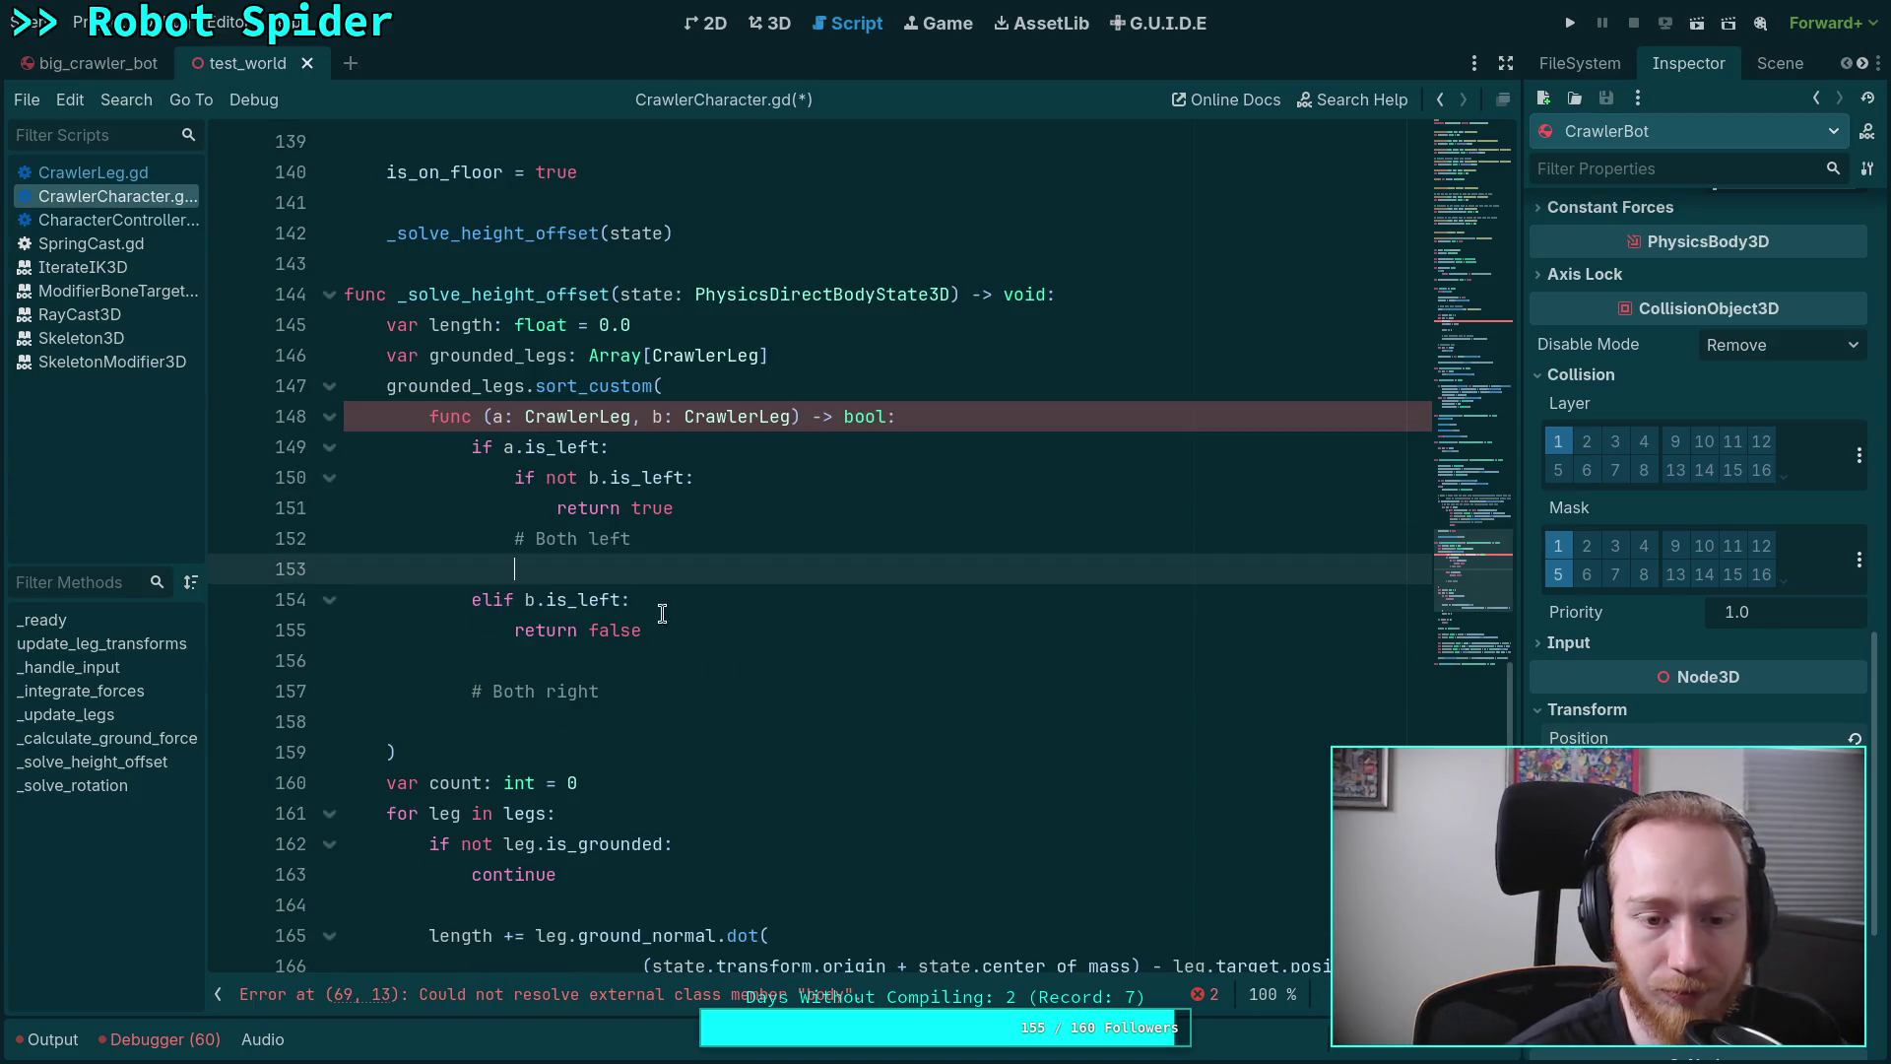
scroll(744, 668, up, 1)
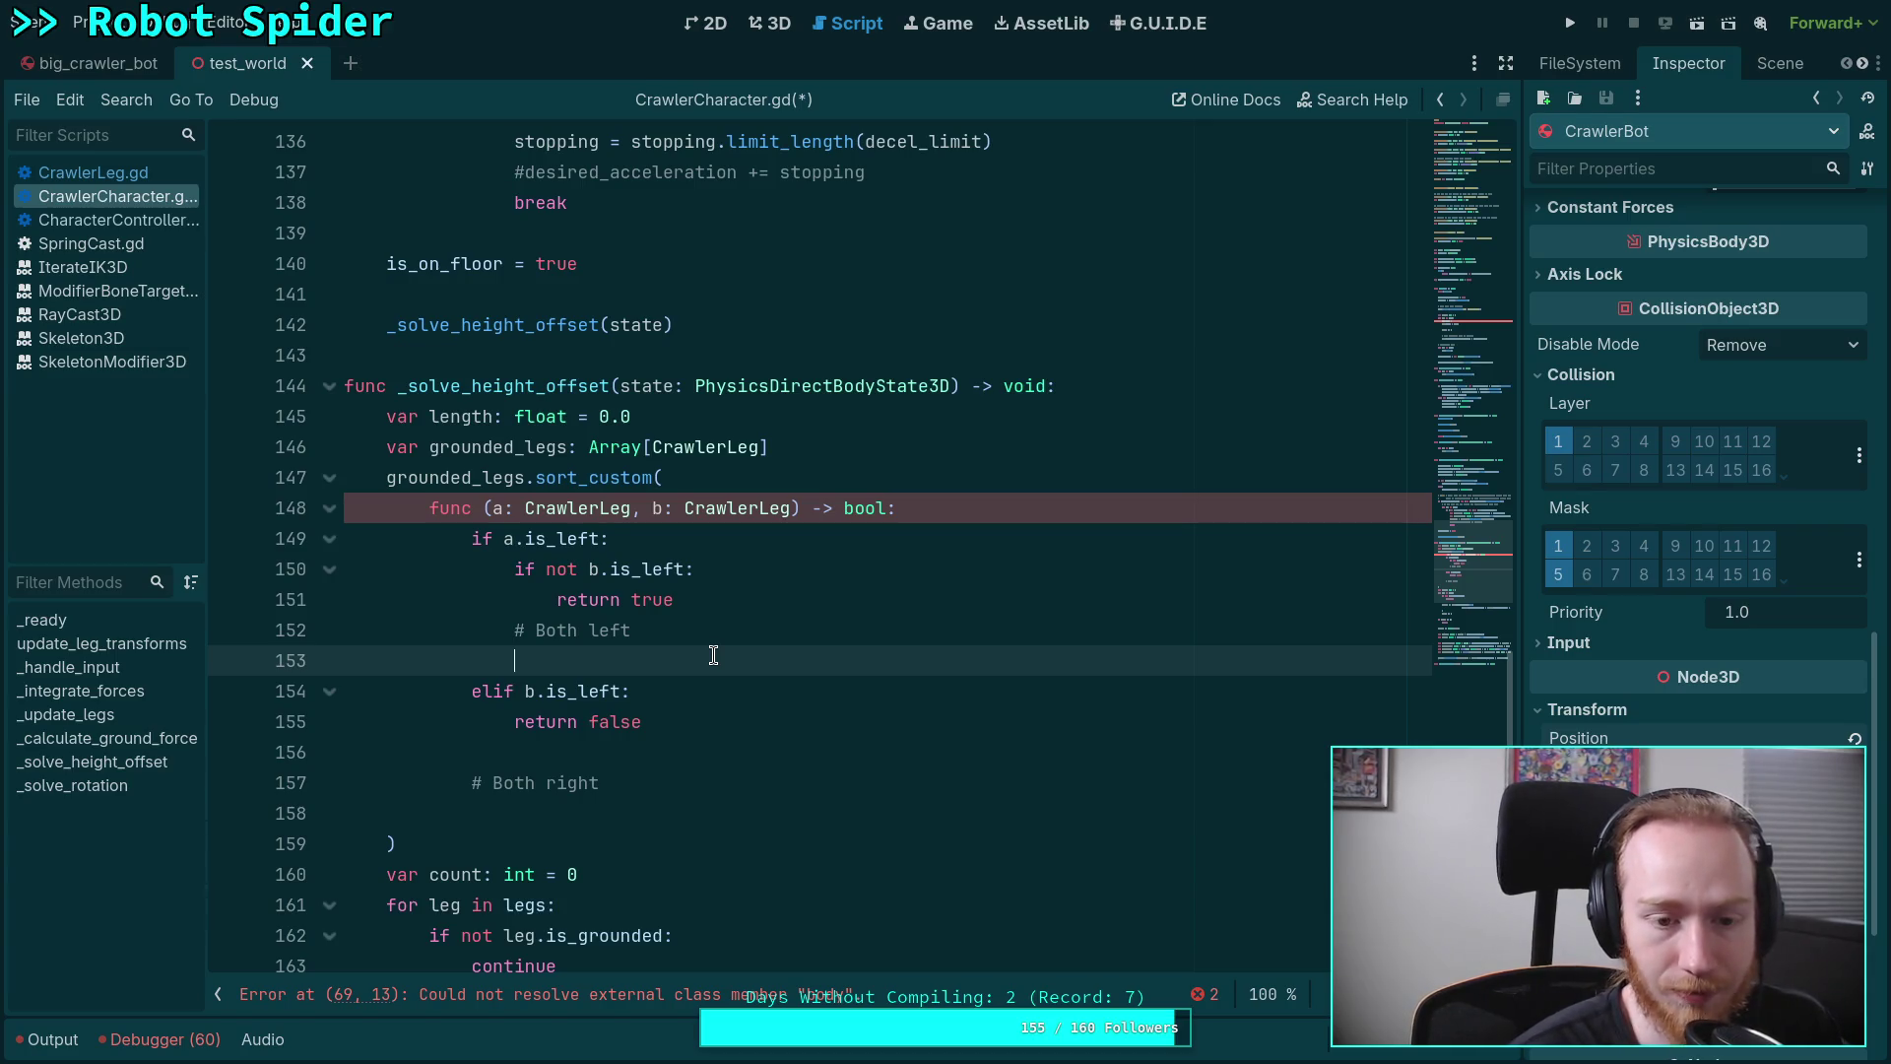
scroll(639, 581, down, 1)
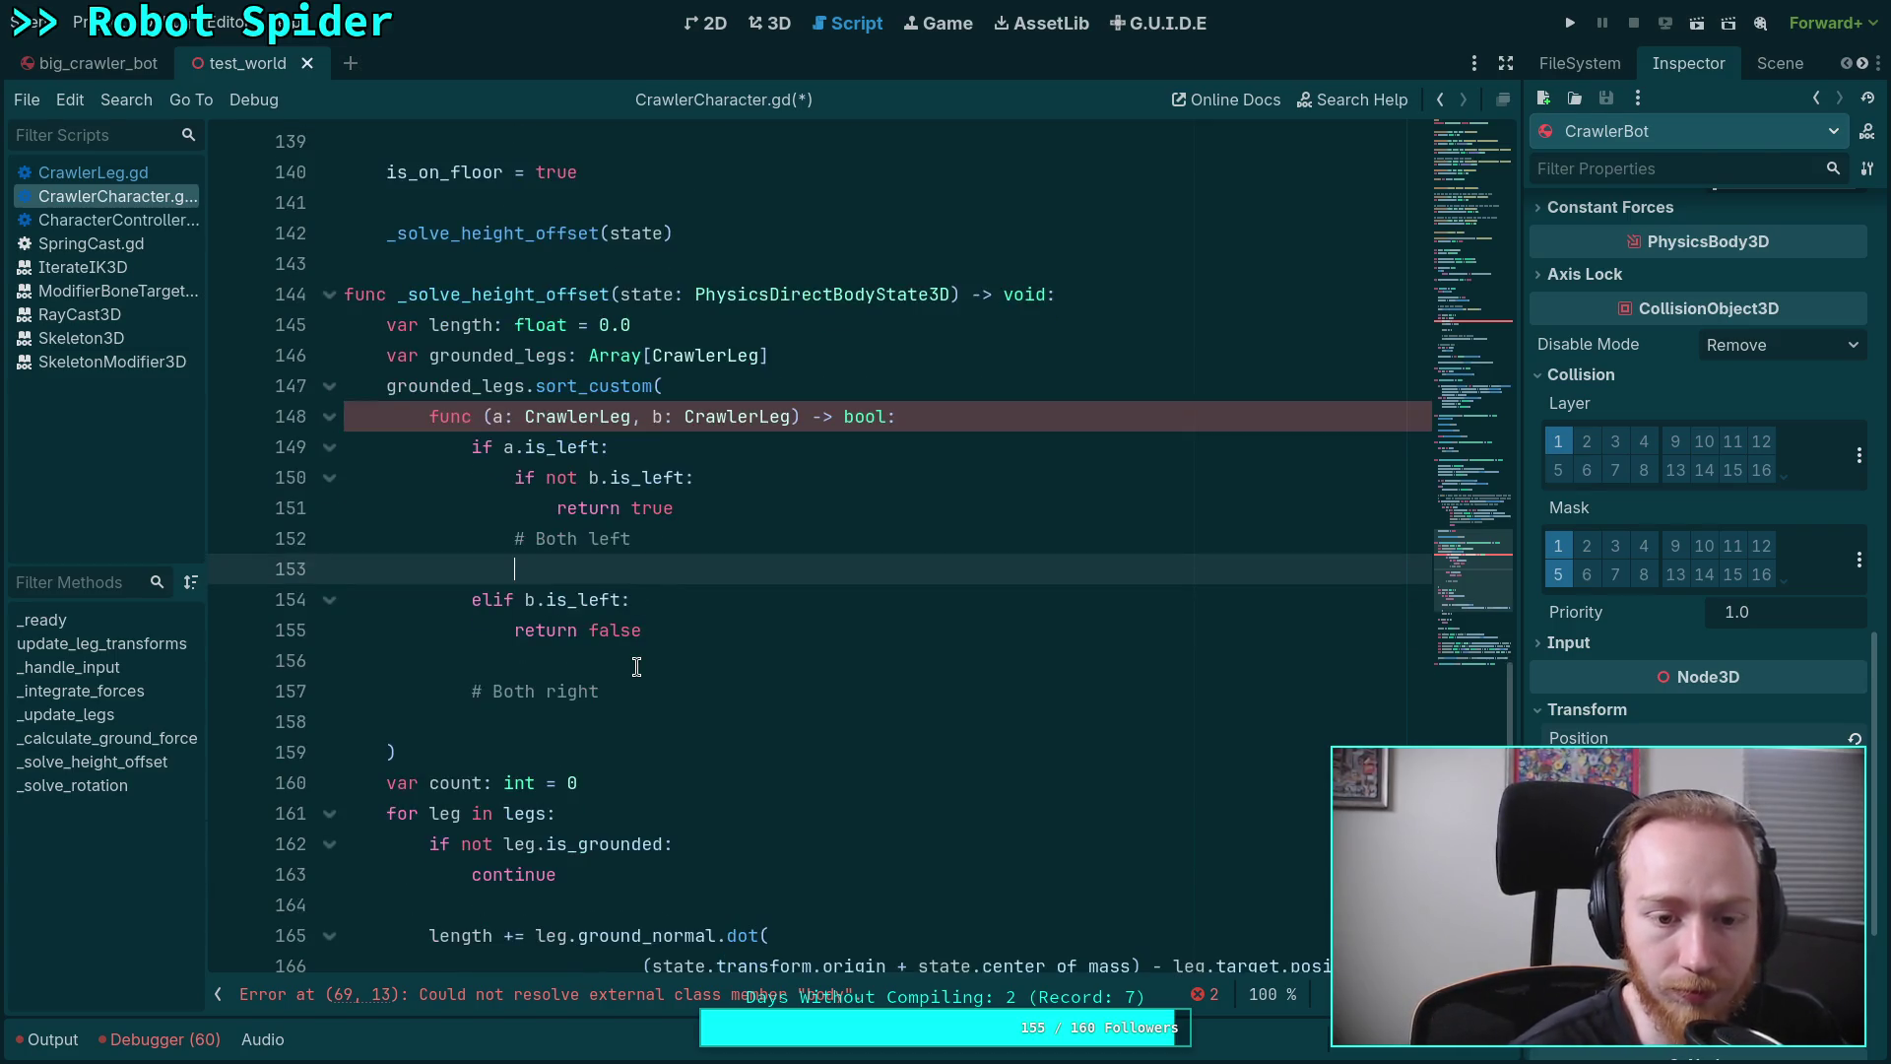
click(677, 719)
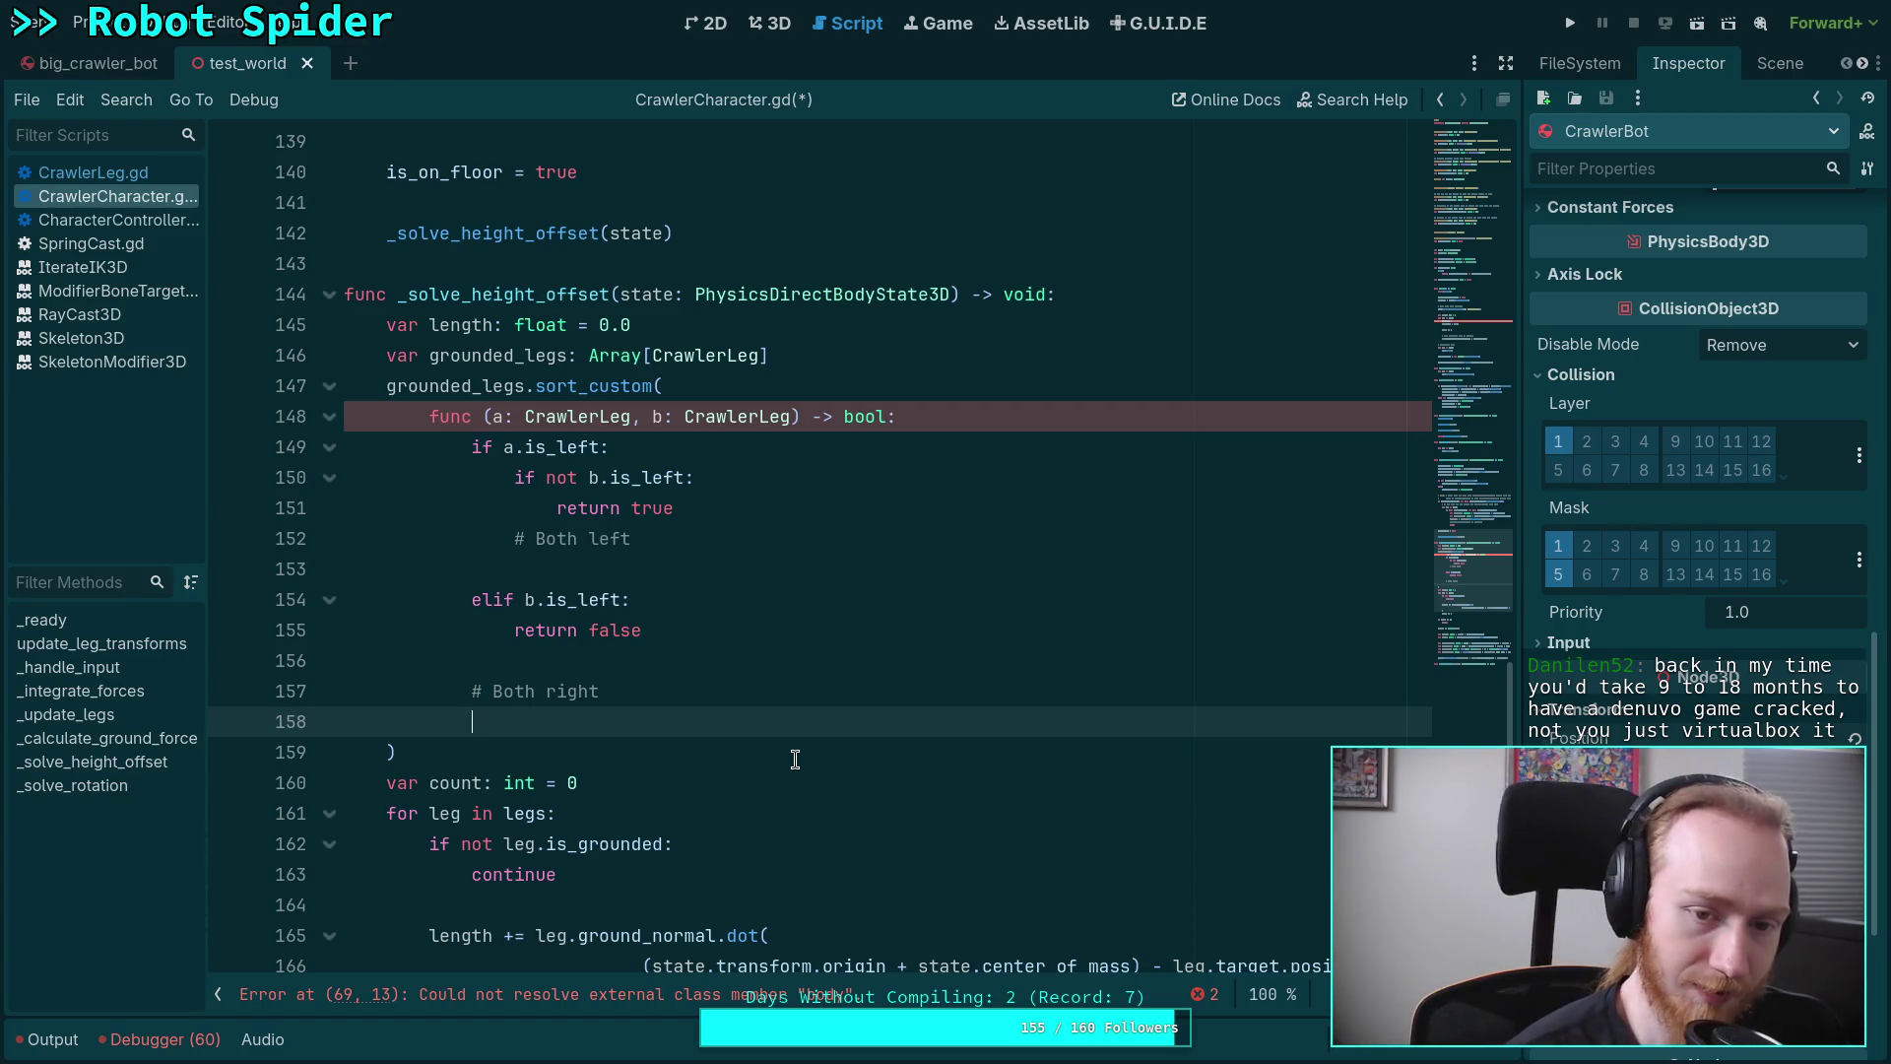
click(744, 552)
click(758, 581)
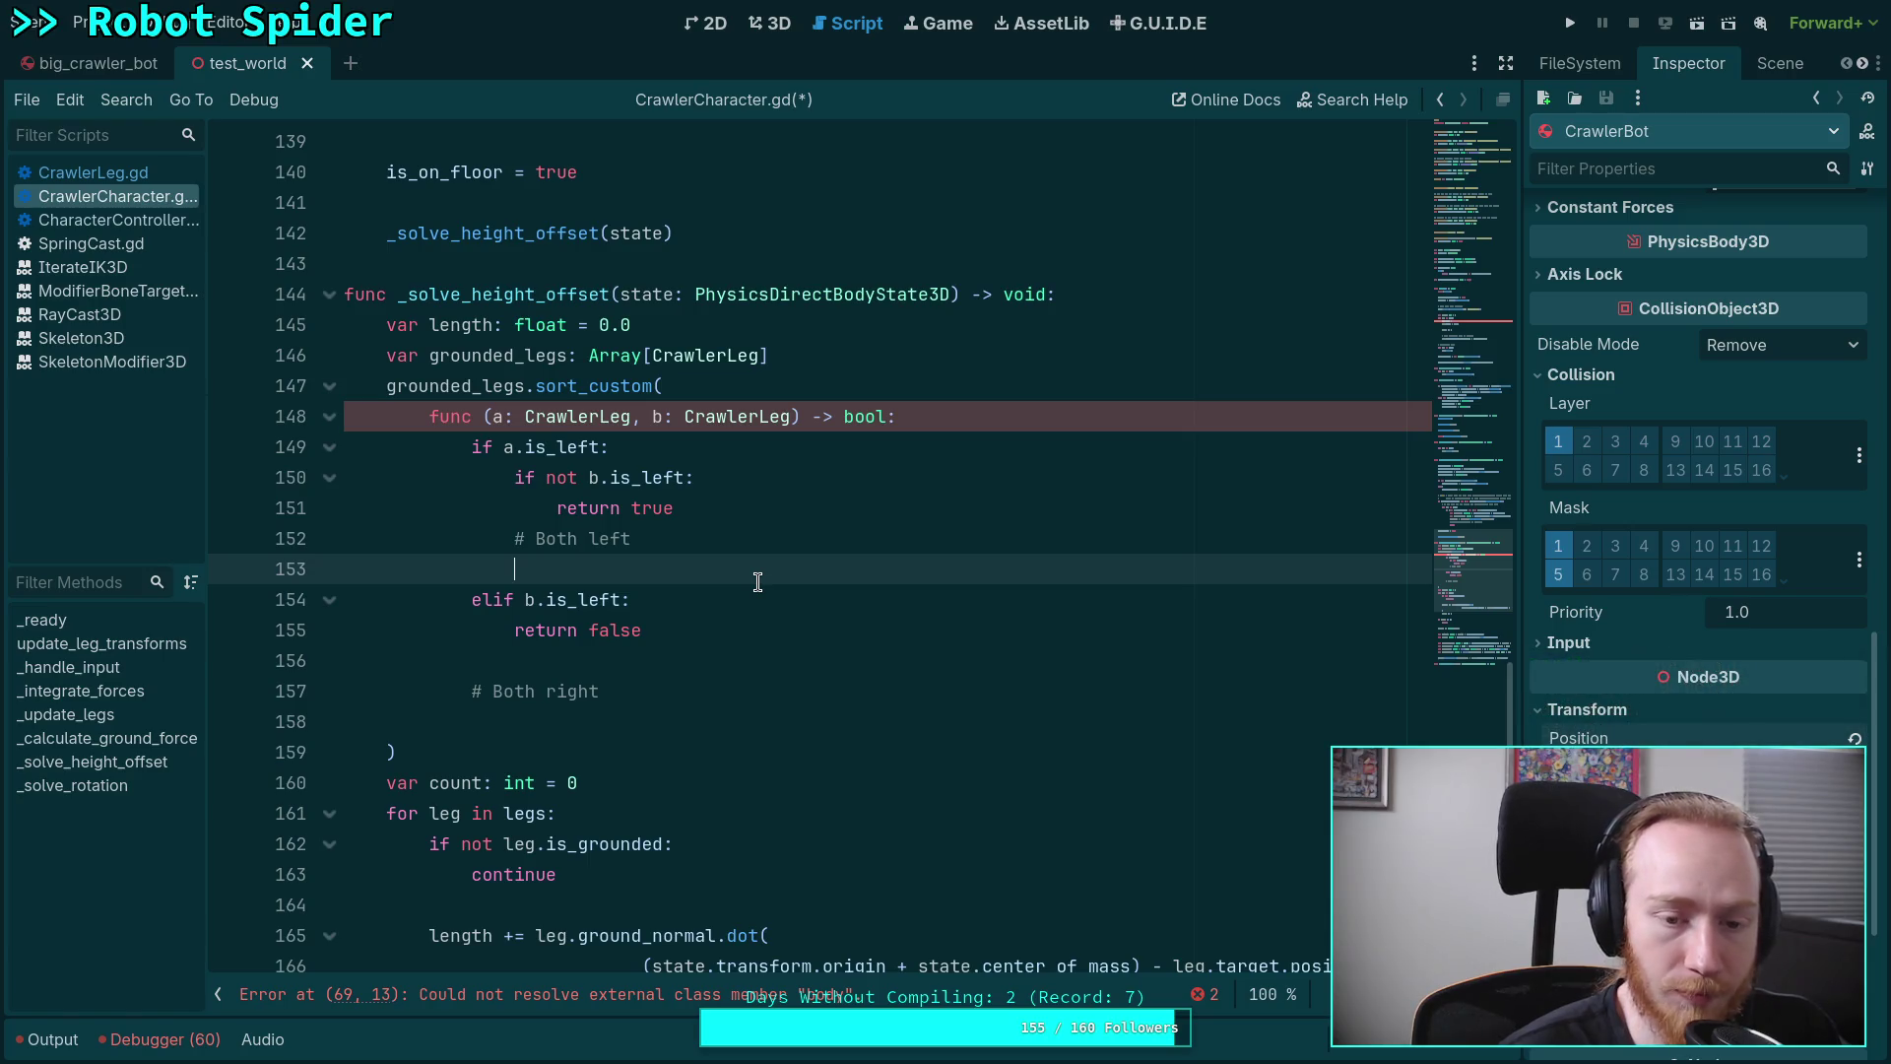
Extend the Both left comment with ', lower index first' and add 'return a.index < b.index'
click(789, 542)
text(,)
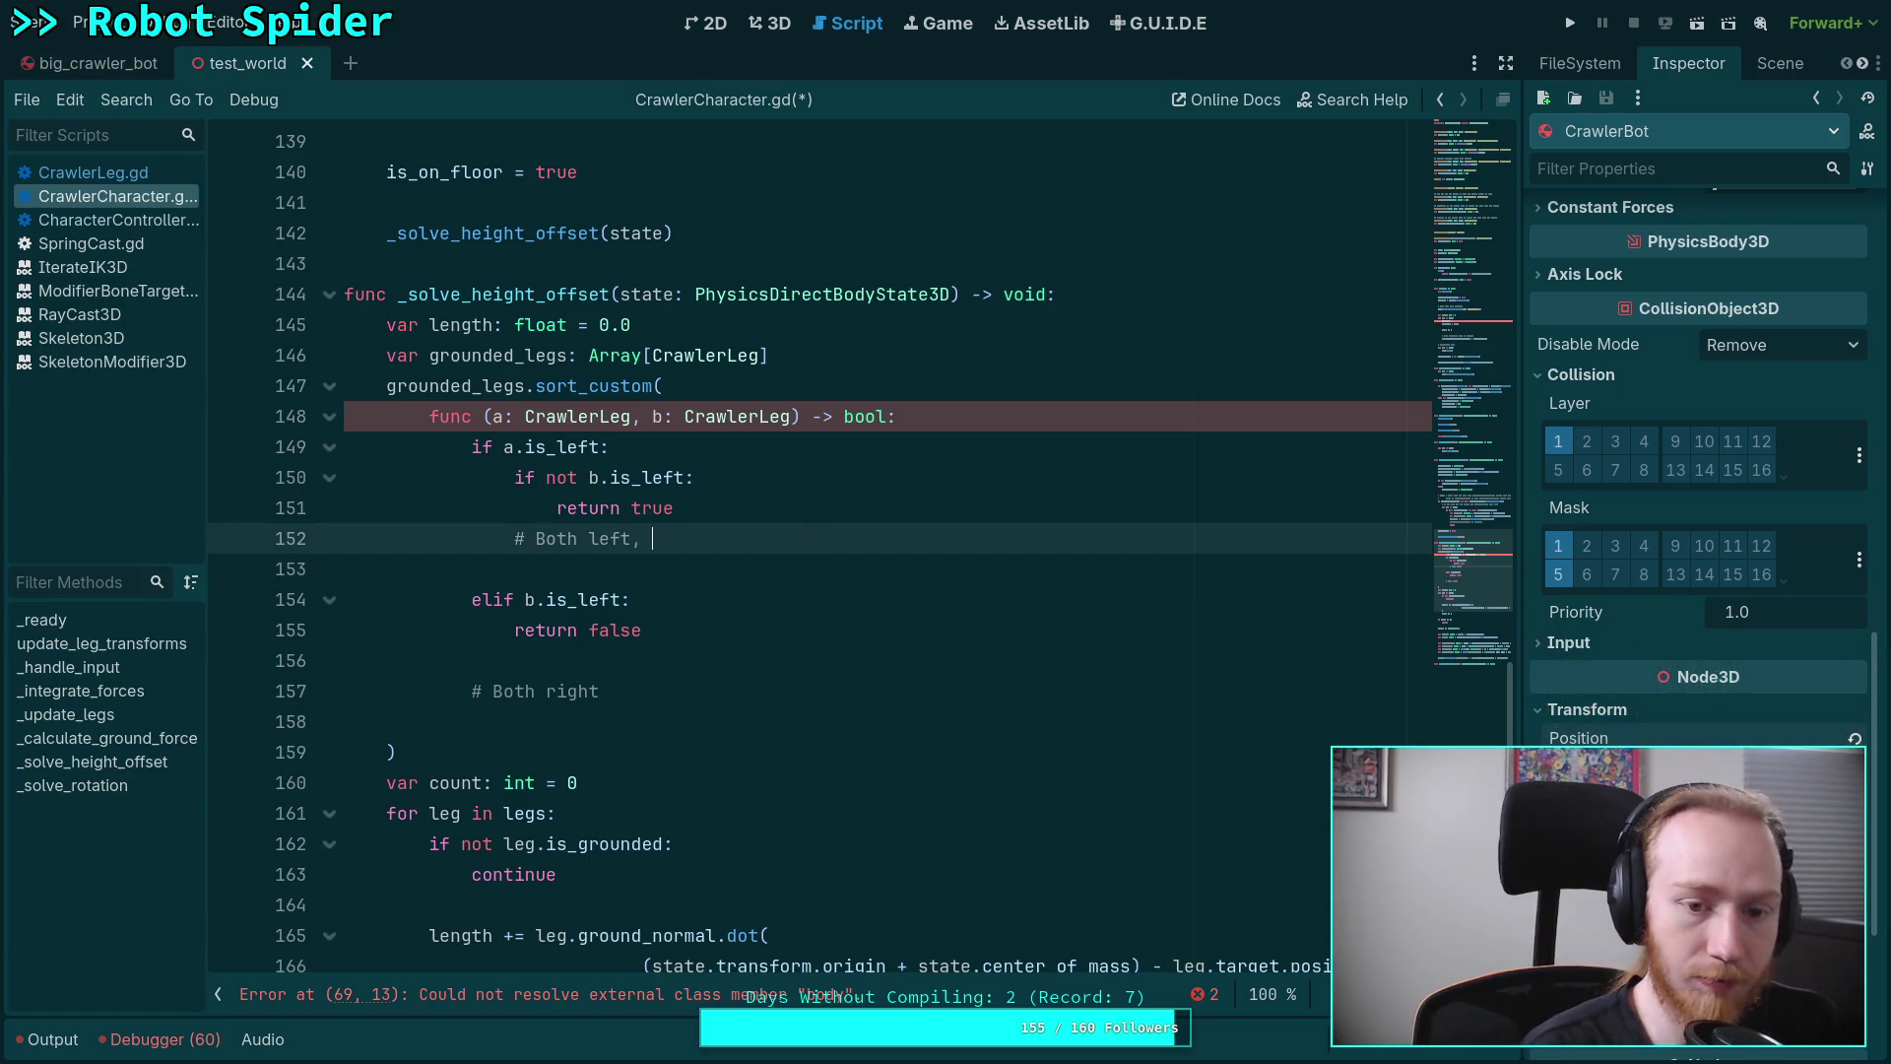
text( lower)
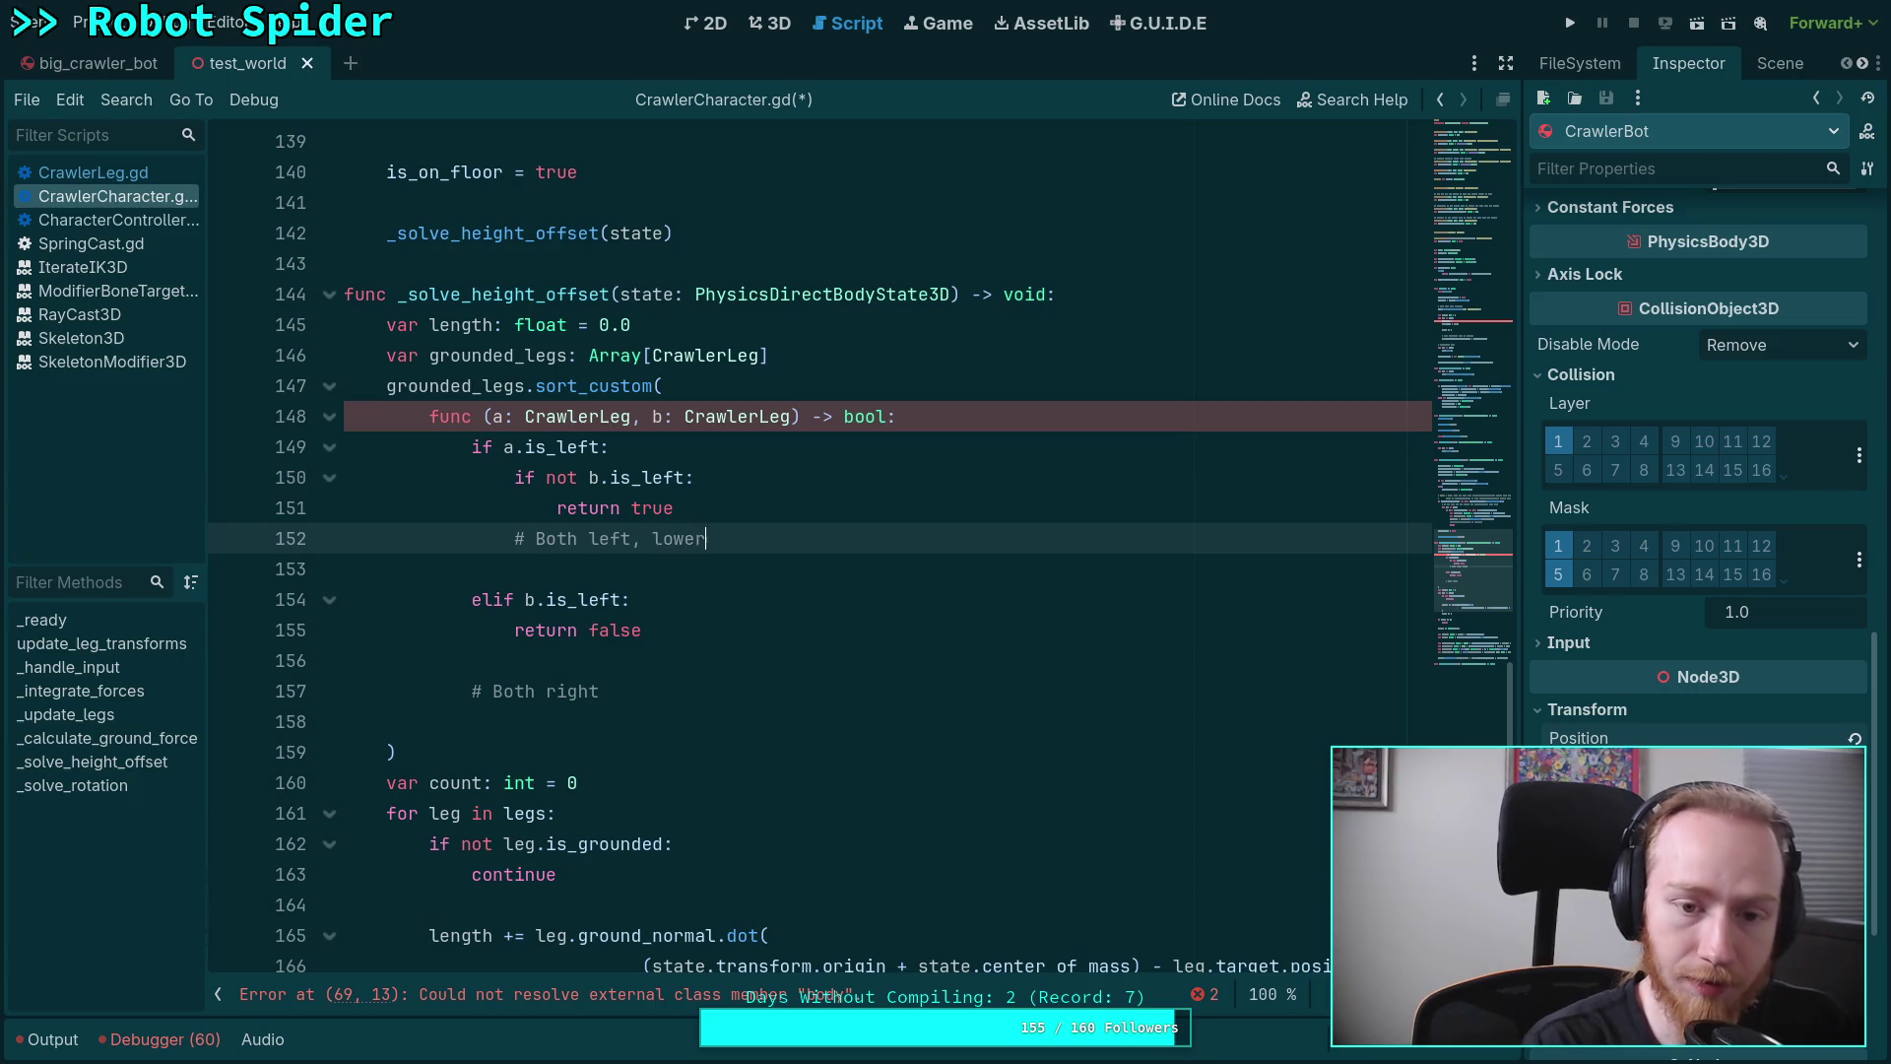
text( index first)
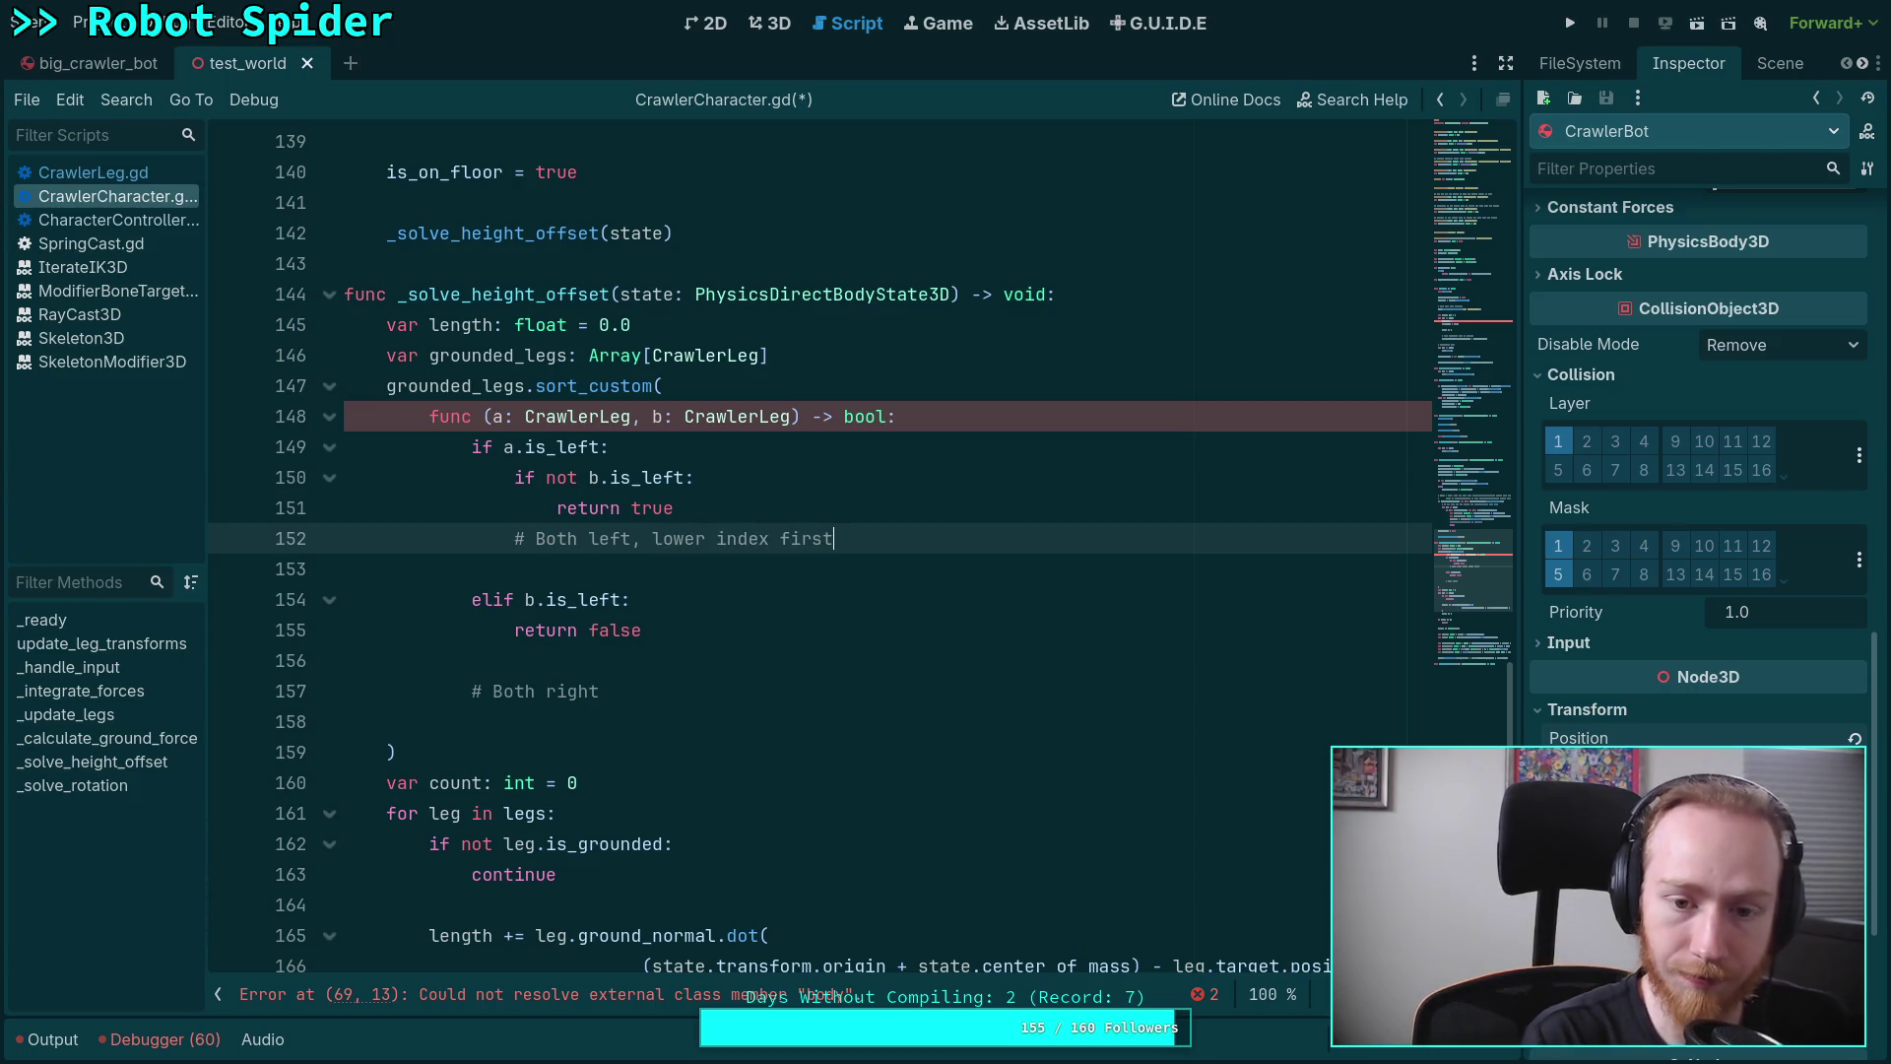
click(514, 568)
text(return )
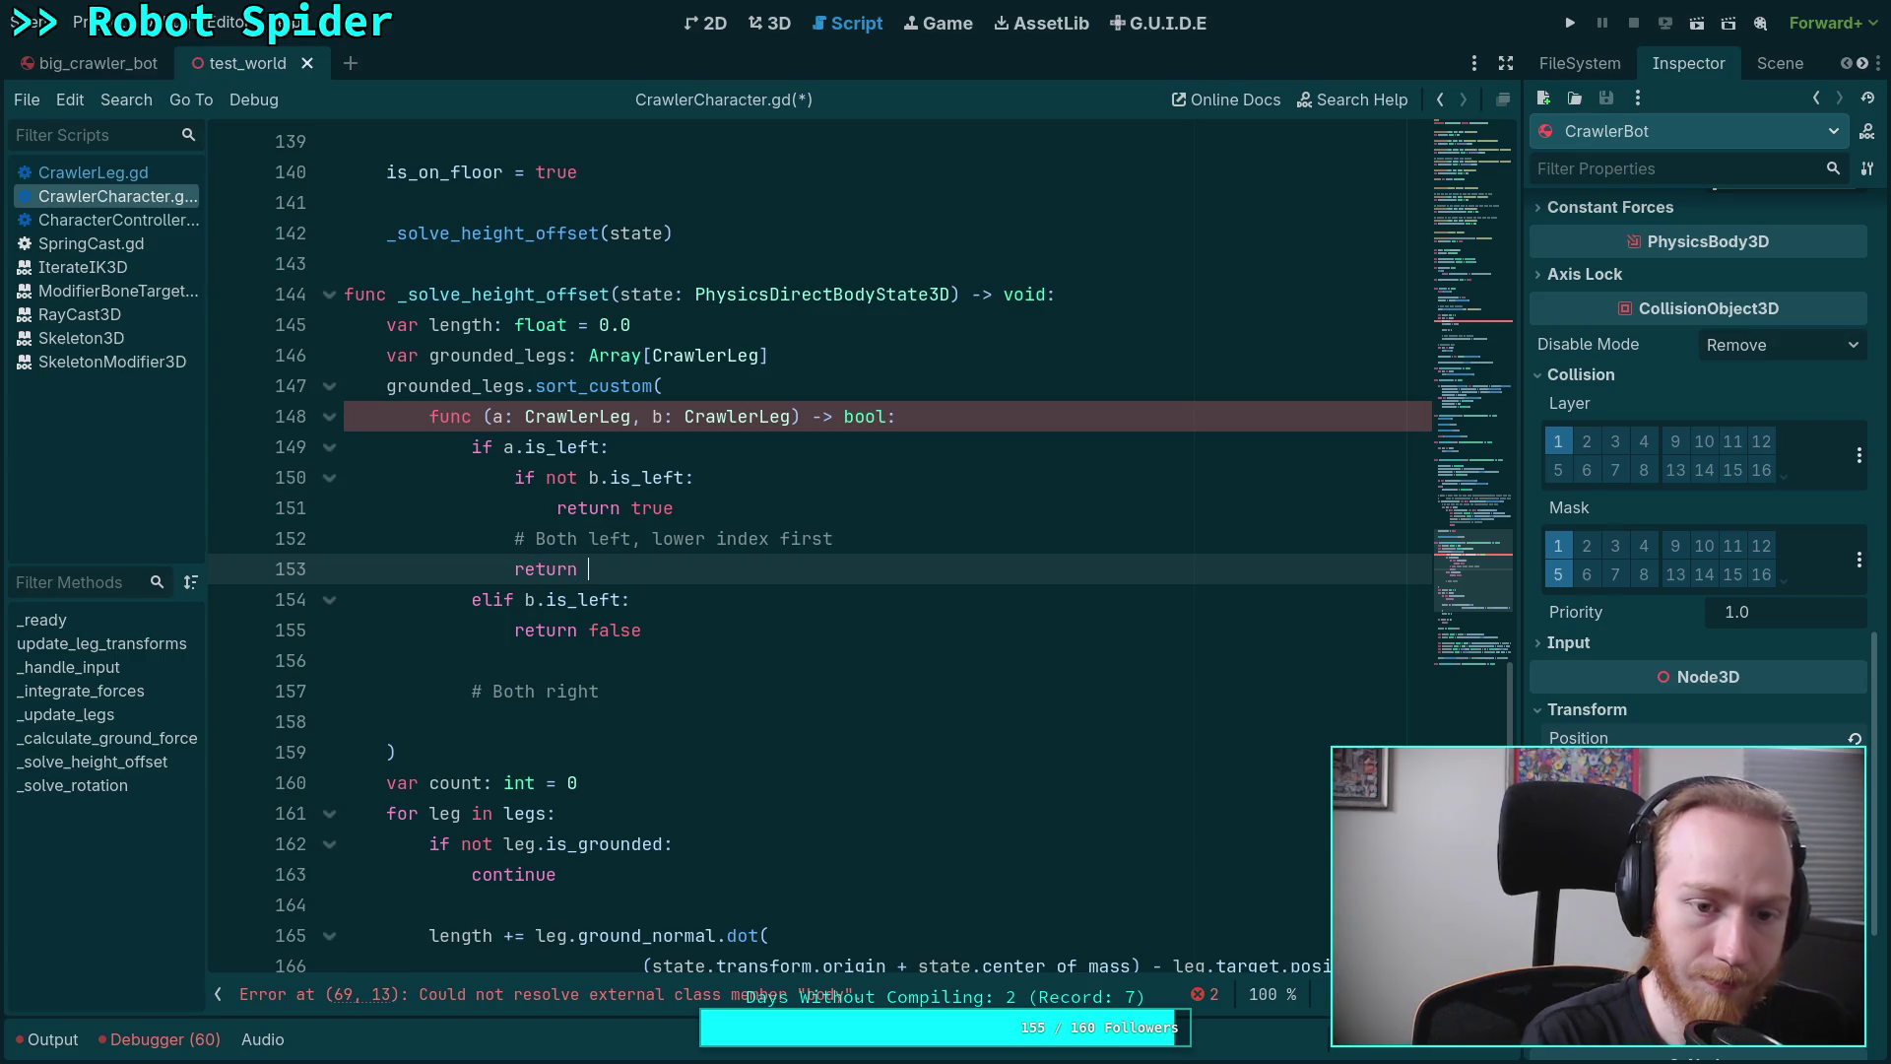
text(a.)
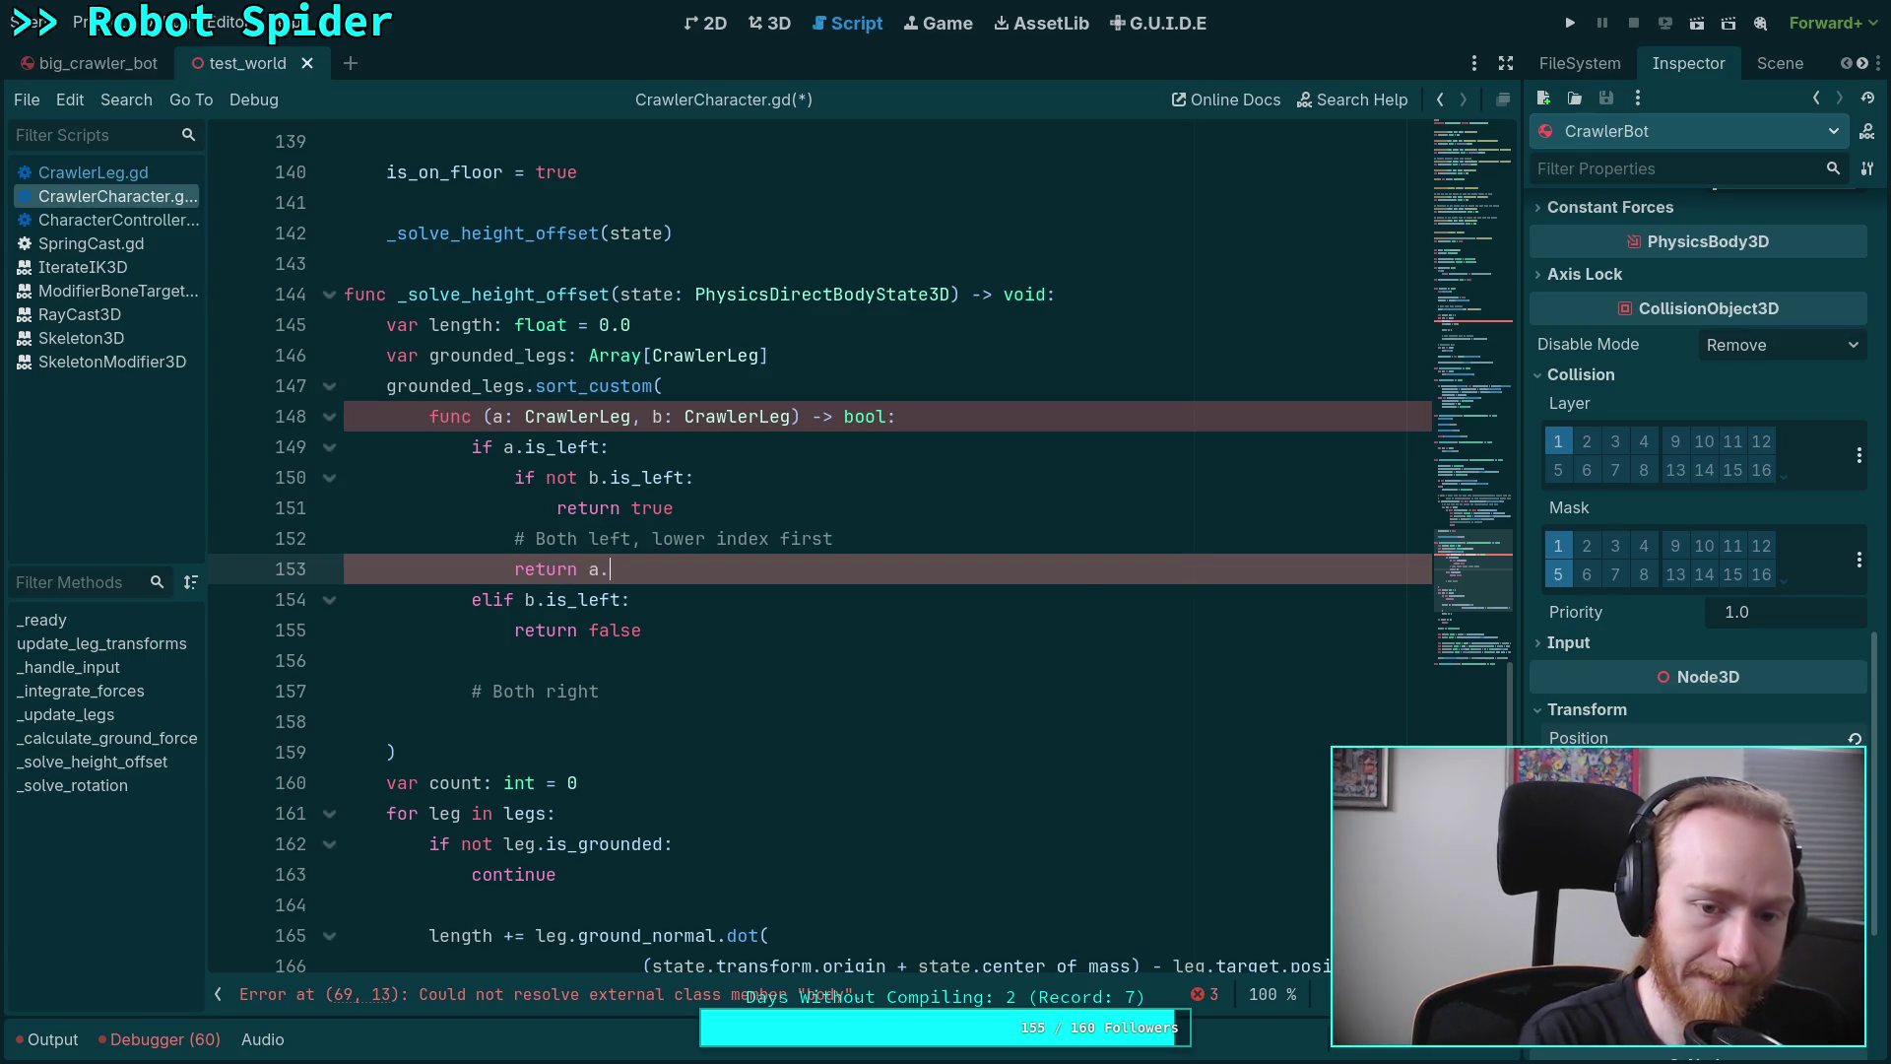
text(index < b.index)
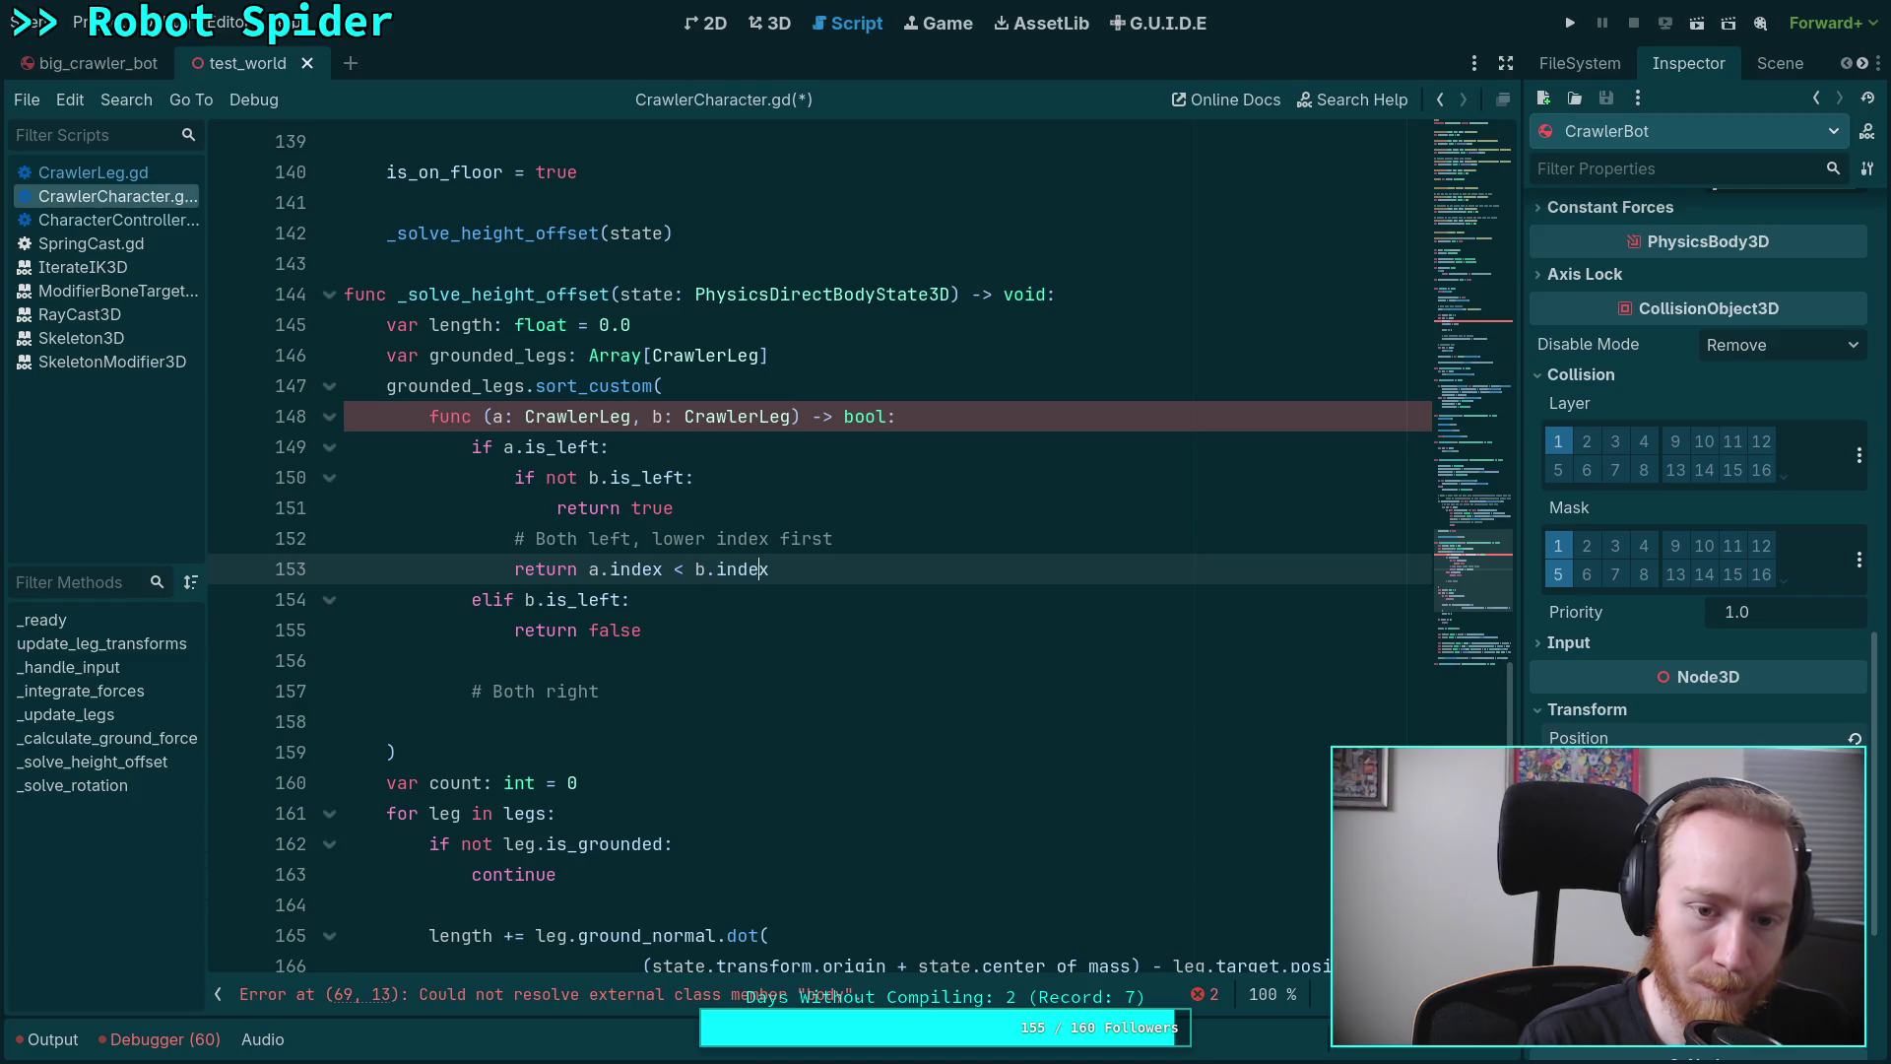
Add 'higher index first' and 'return b.index < a.index' for right legs, remove the blank line, and save
key(Down)
key(Down)
key(Down)
text(higher index fir)
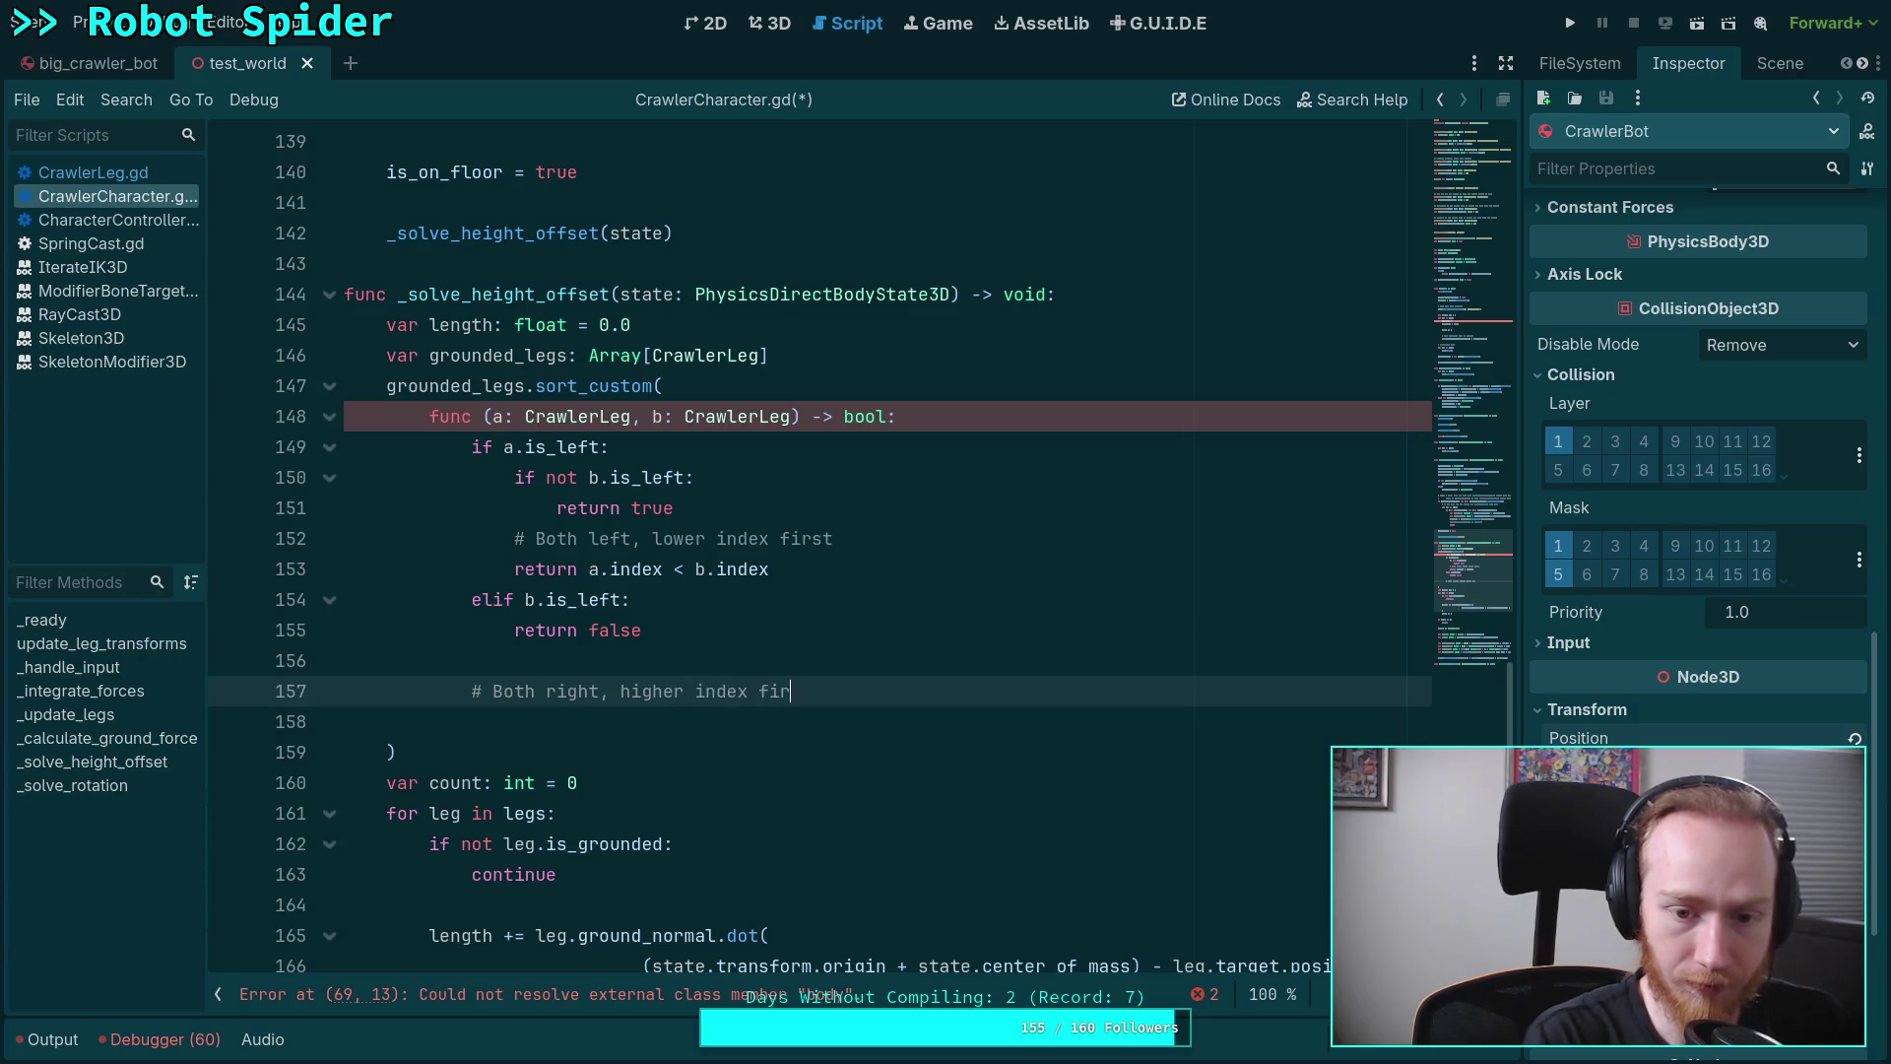
text(st)
key(Return)
text(return b.index)
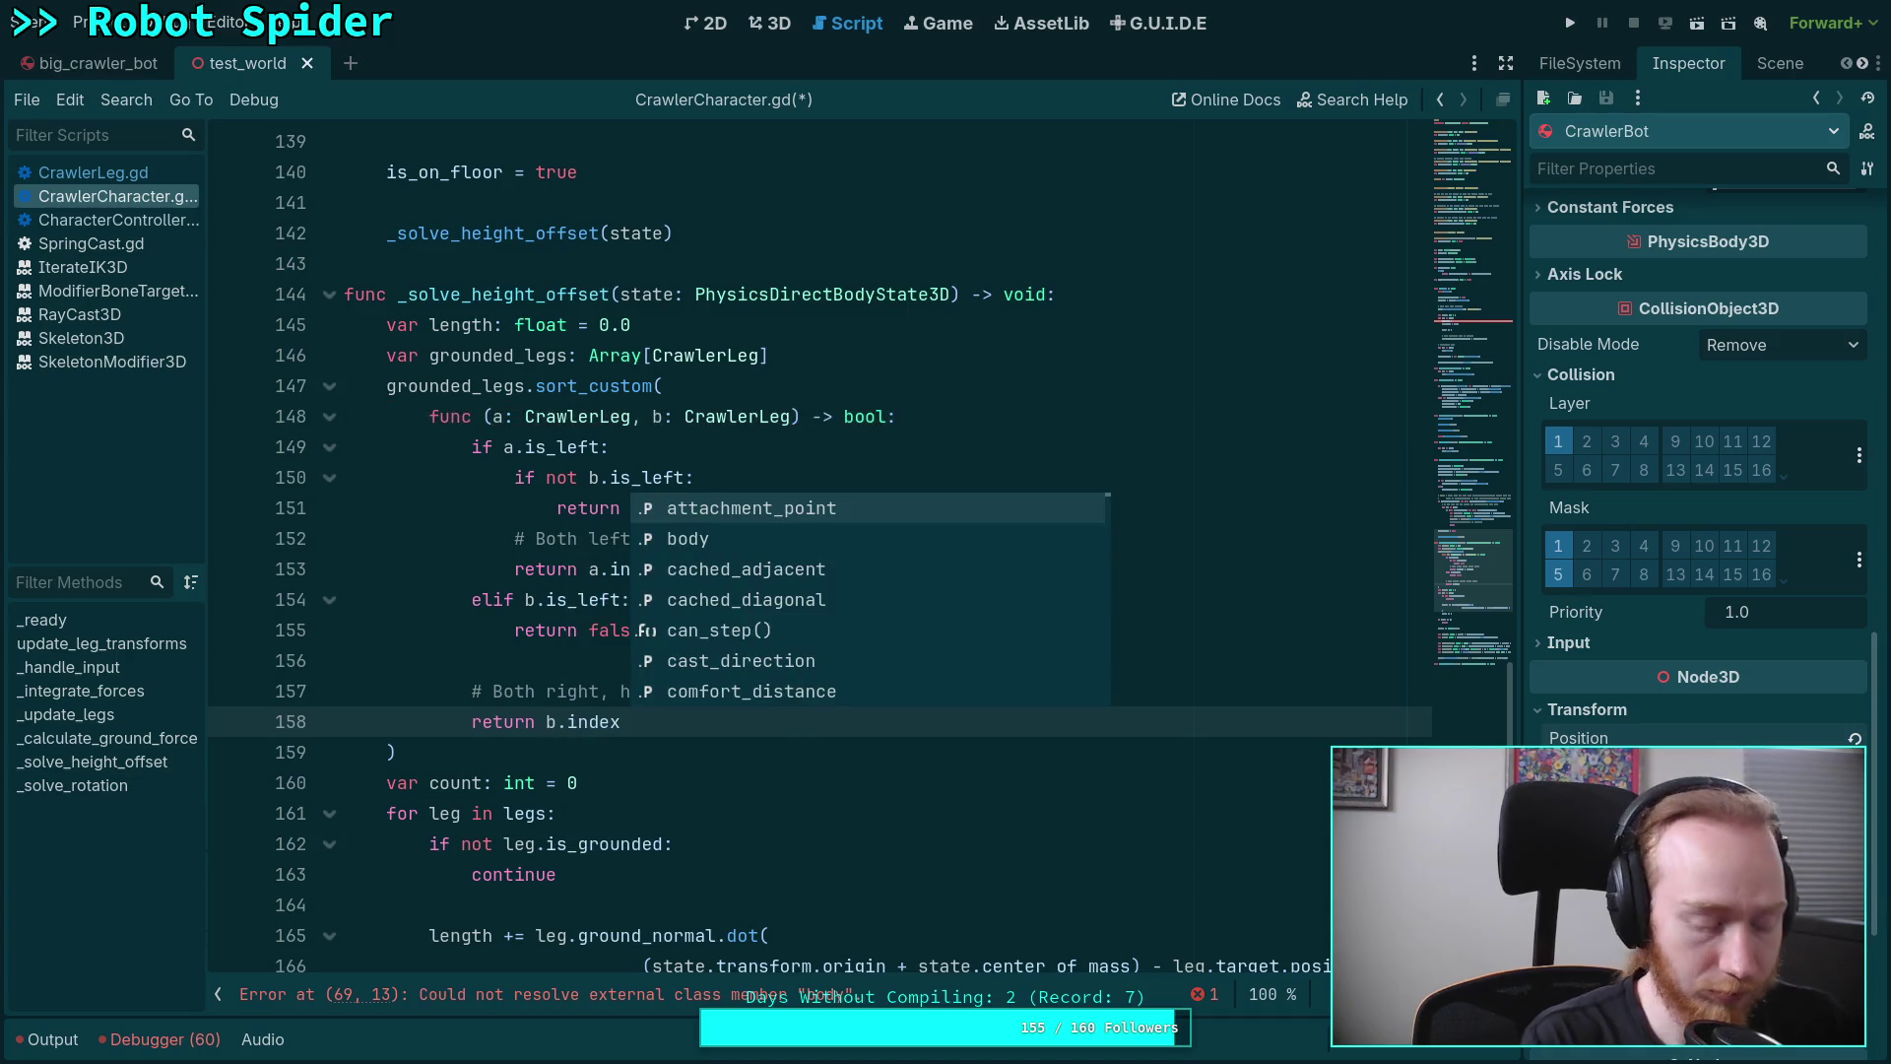
text( < a.index)
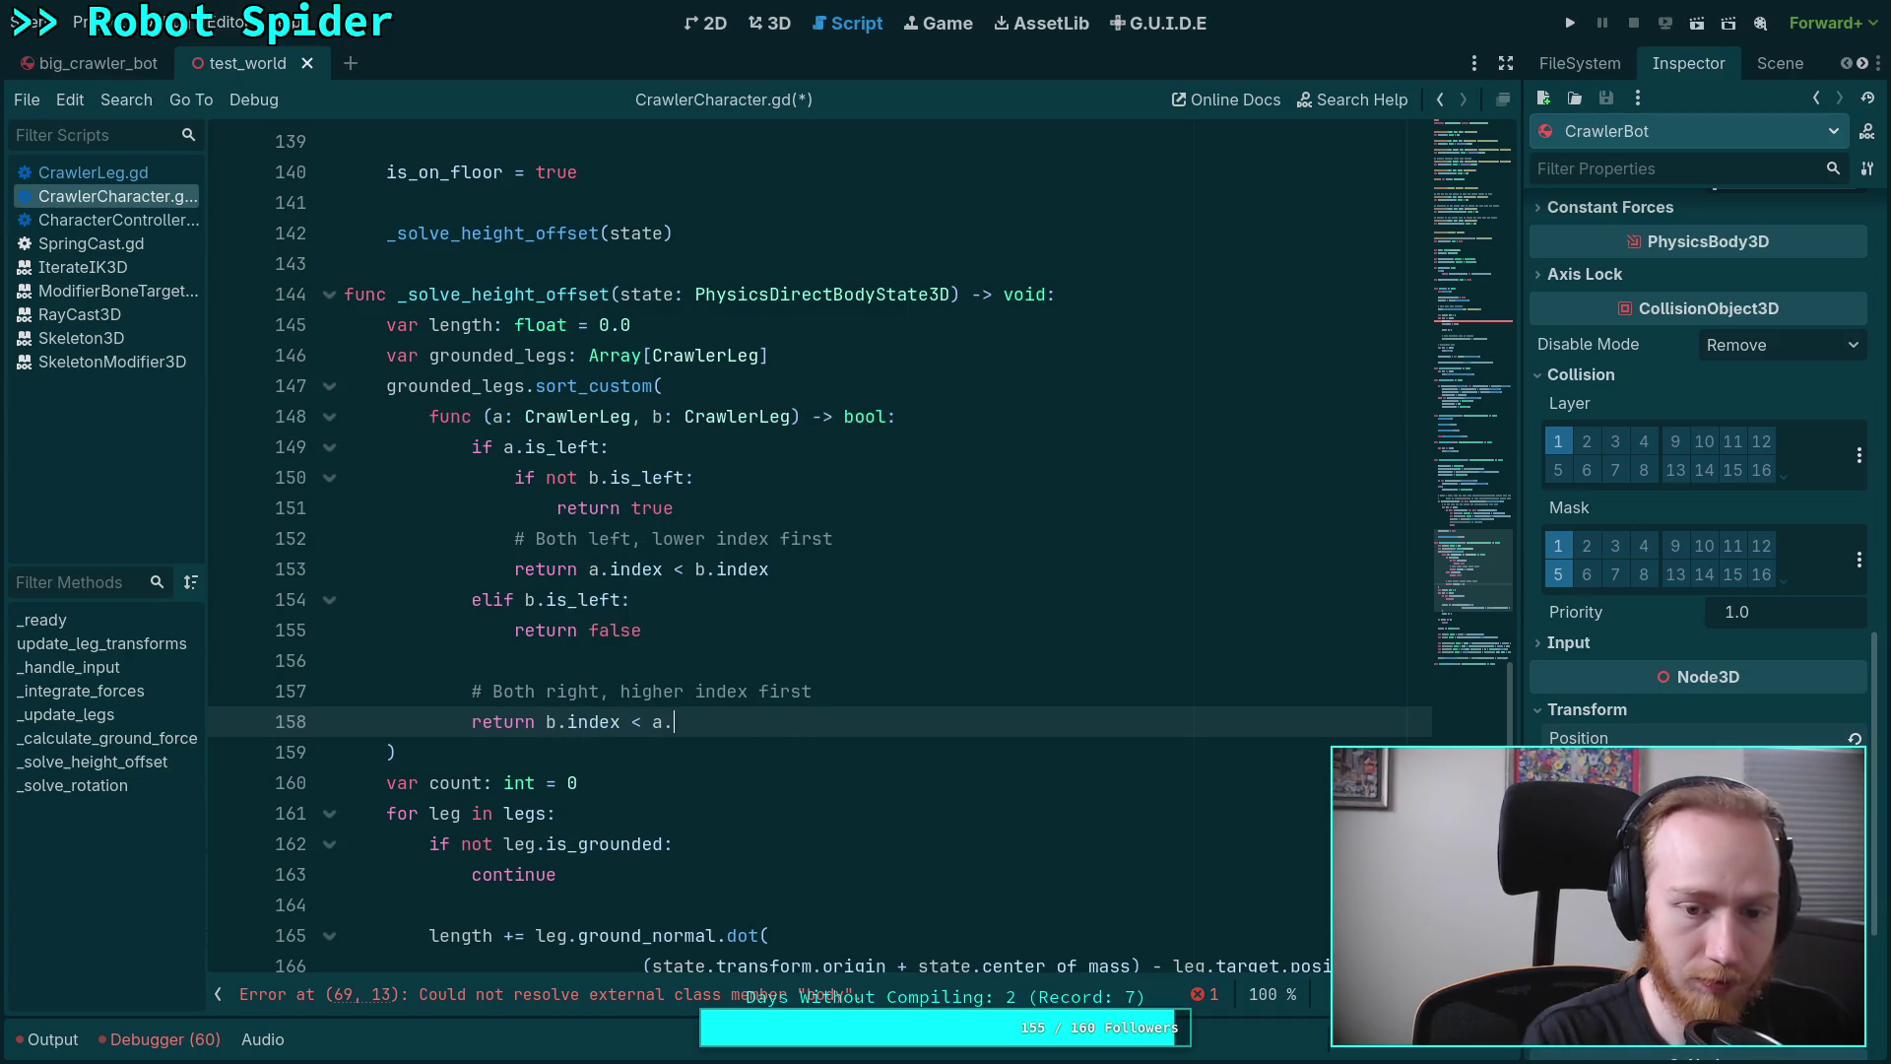
key(Up)
key(Up)
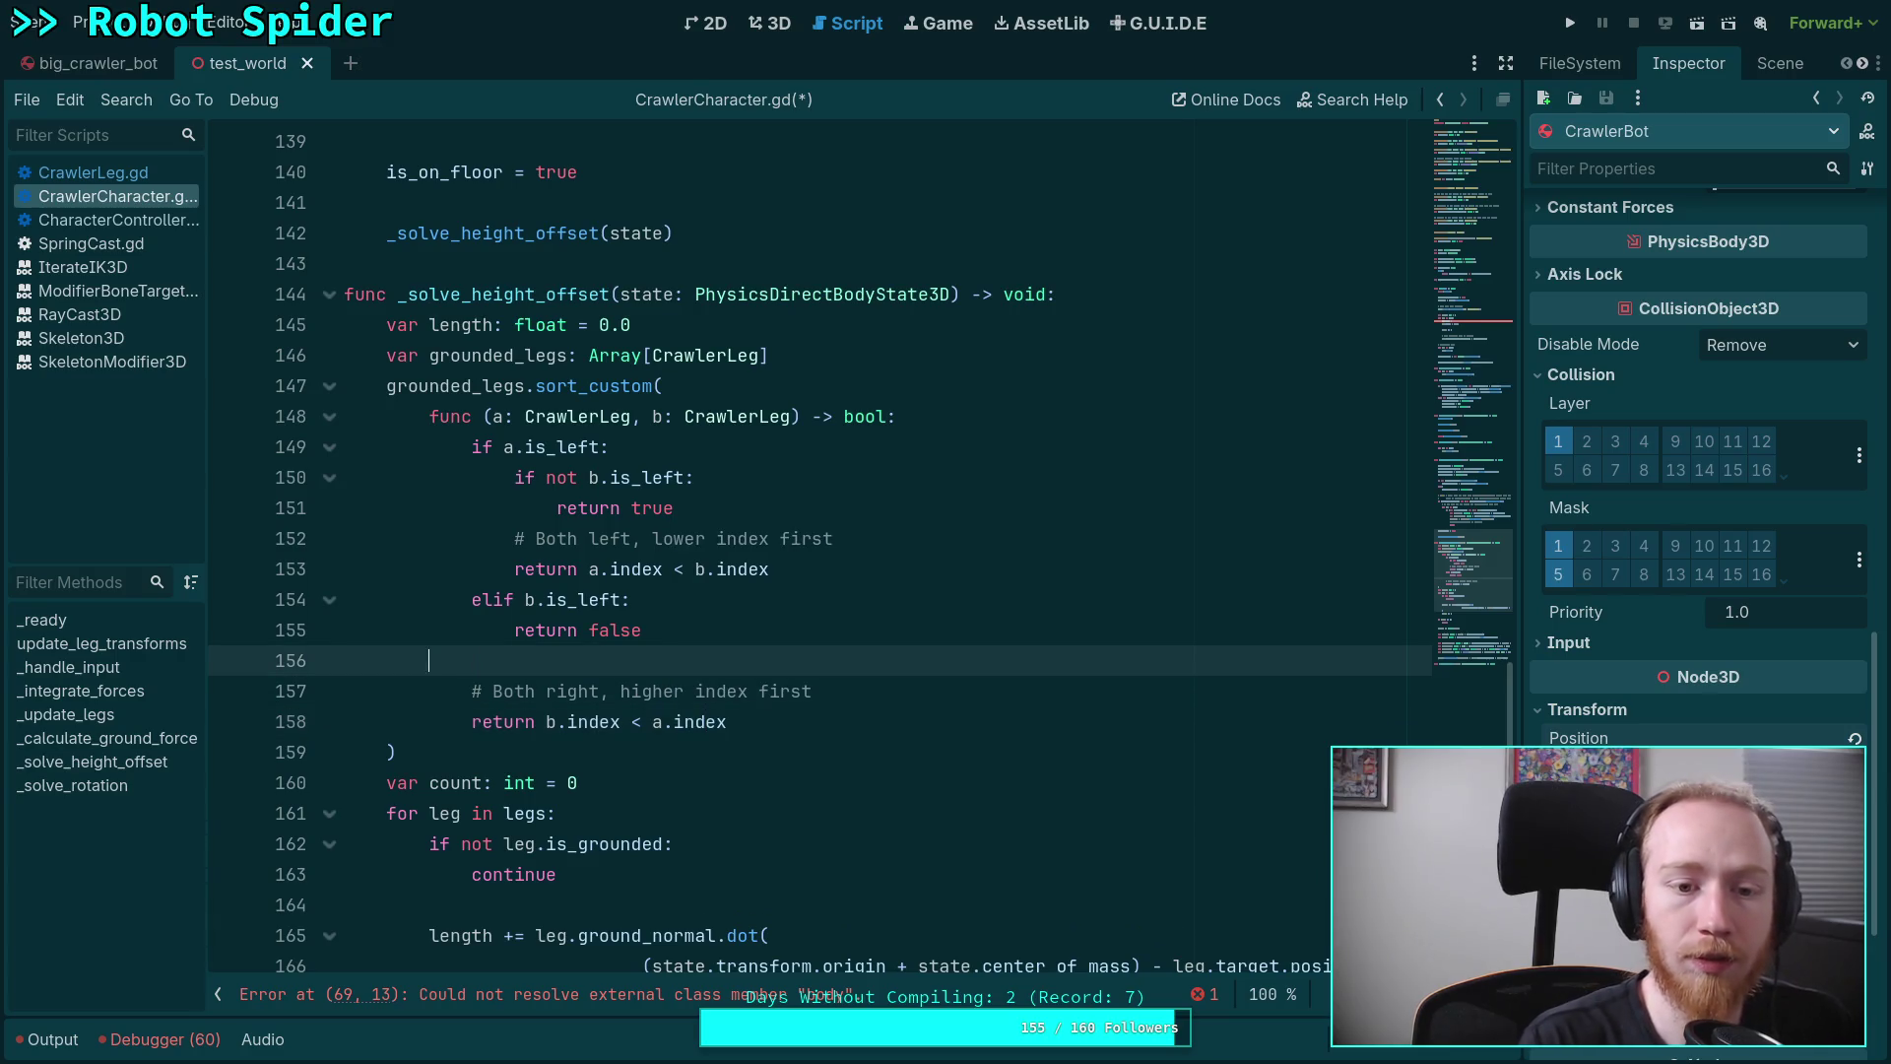
key(BackSpace)
key(ctrl+s)
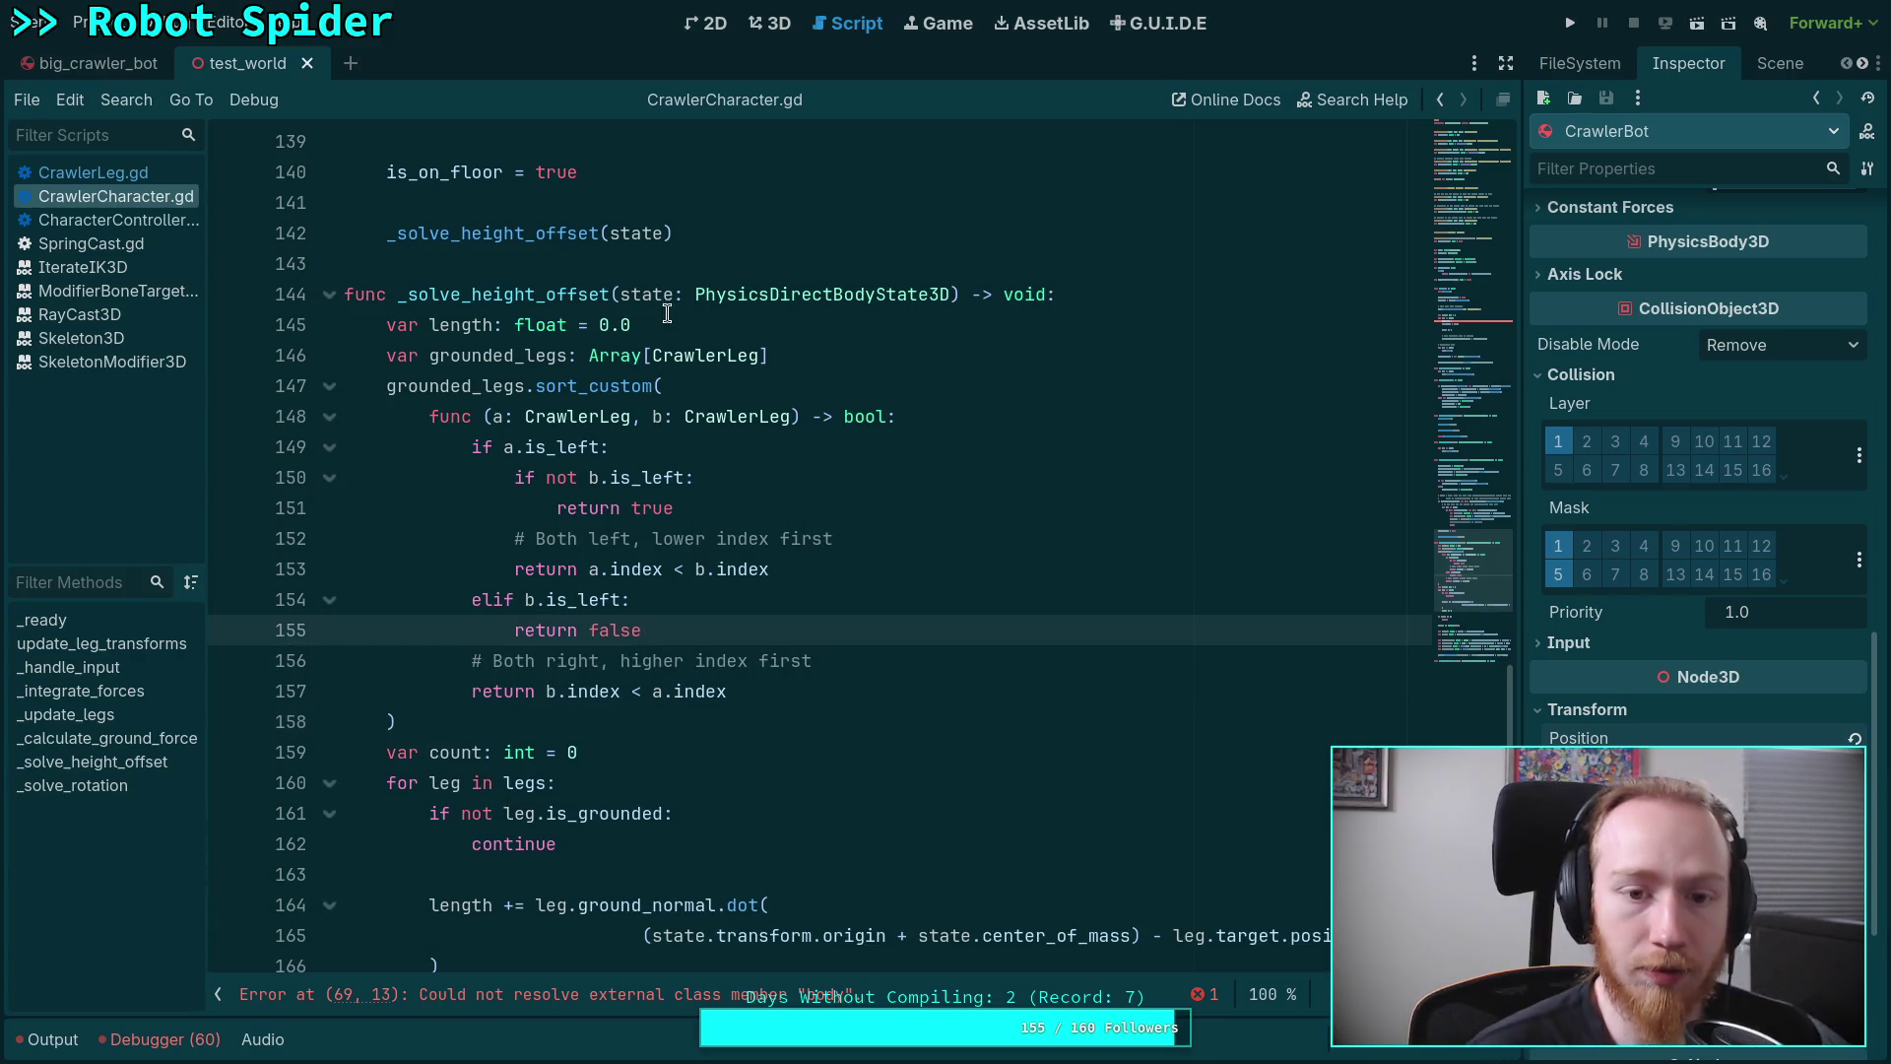
Remove the unused length variable line and start a 'for leg in legs:' loop after grounded_legs
click(843, 361)
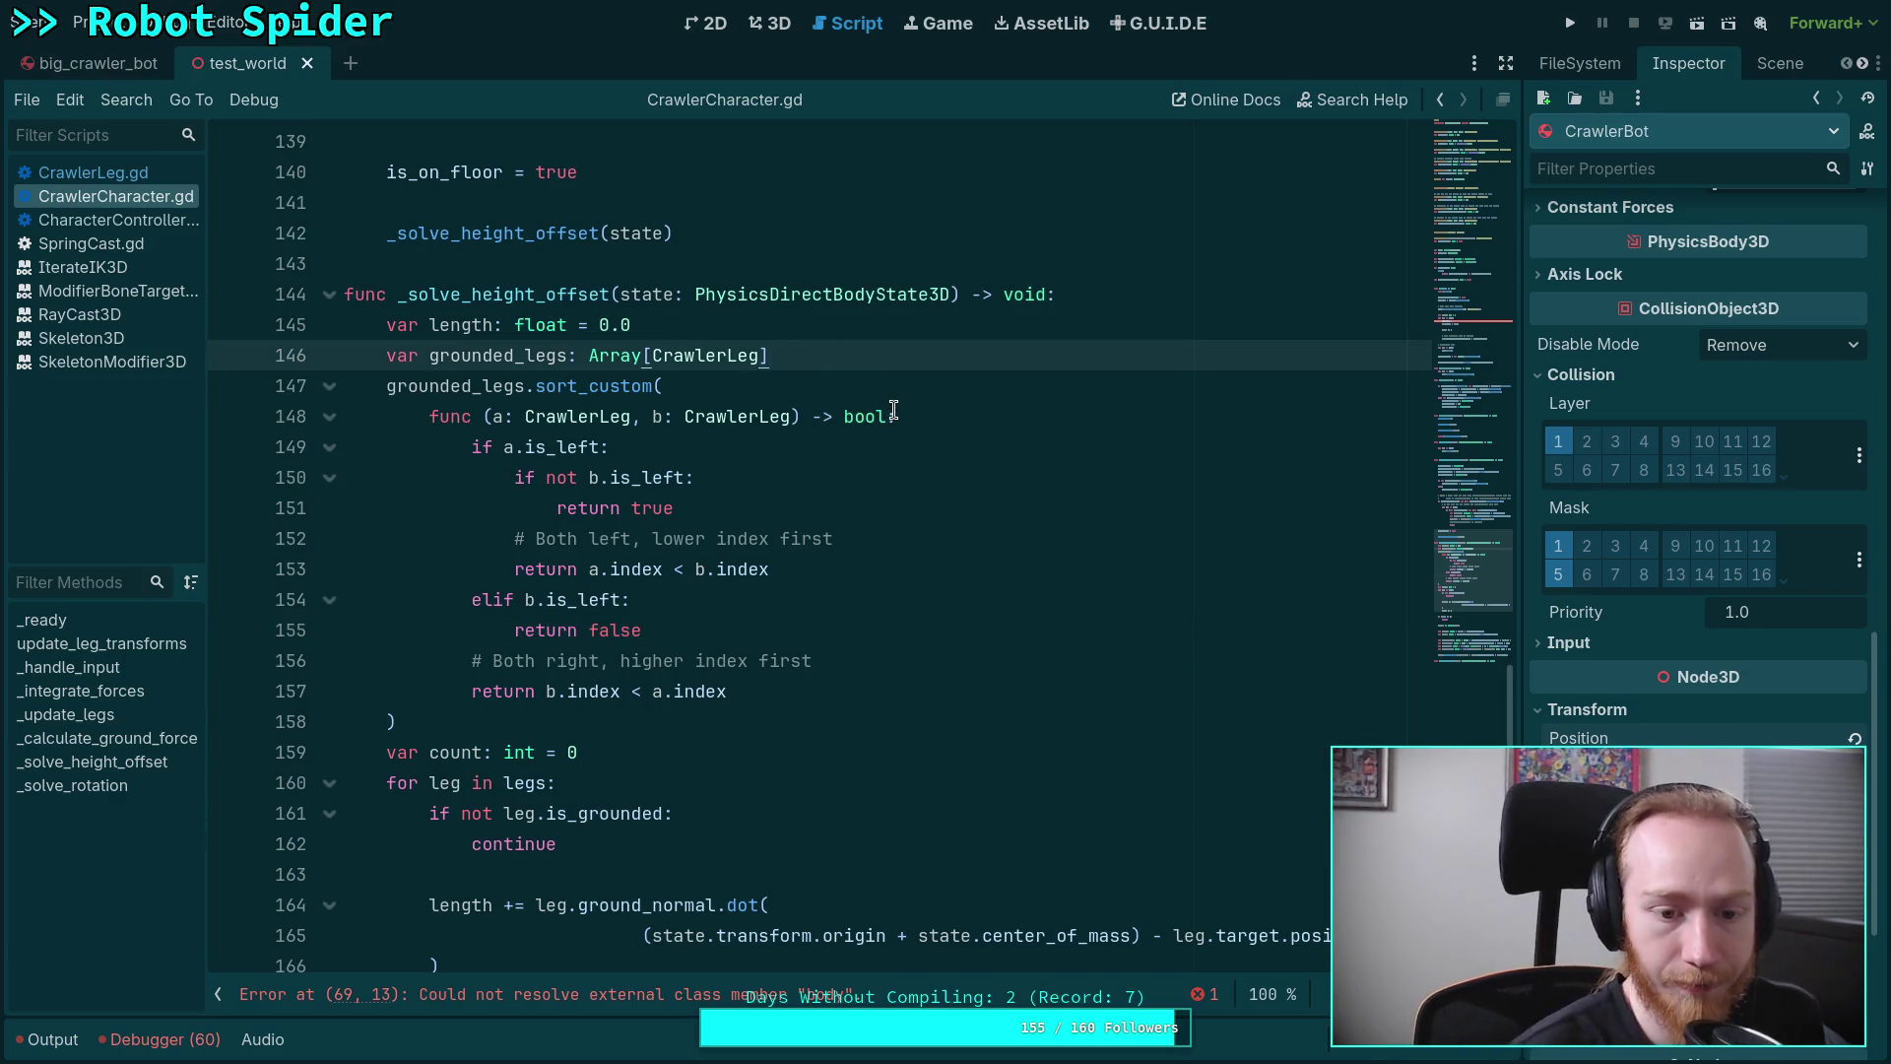
key(Return)
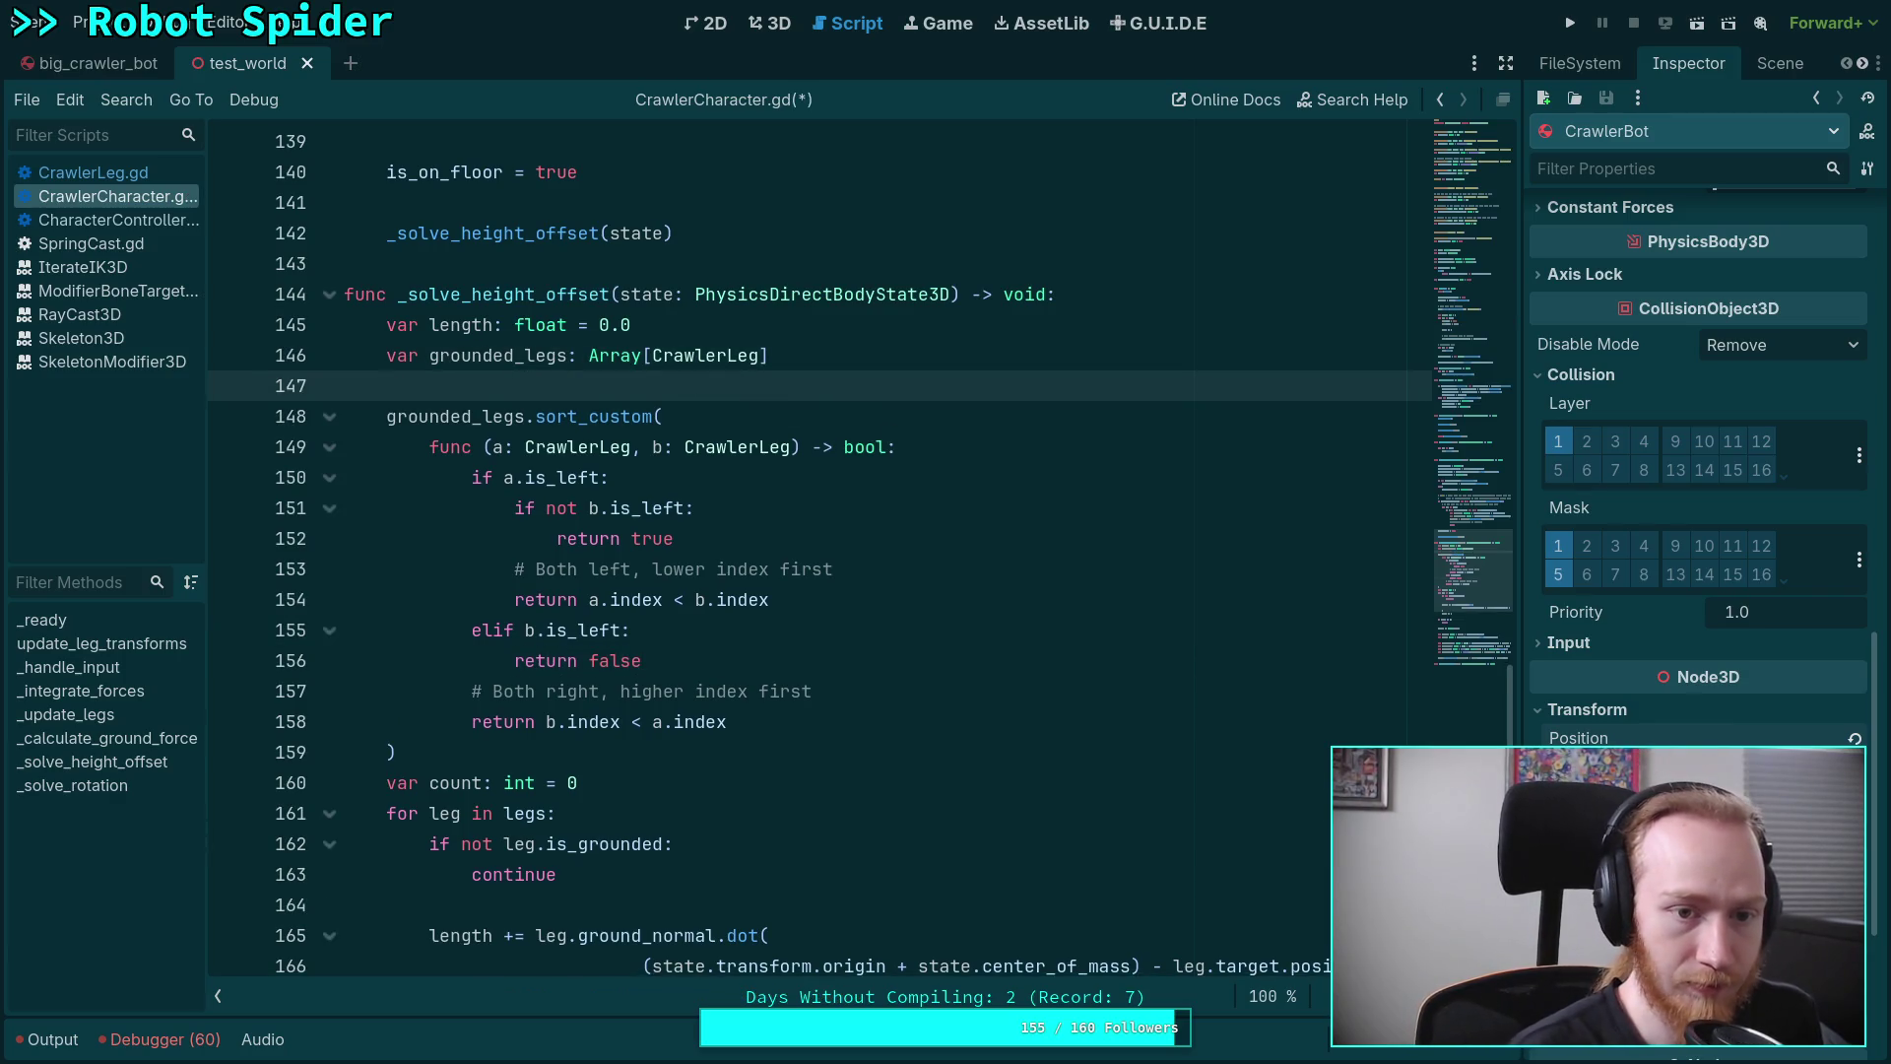
key(Up)
key(Up)
key(ctrl+x)
click(387, 354)
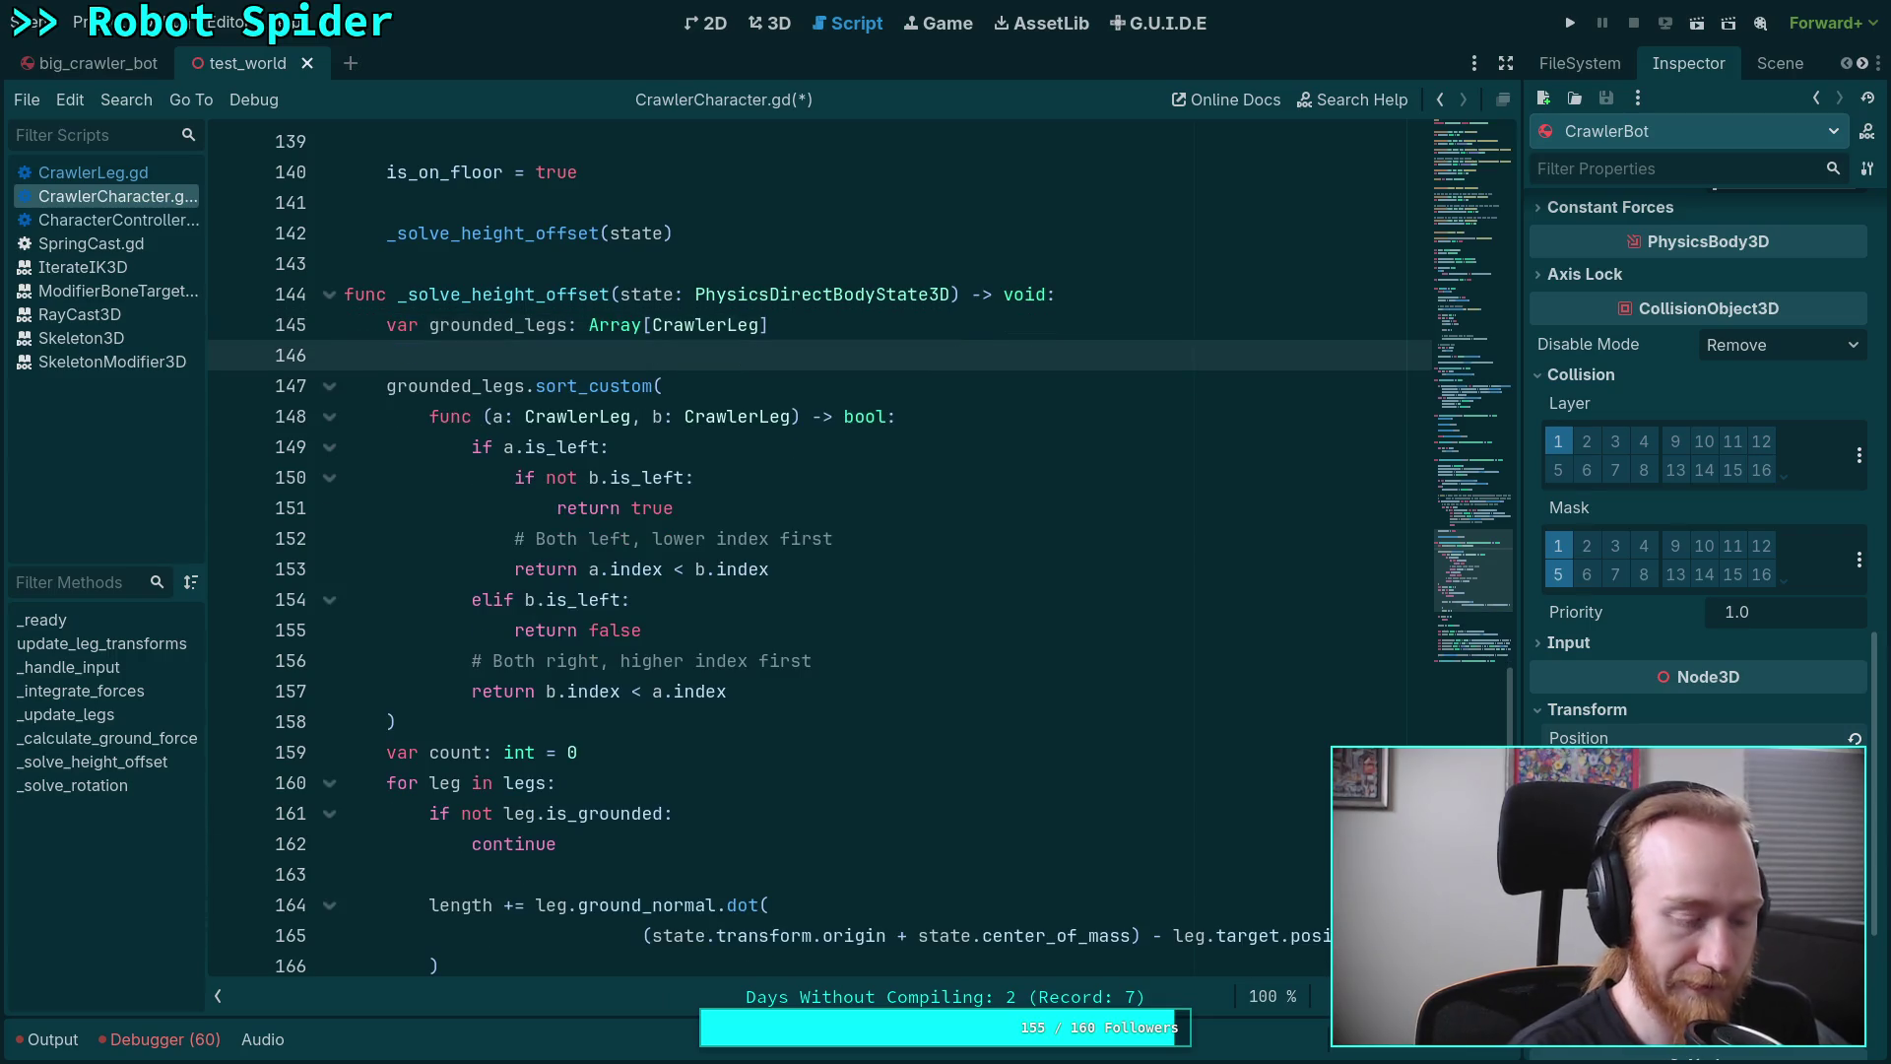
text(for leg in legs:)
key(Return)
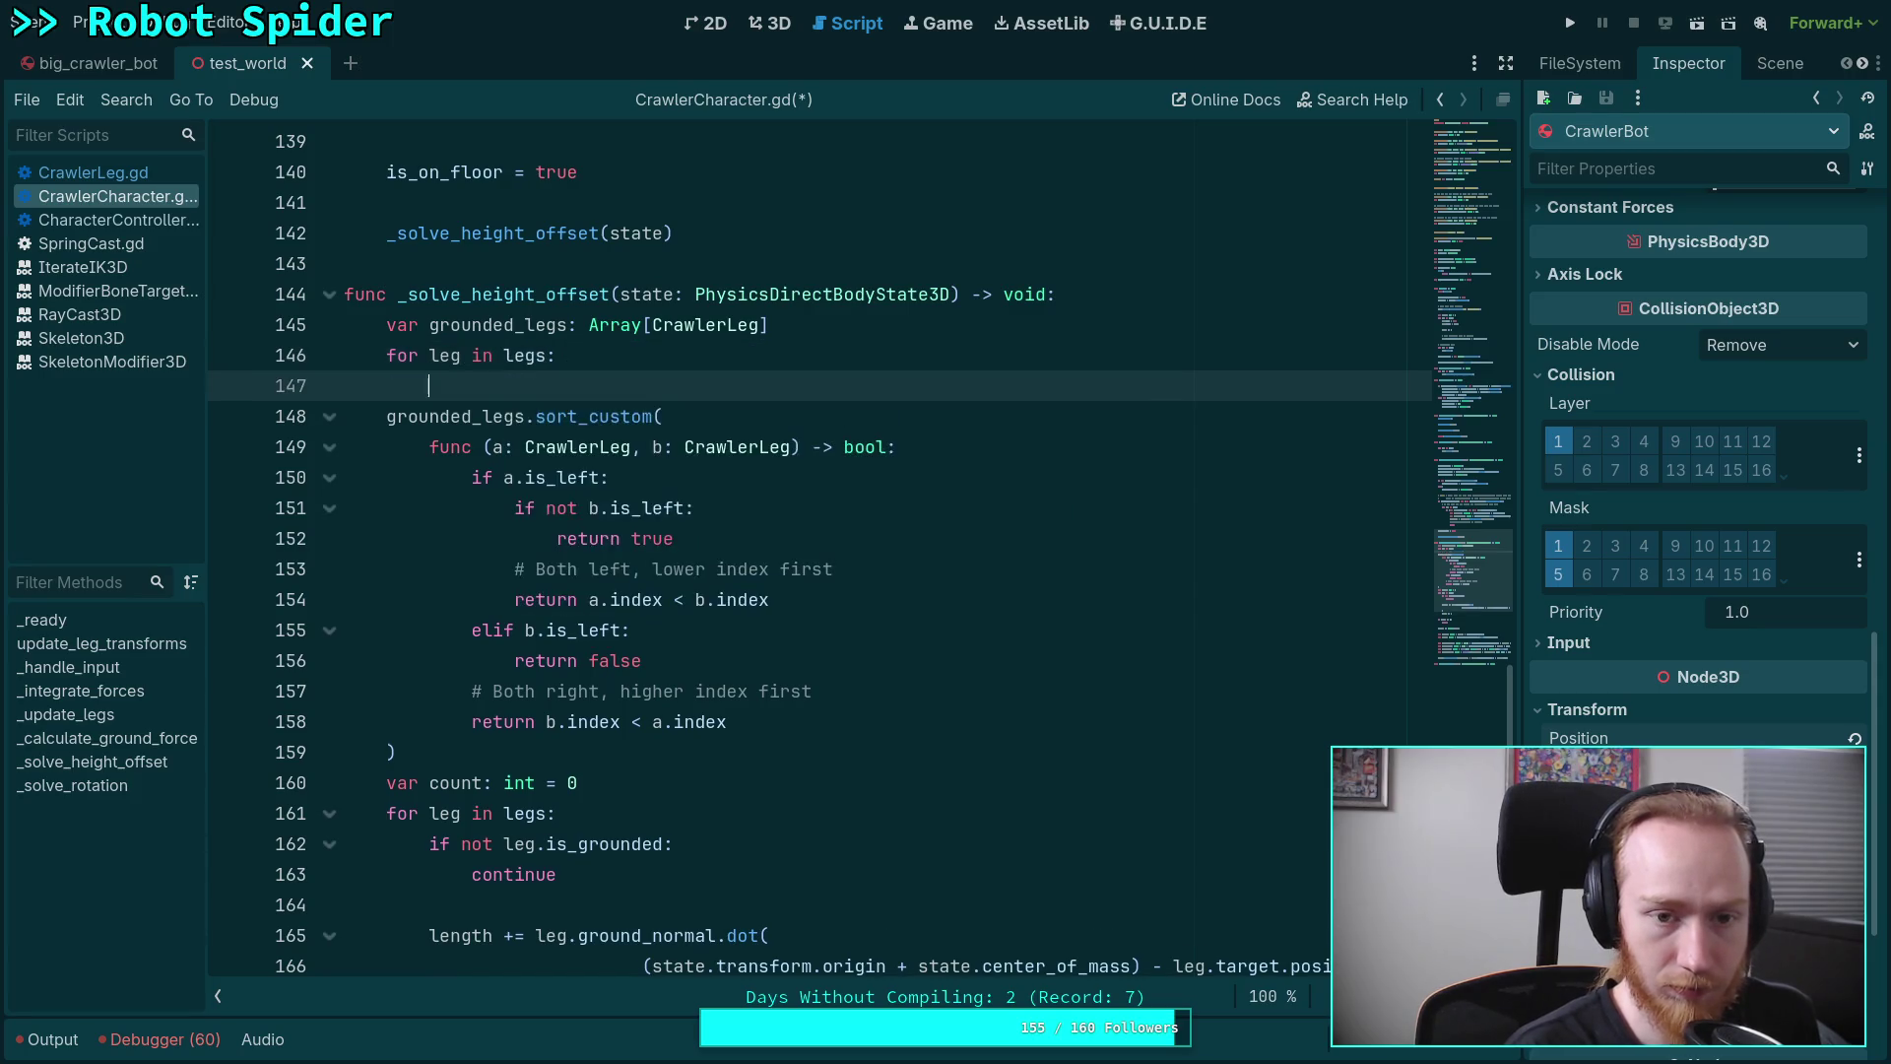
Add the 'if leg.is_grounded:' condition inside the leg loop
text(if )
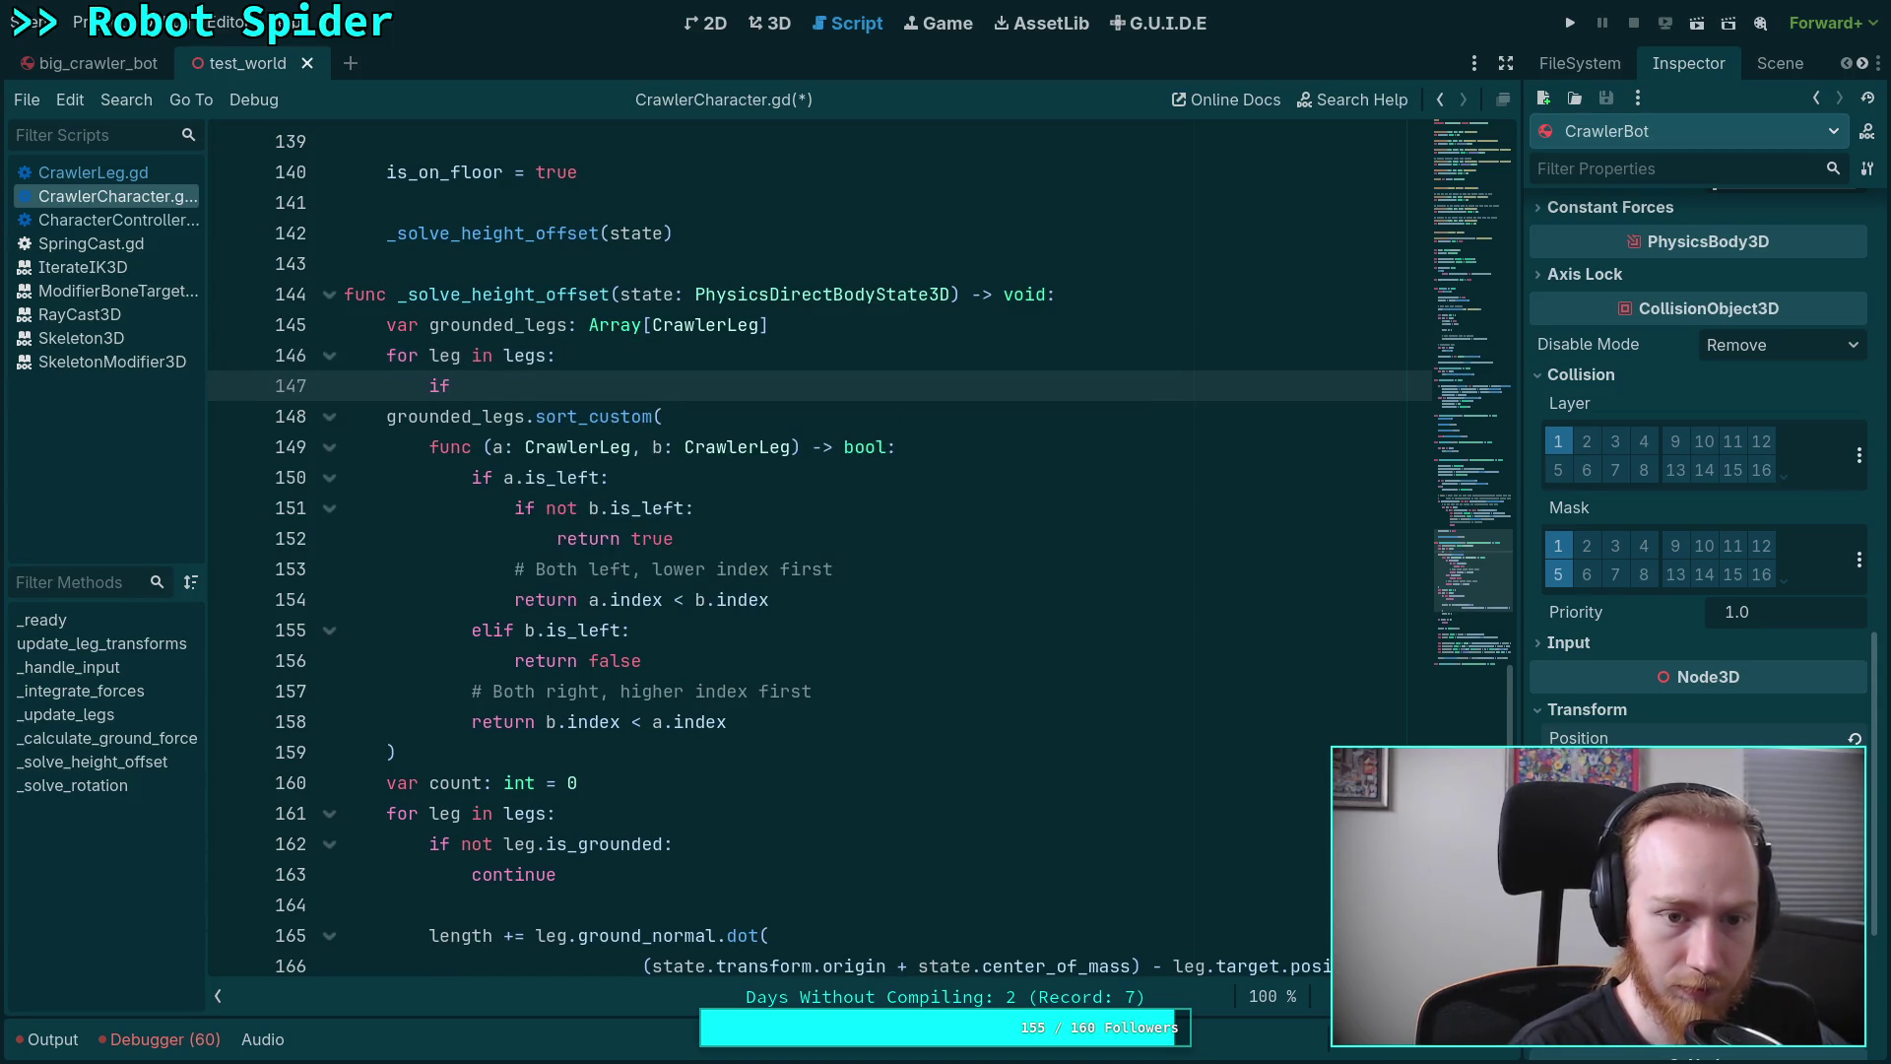
text(not leg)
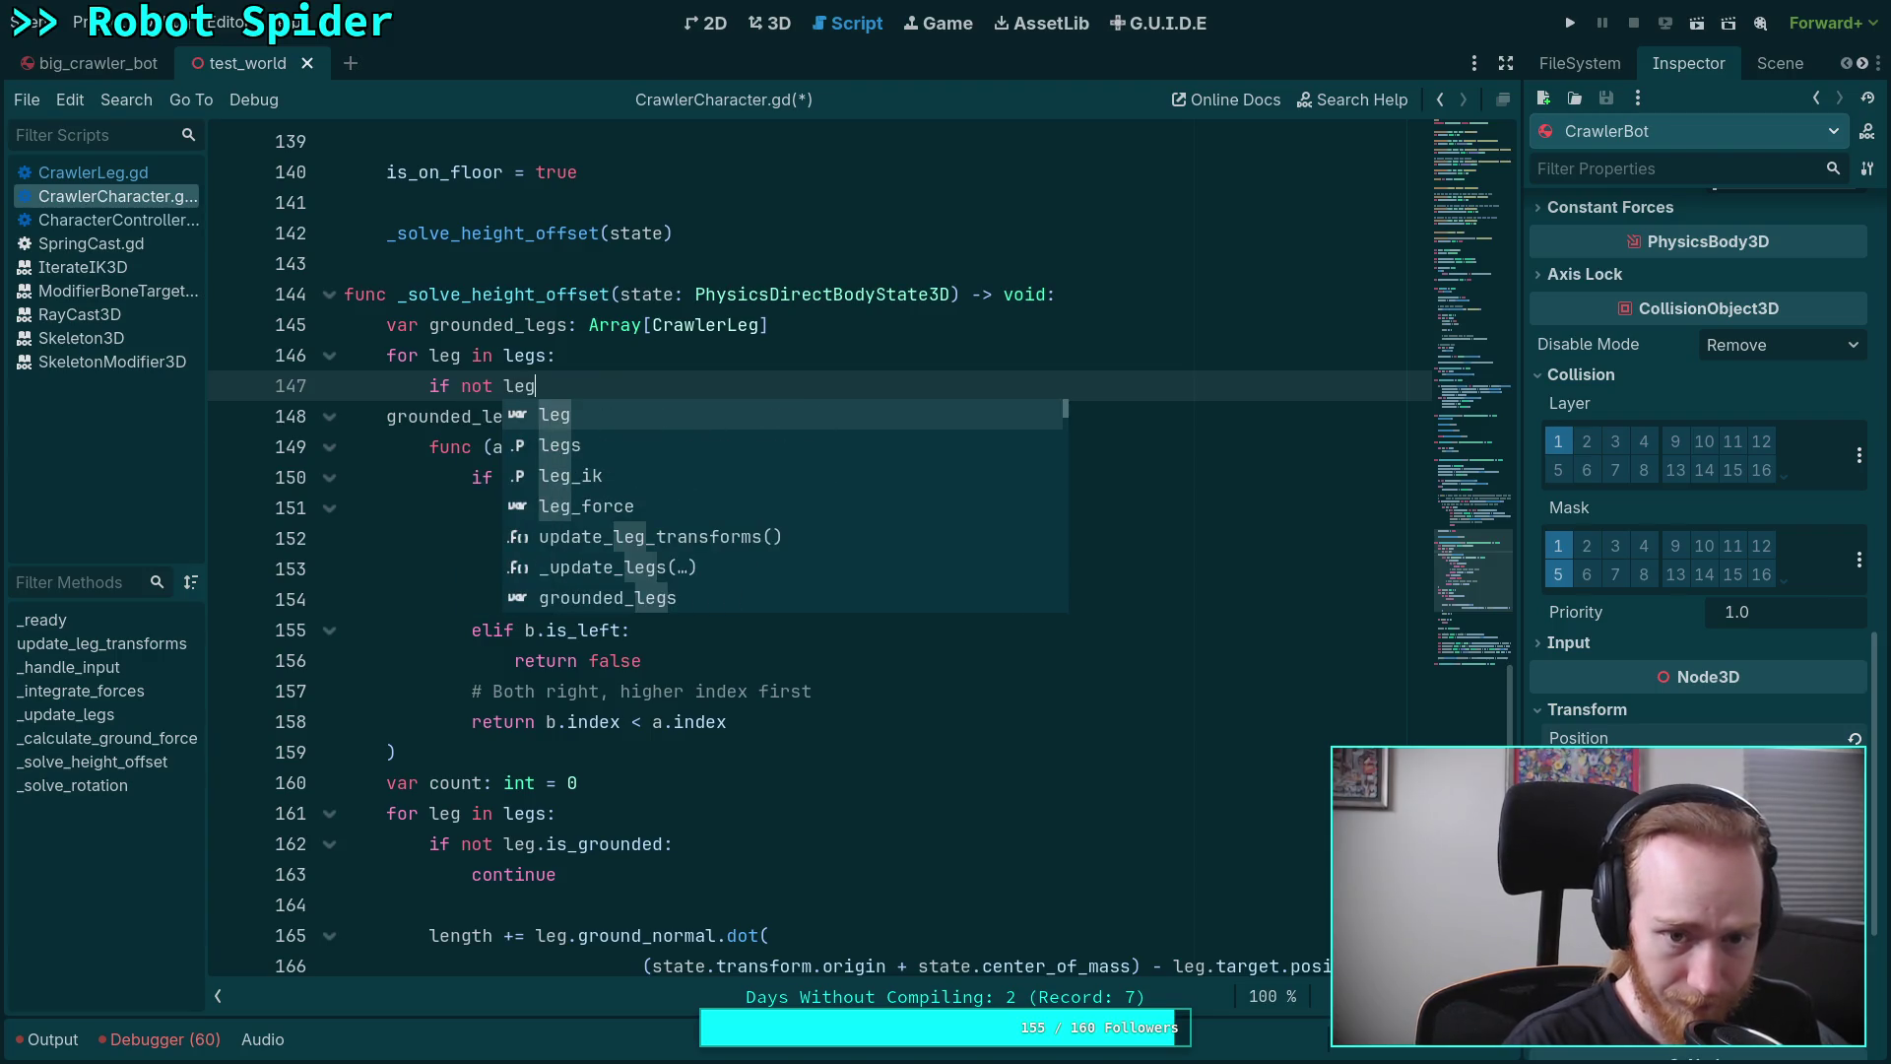
text(.is_)
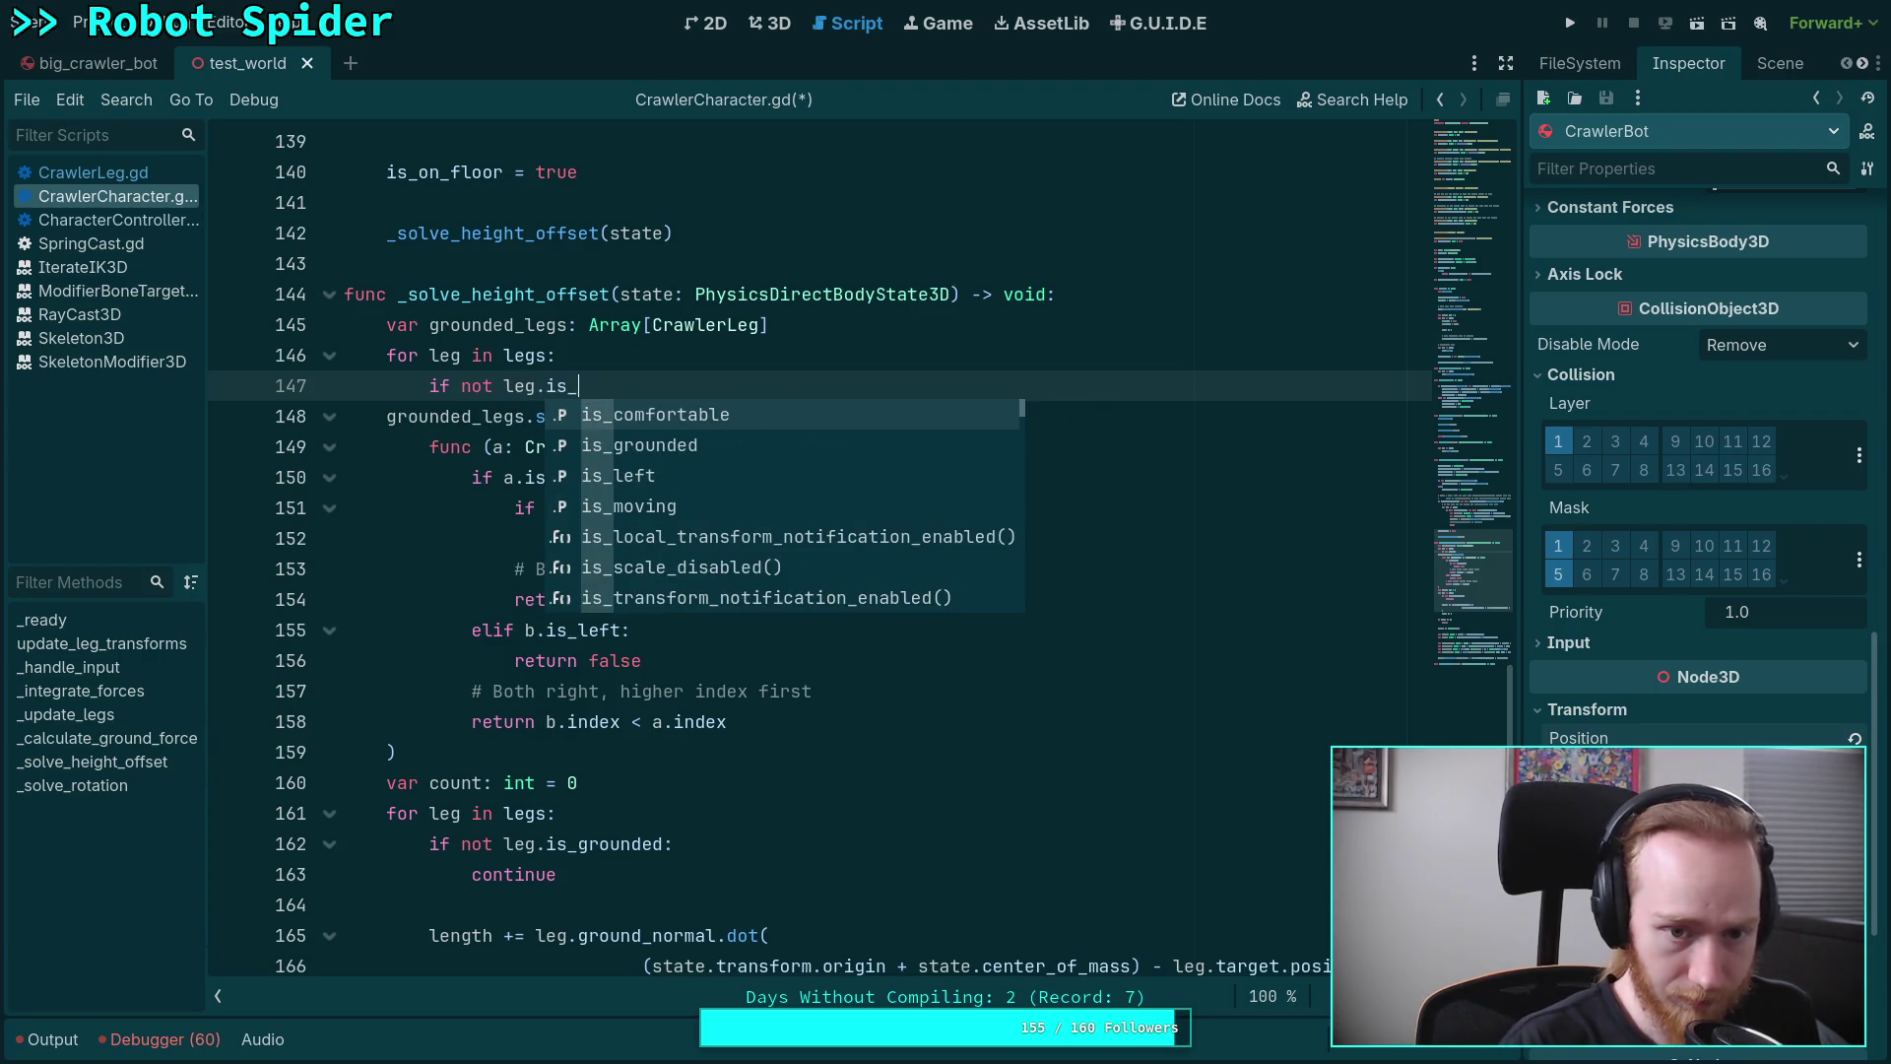
key(BackSpace)
key(BackSpace)
key(BackSpace)
text(leg.)
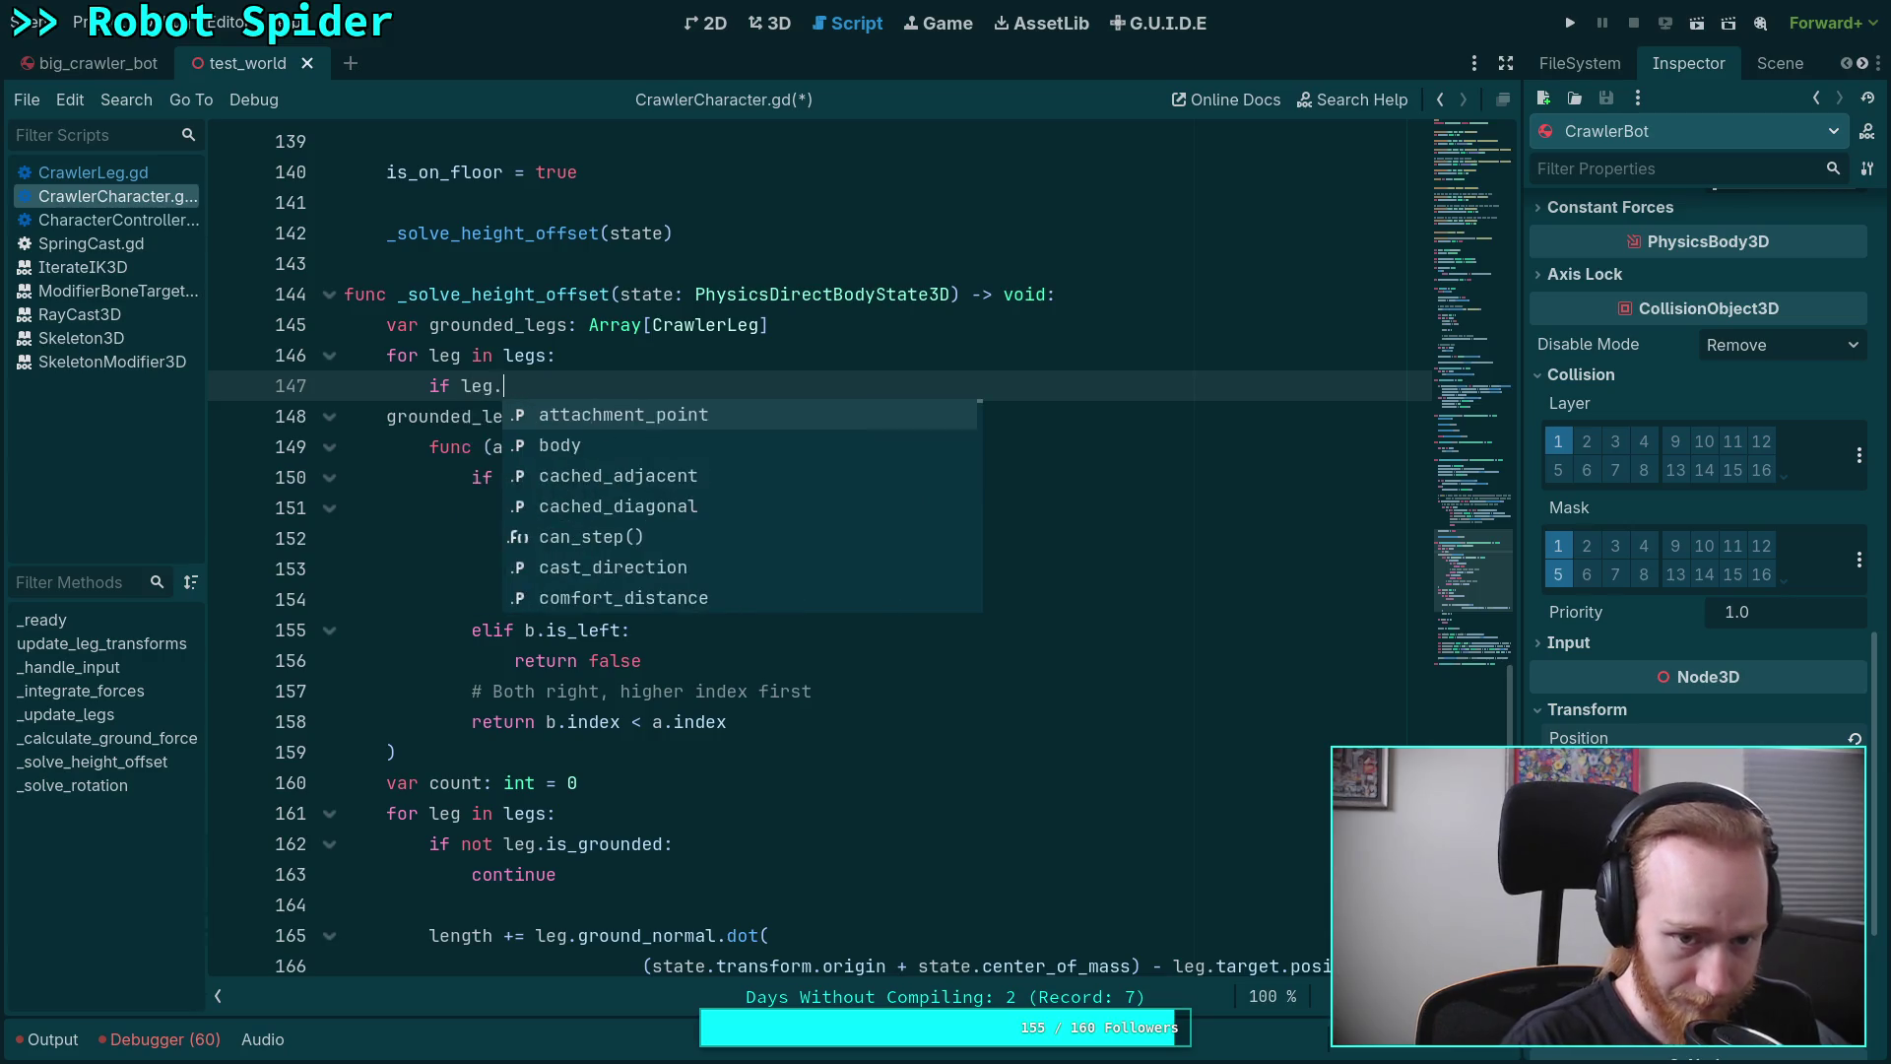
text(is_g)
key(Return)
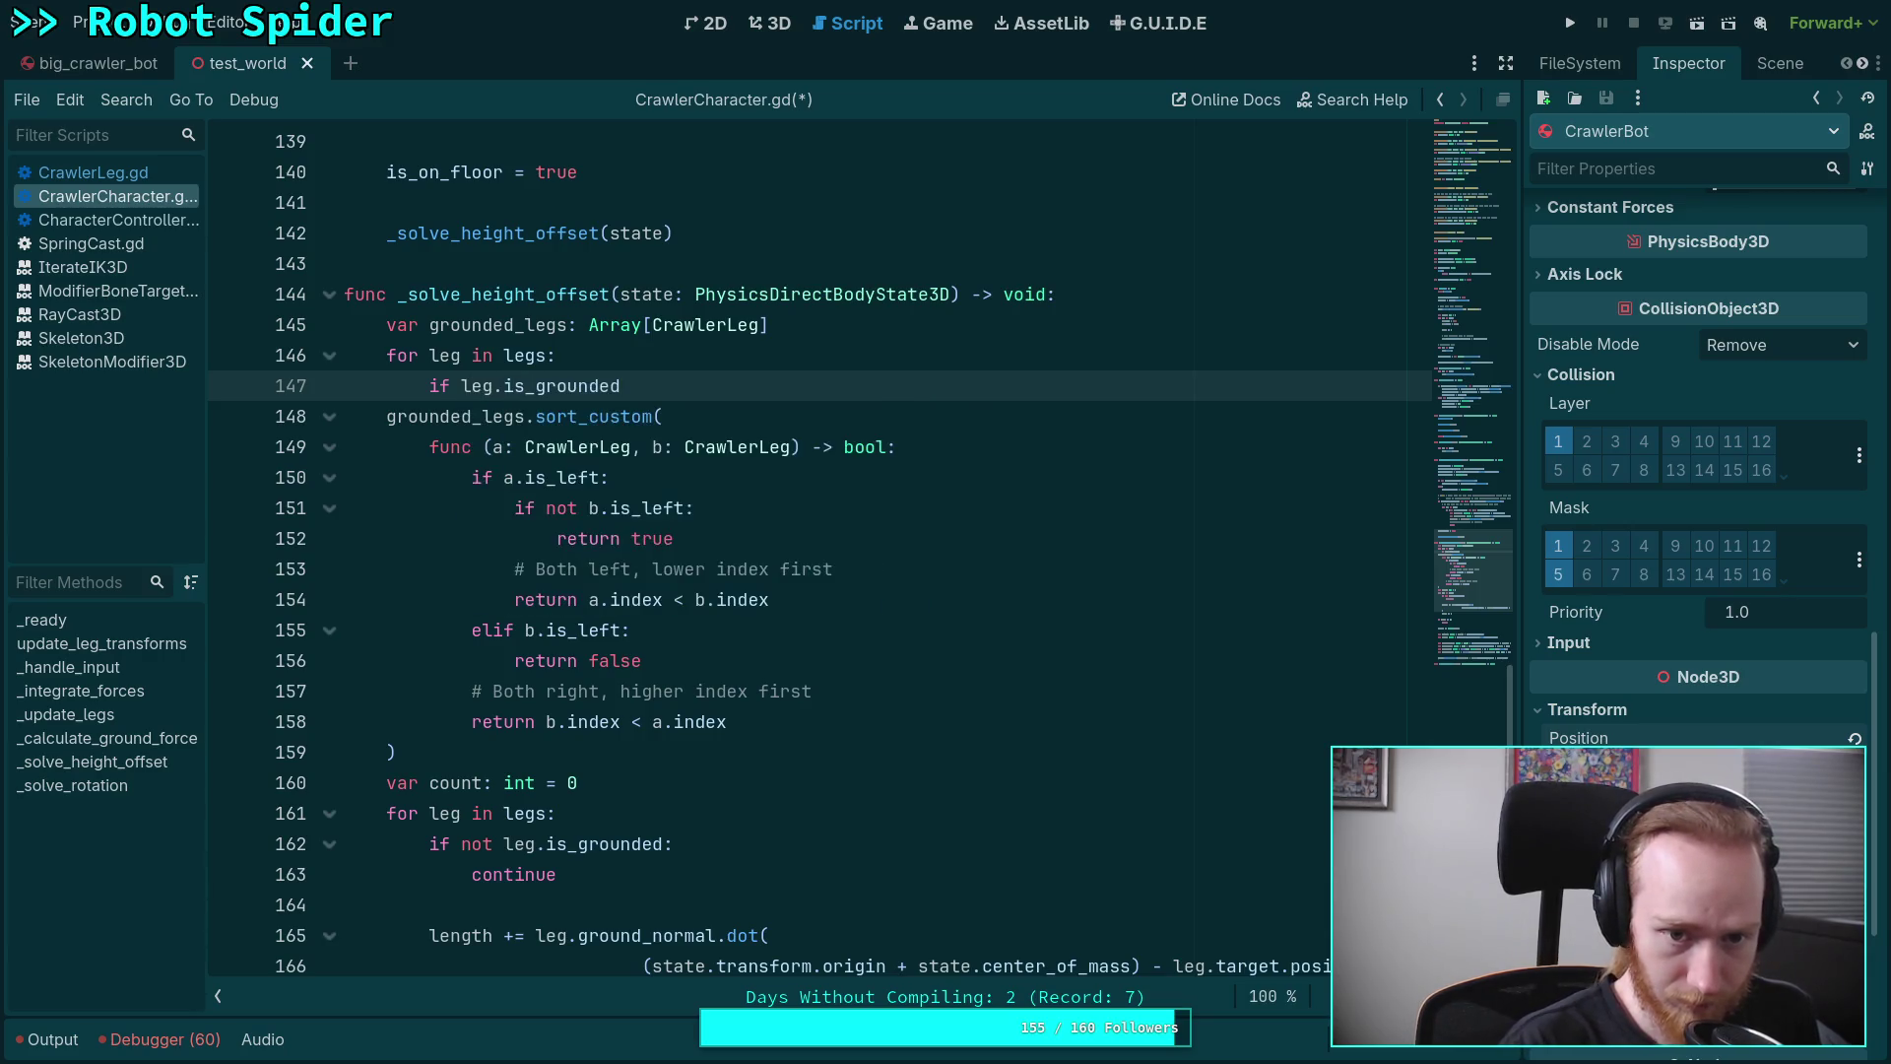
text(:)
key(Return)
Add 'grounded_legs.append(leg)' and a '# Polygon order (counter-clockwise)' comment above the sort
text(ground)
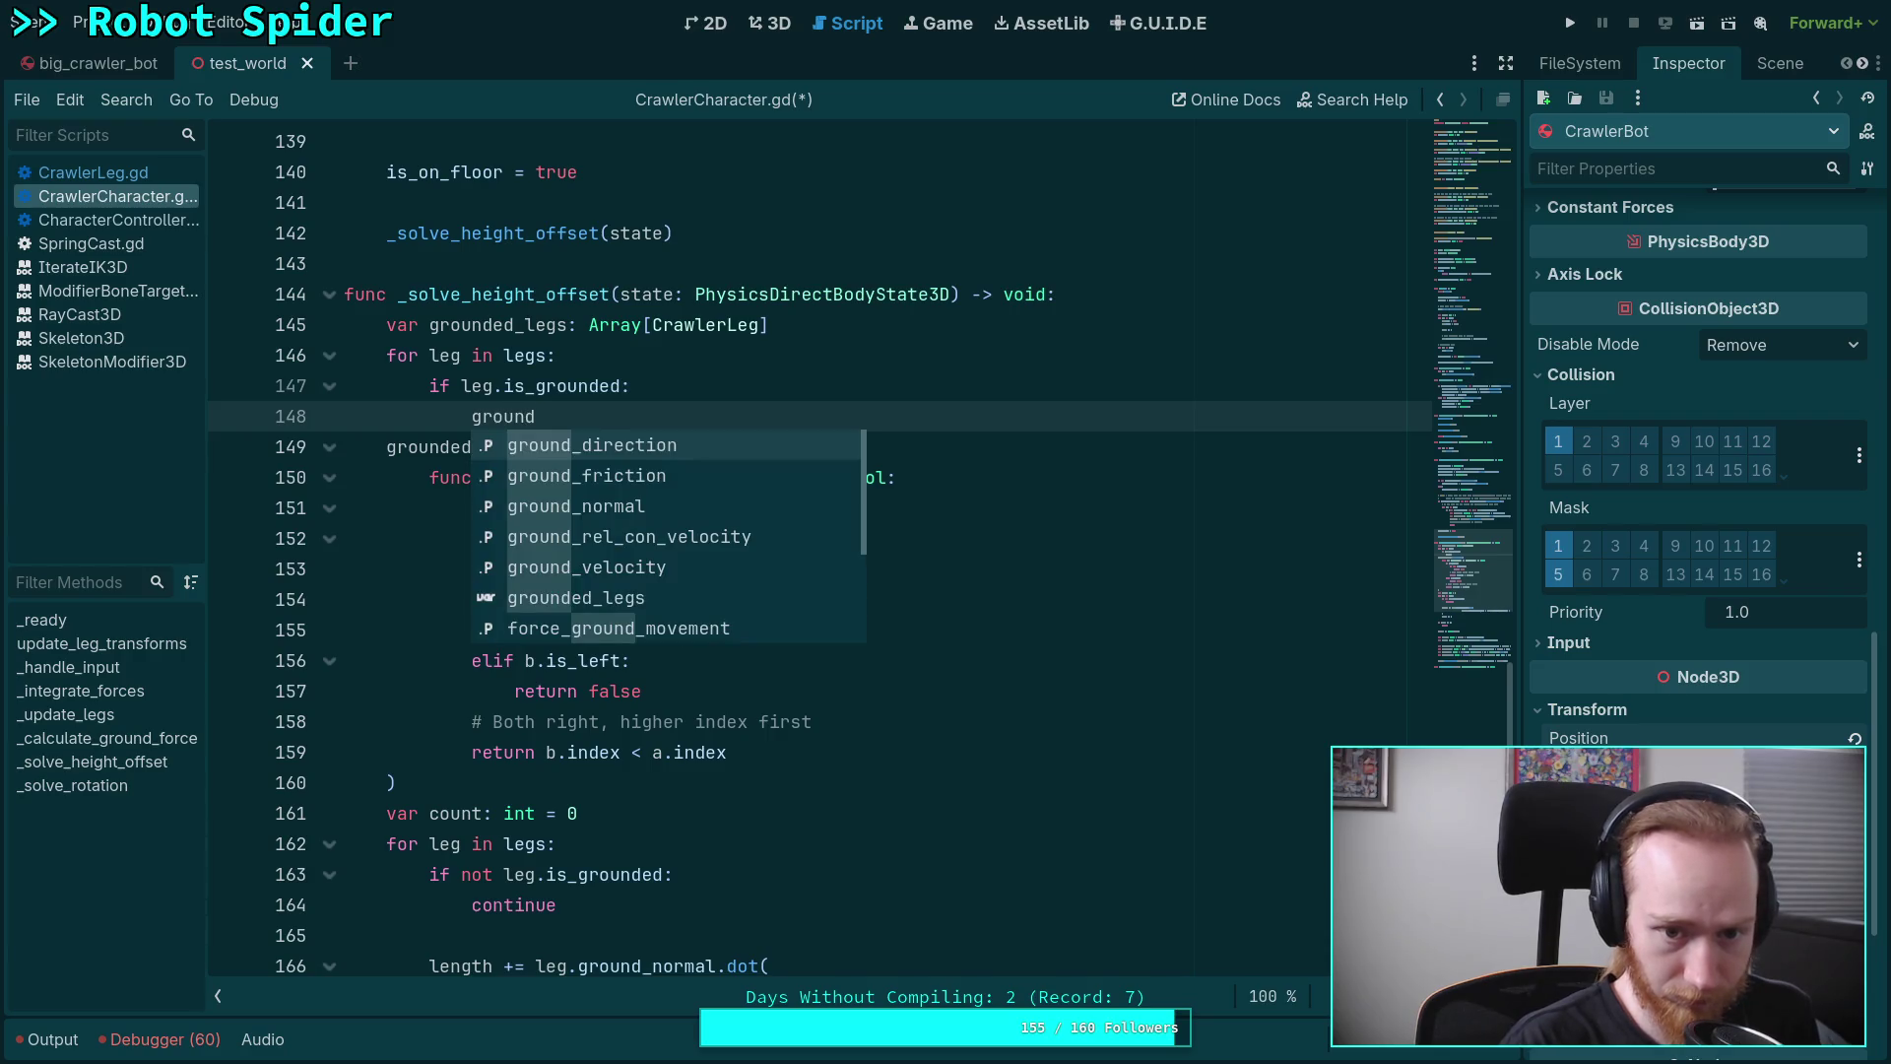
key(Down)
key(Down)
key(Down)
text(e)
key(Return)
text(append)
key(Return)
text(leg)
key(End)
key(Return)
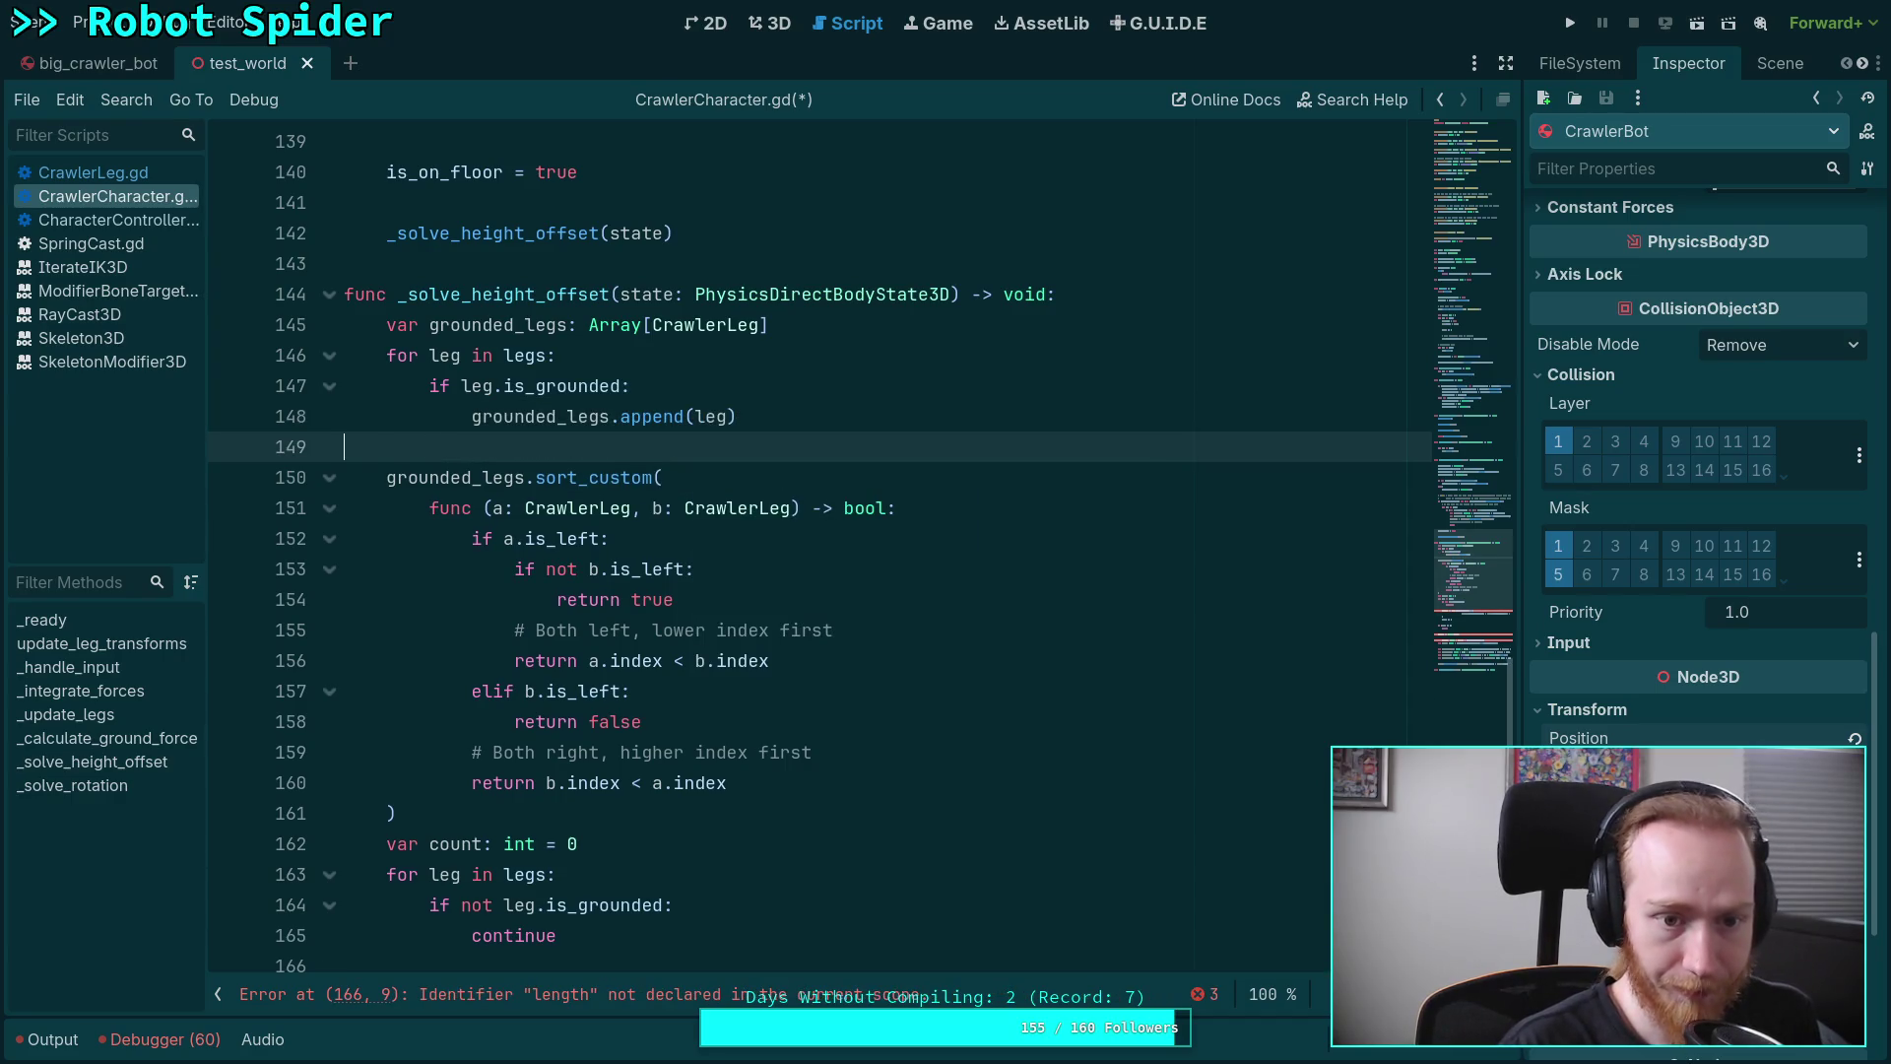
key(Return)
text(# Polygon order (counter-clockwise))
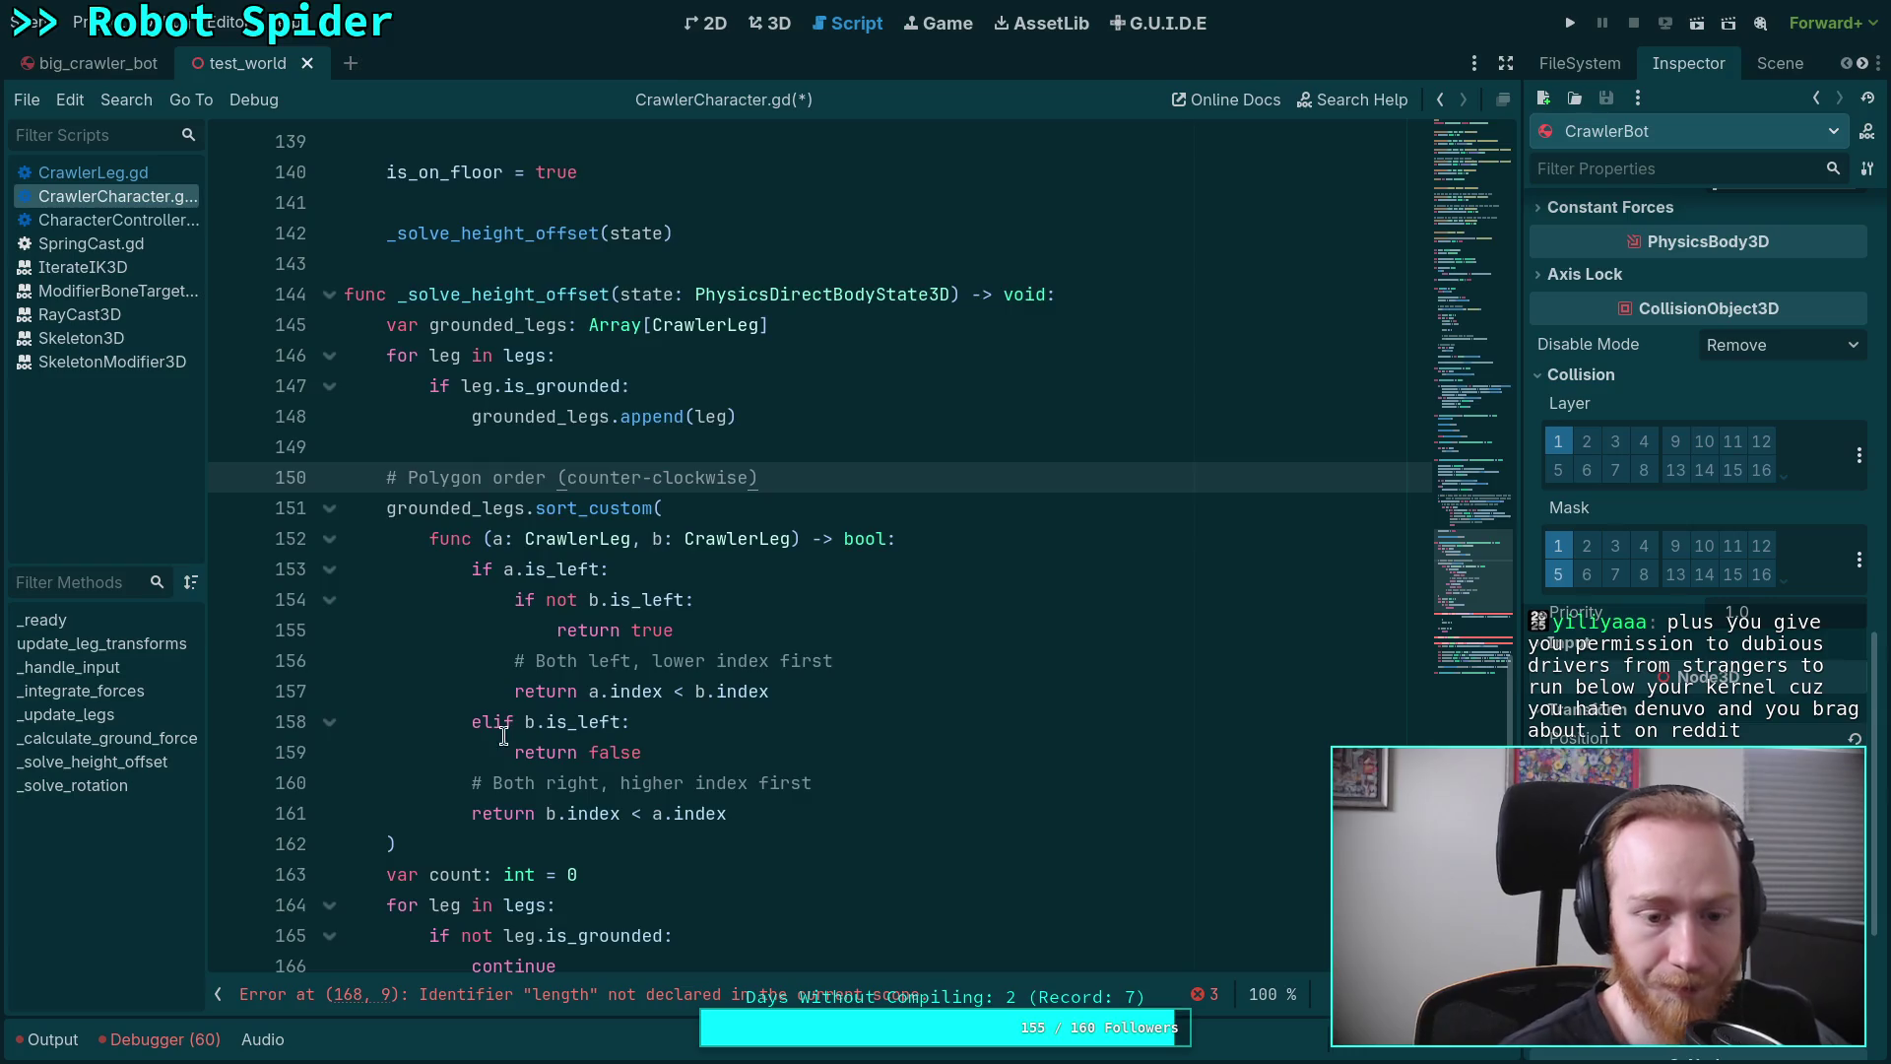
Insert a blank line after the sort block and make the later count declaration use grounded_legs.size()
scroll(503, 735, down, 3)
click(591, 571)
key(Return)
scroll(659, 659, up, 2)
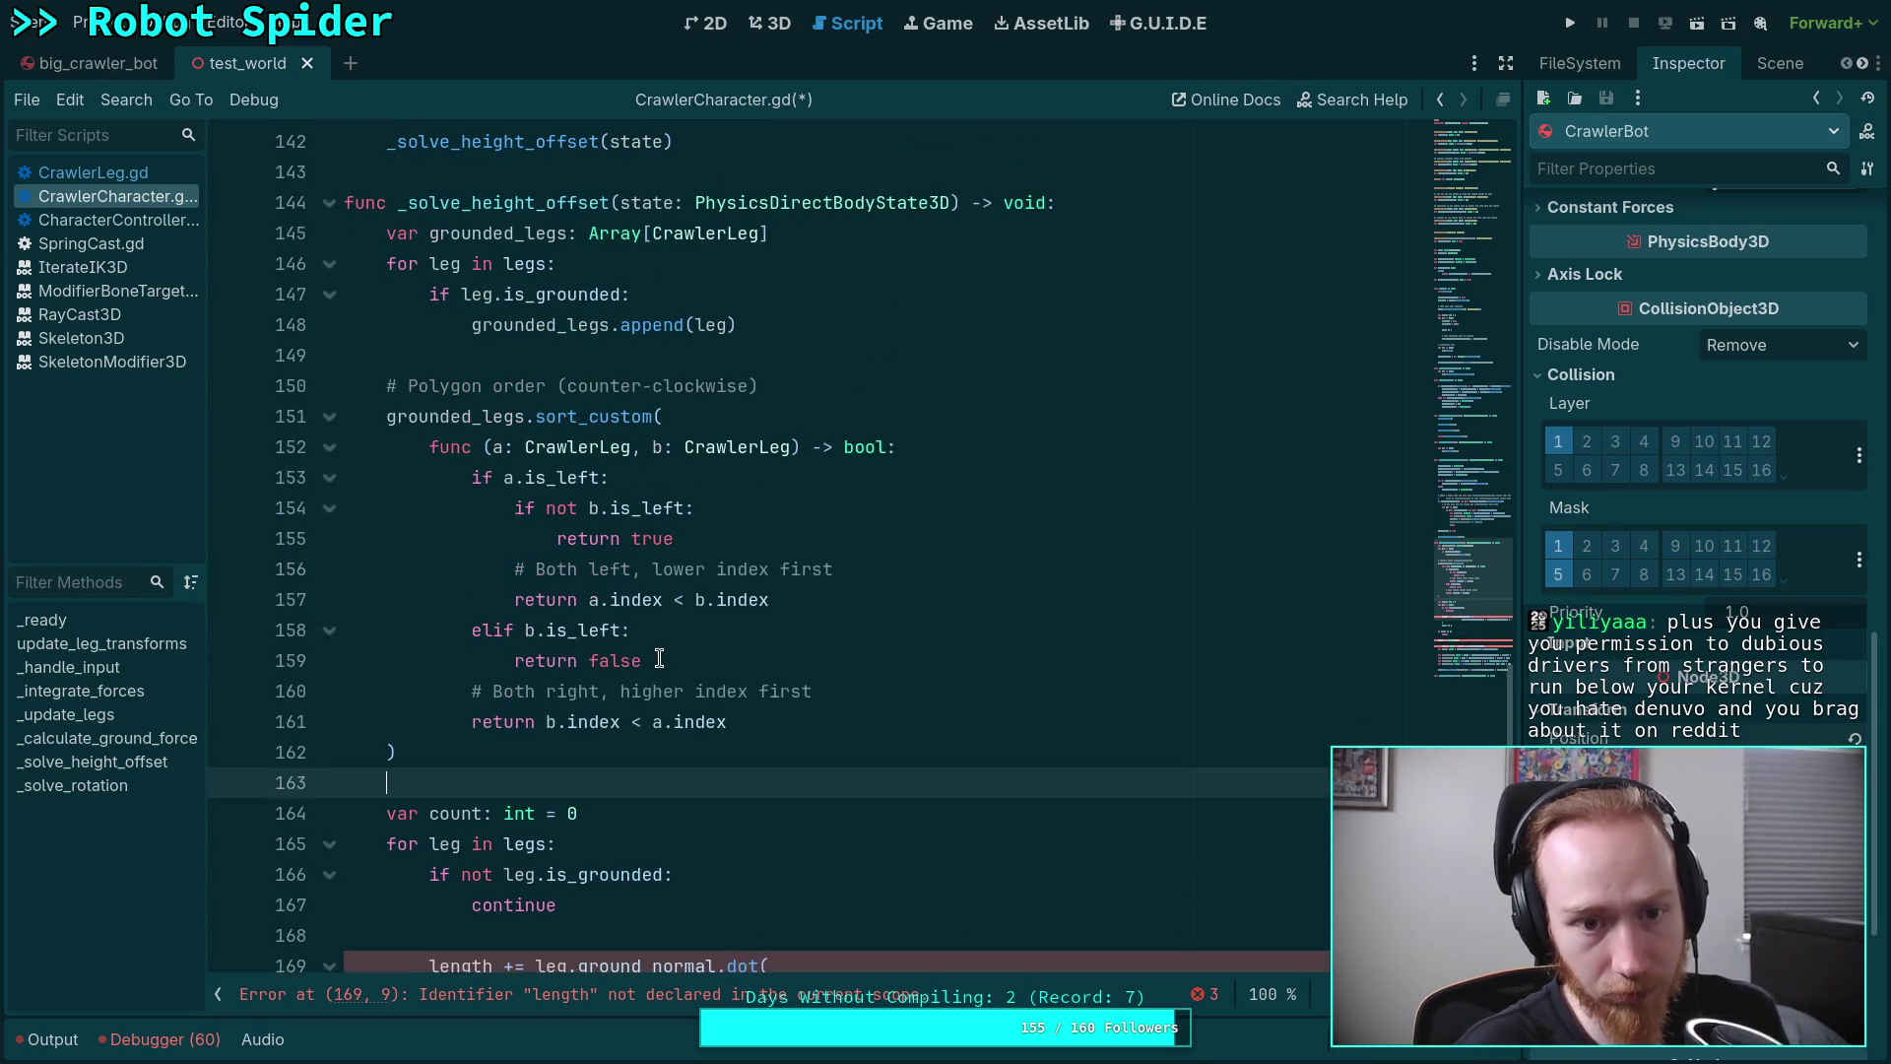
scroll(689, 675, down, 2)
click(570, 630)
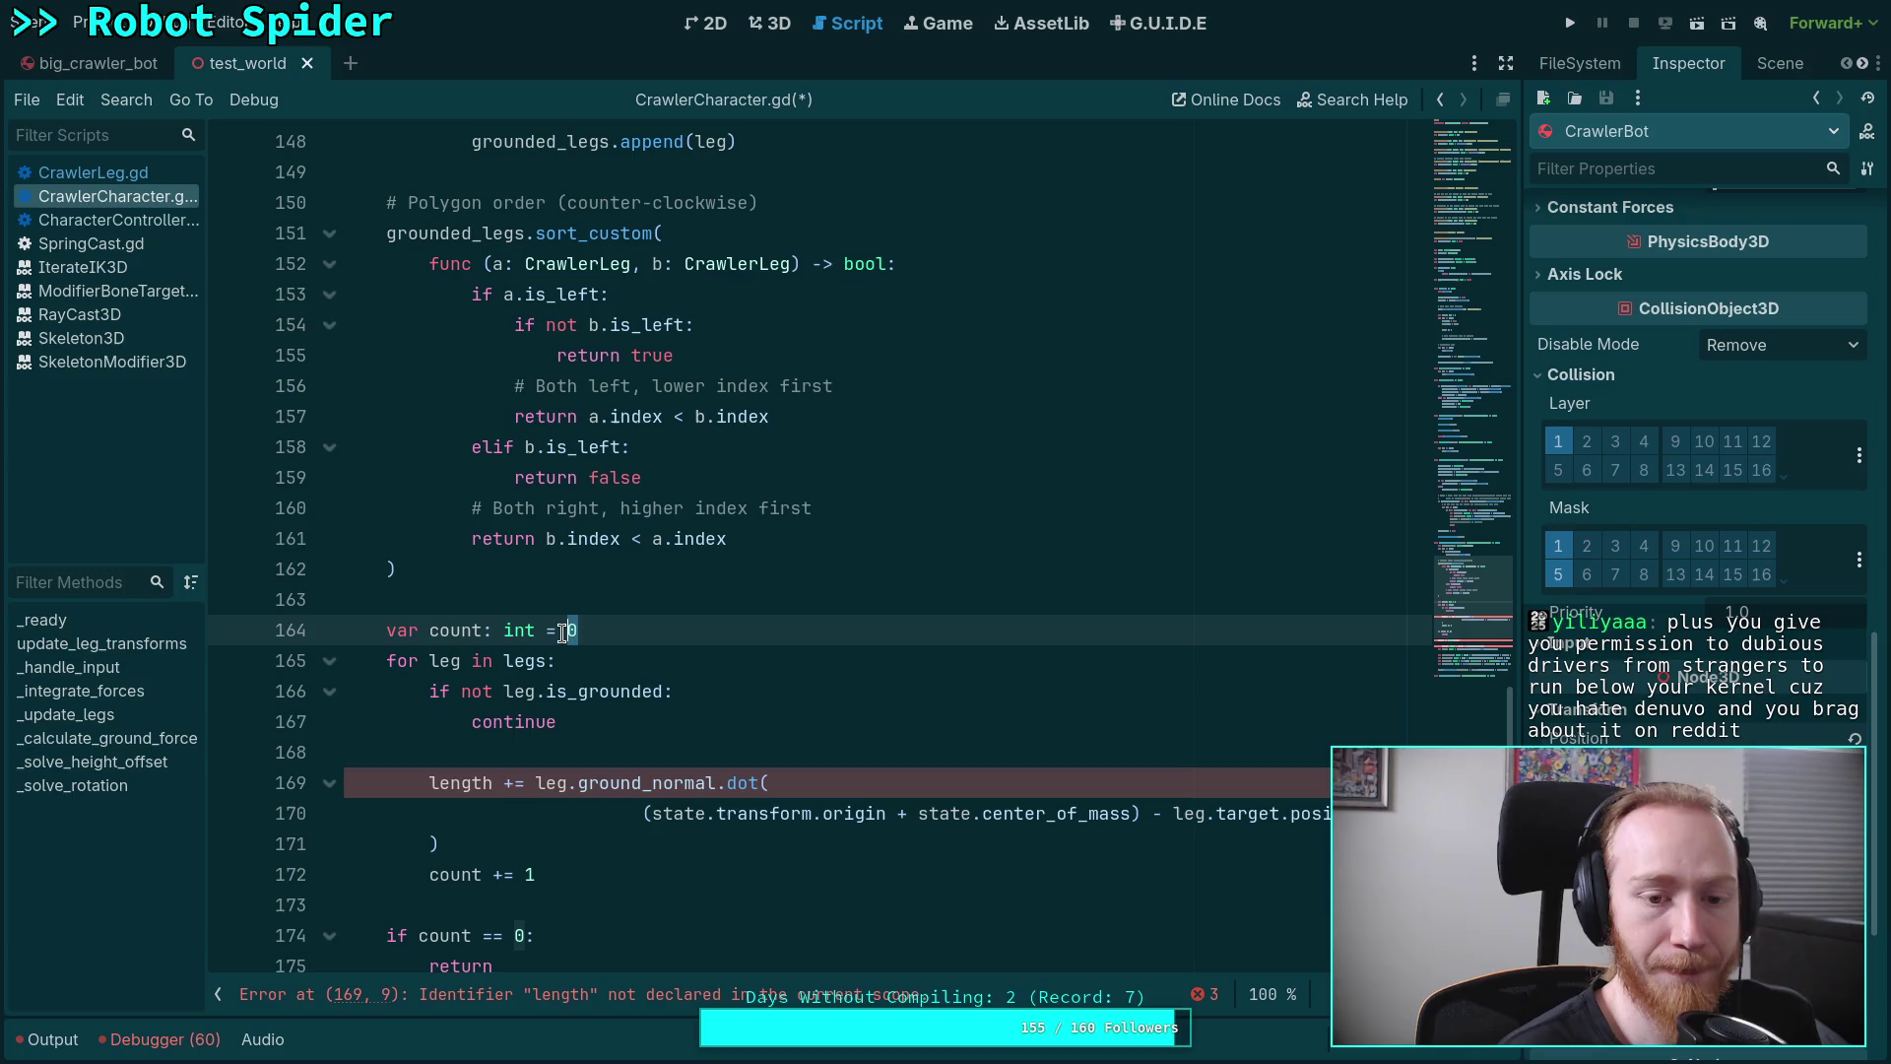
text(ground)
key(Return)
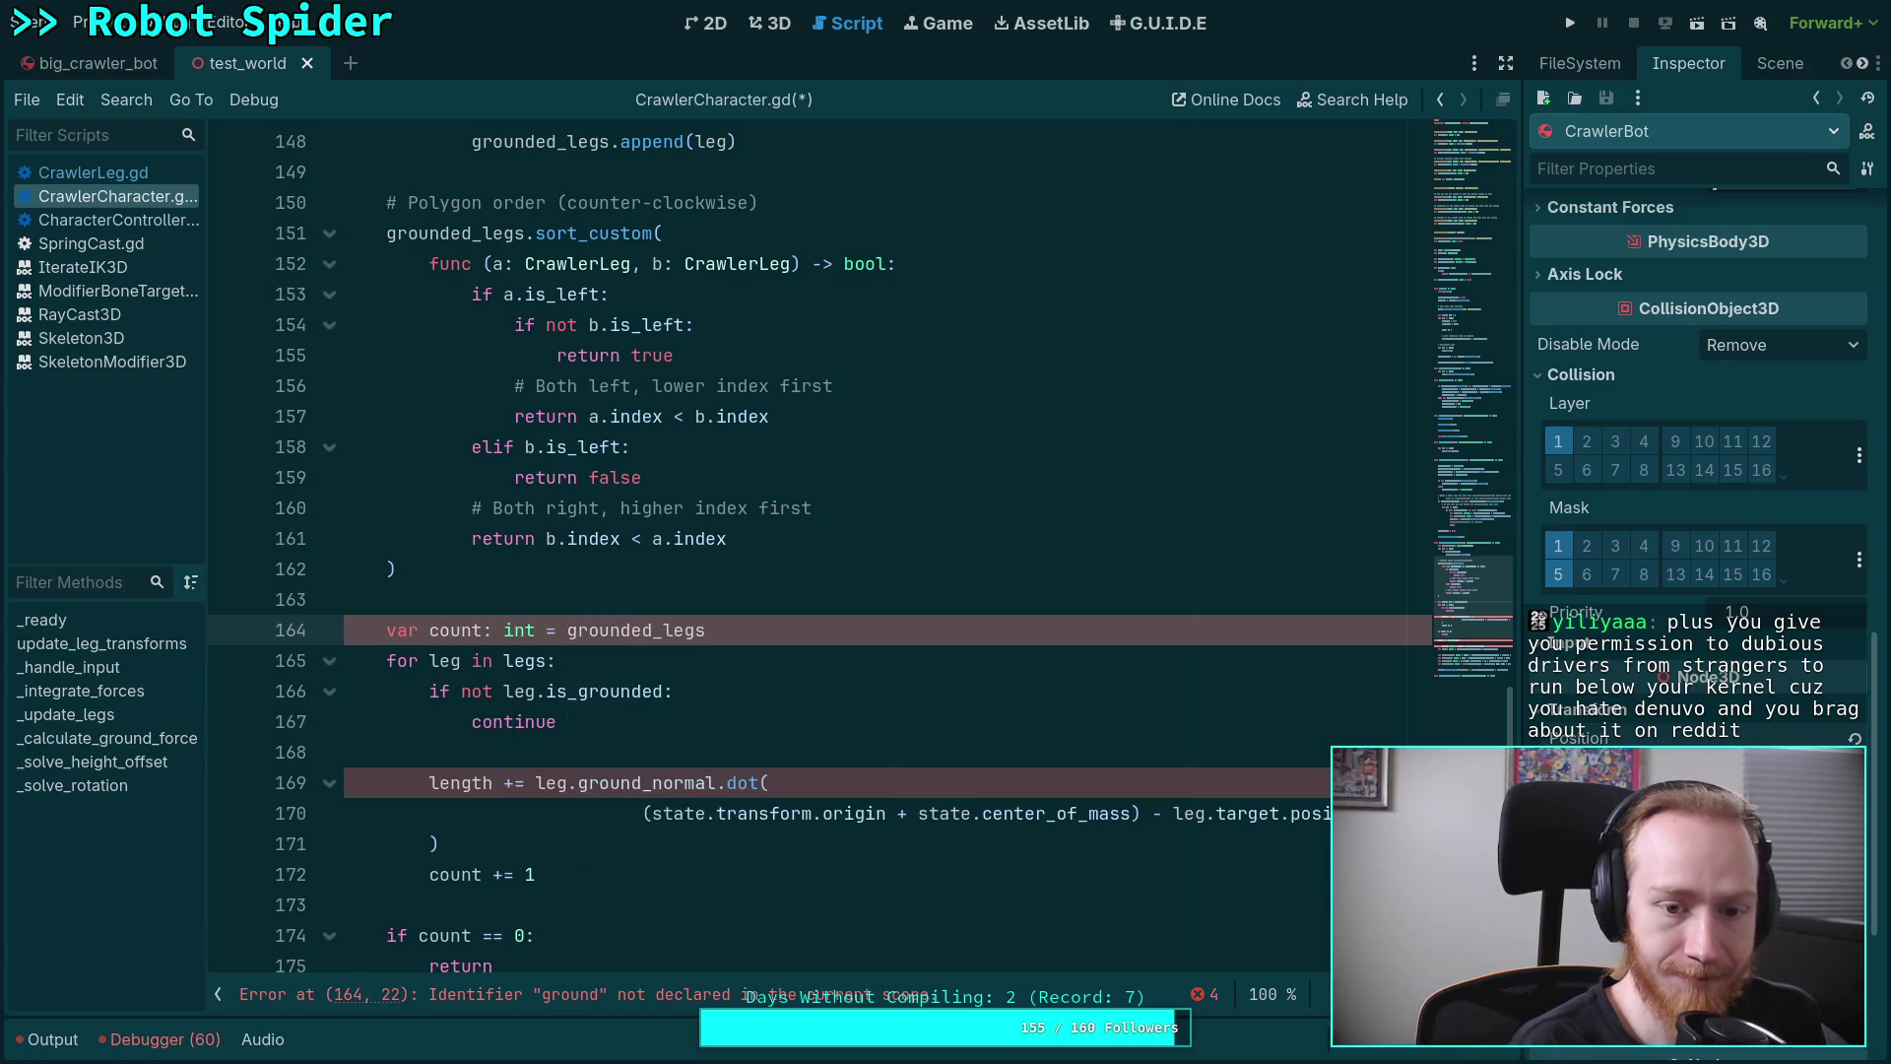
text(.size)
key(Return)
Declare 'var count: int = 0' right after the grounded_legs declaration
scroll(581, 627, up, 3)
click(882, 330)
key(Return)
text(var count =)
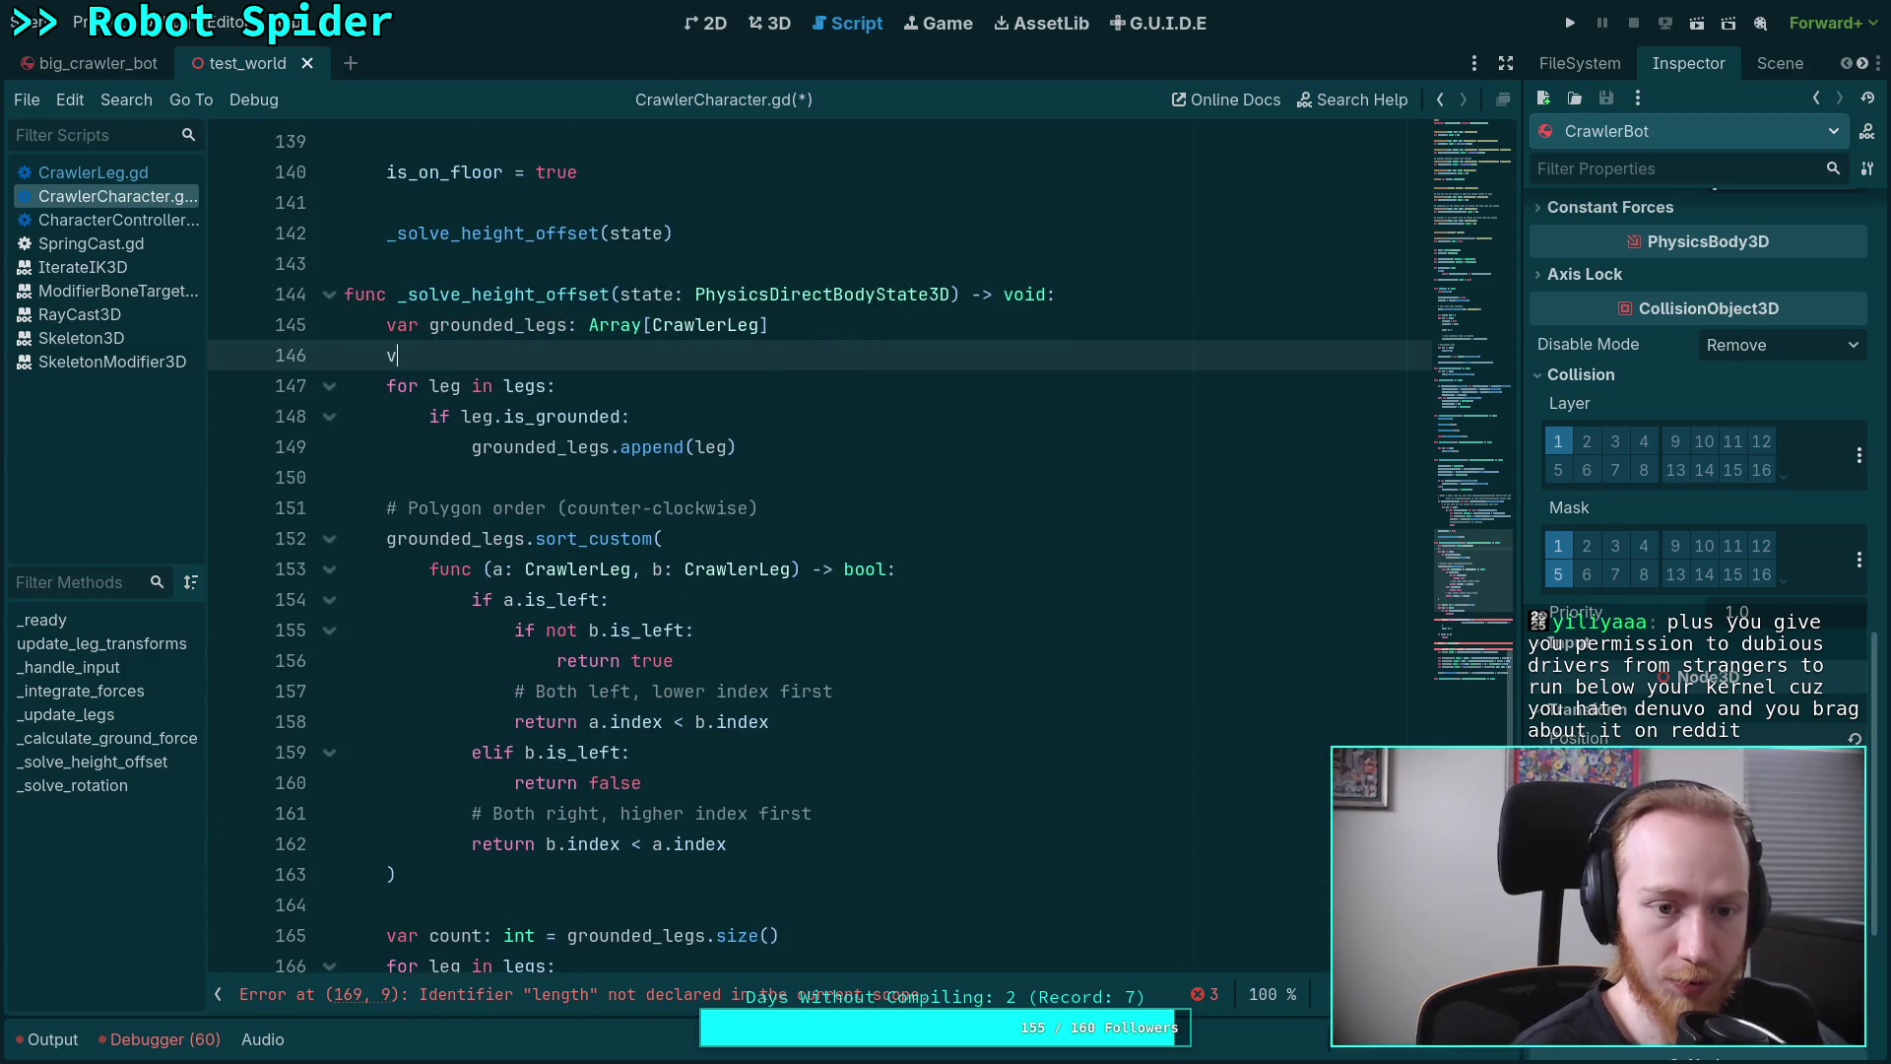
key(ctrl+space)
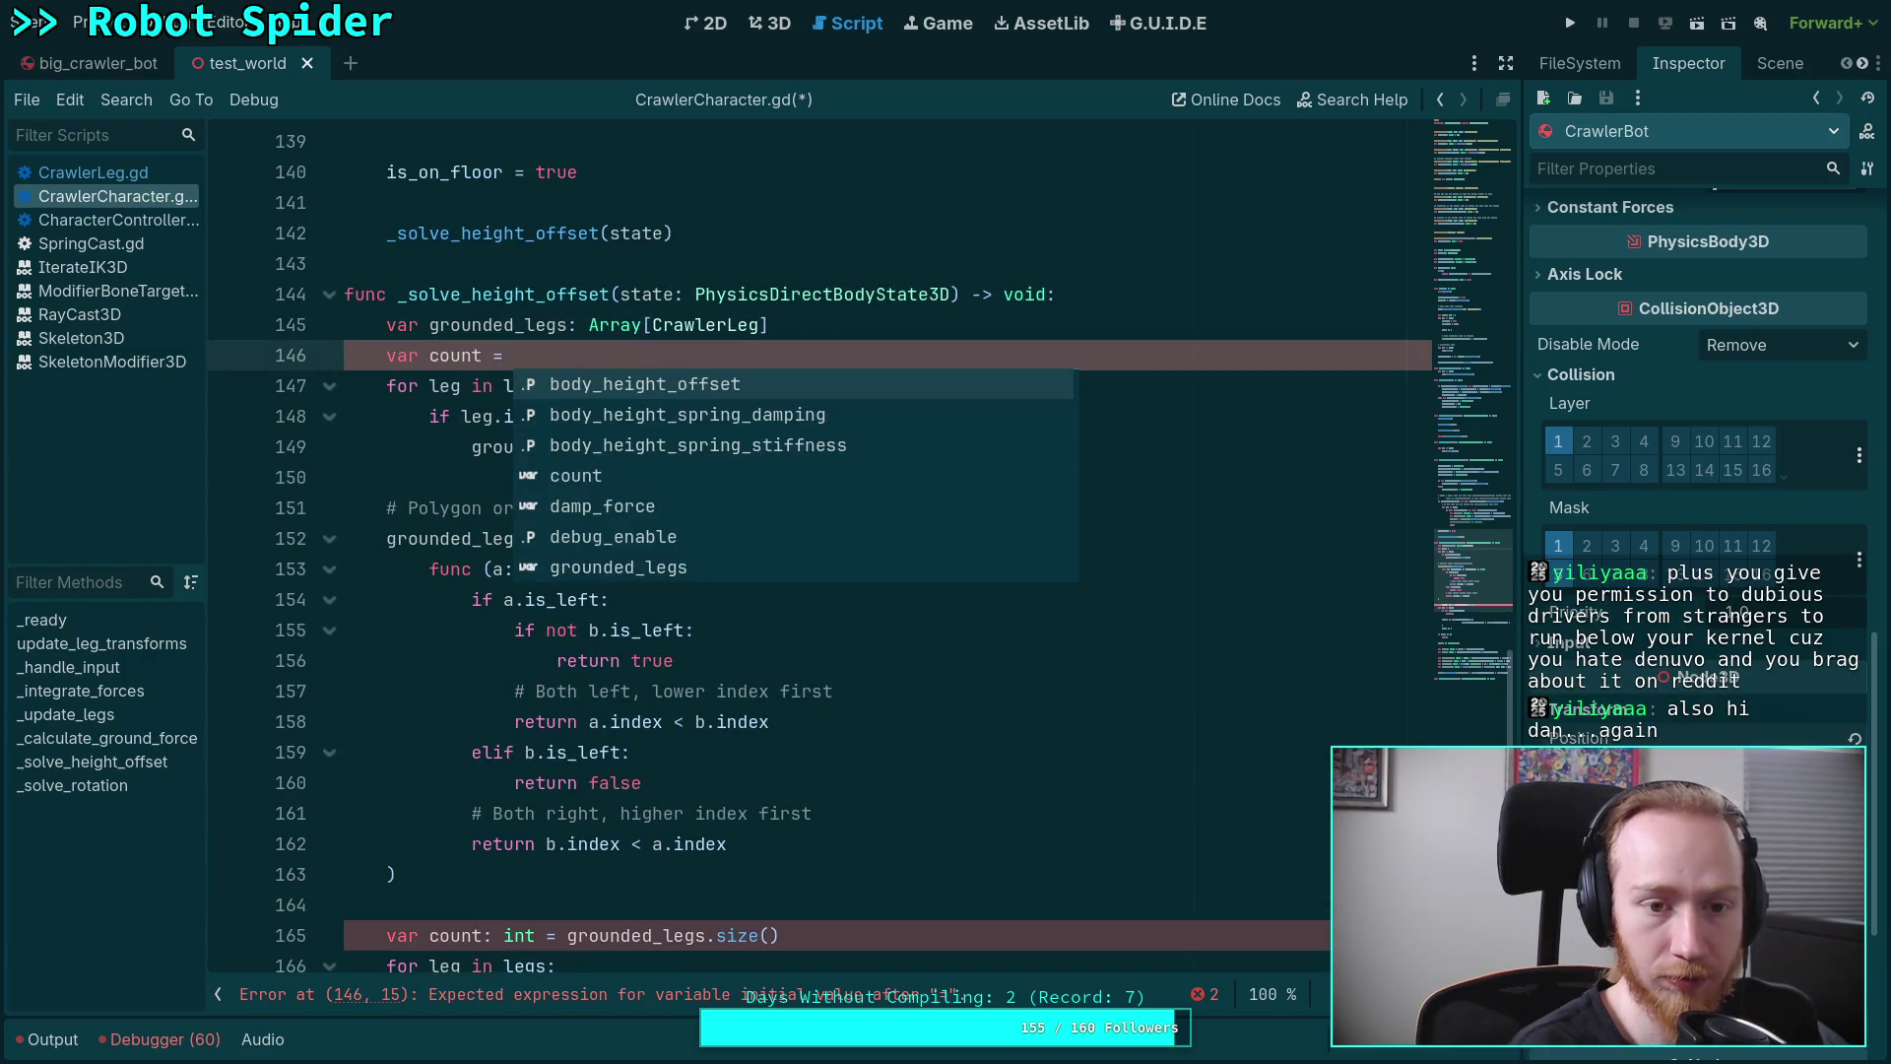
key(BackSpace)
key(BackSpace)
key(BackSpace)
text(: i)
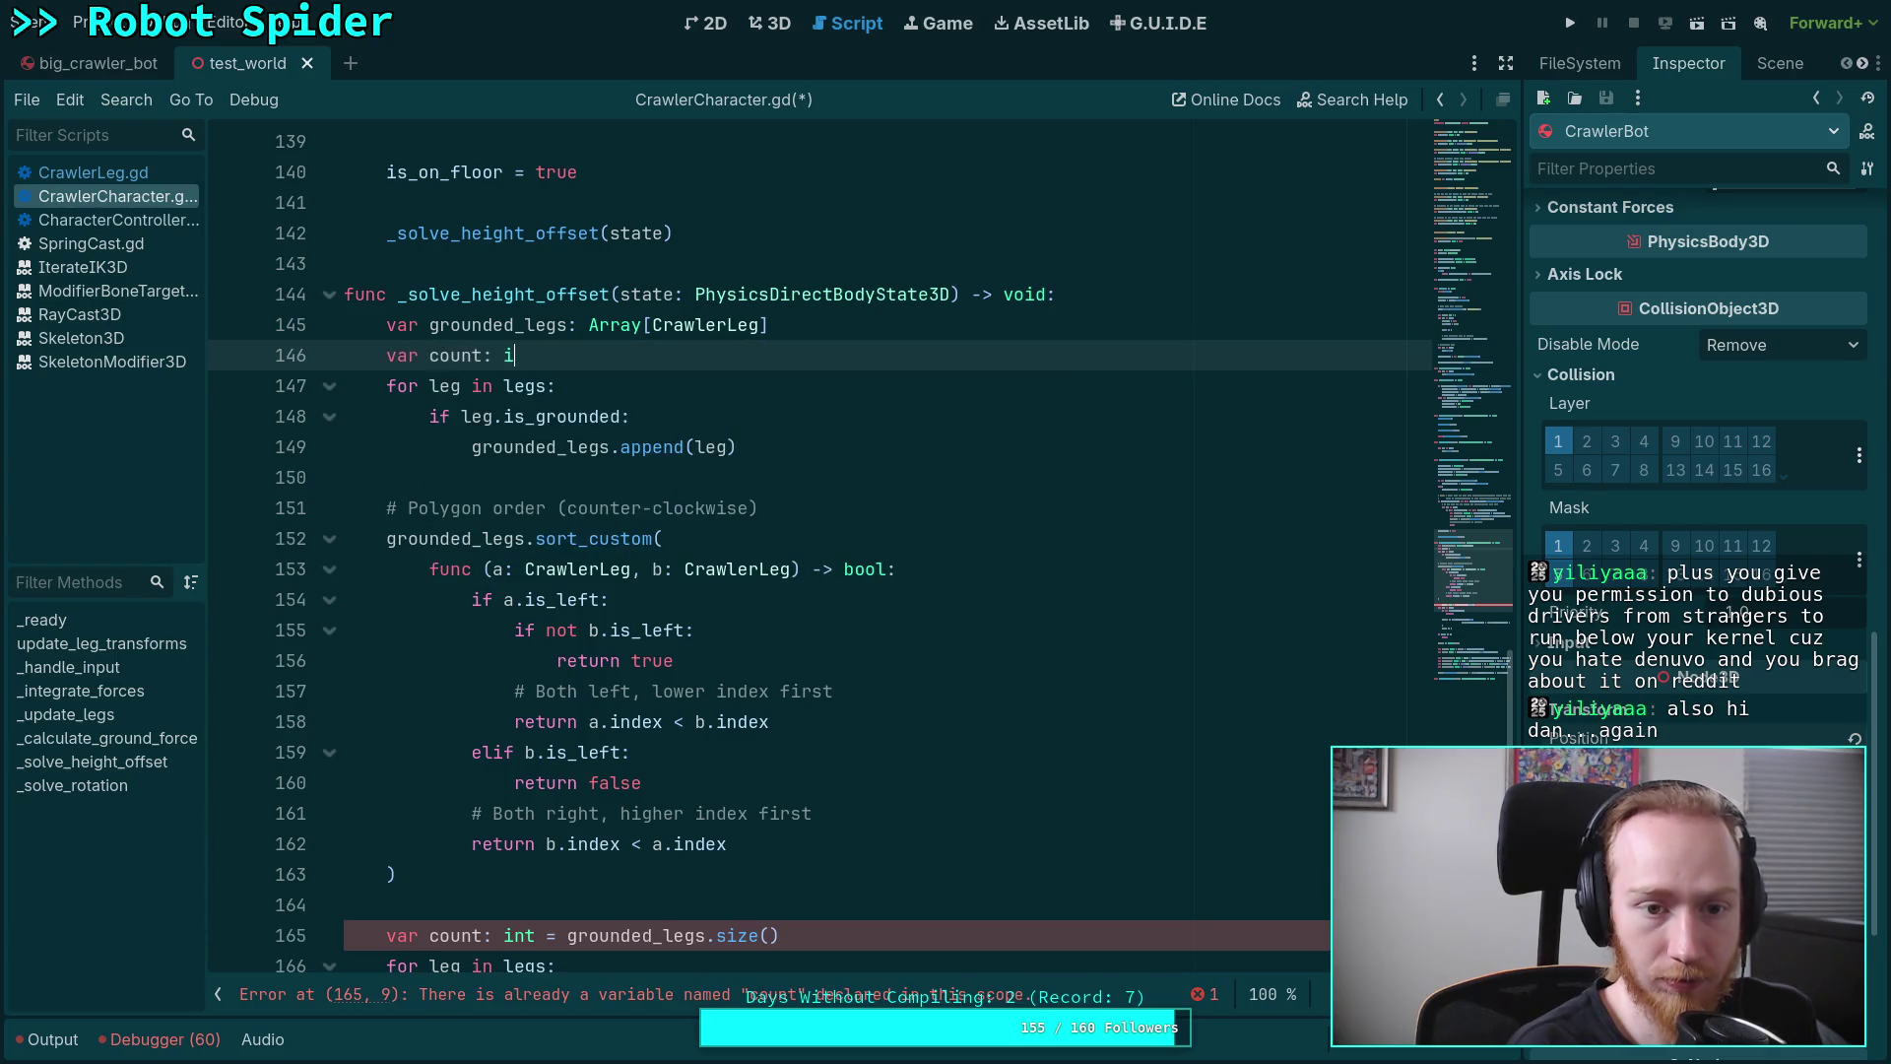
text(nt = 0)
Add 'count += 1' after the append in the grounded branch
click(916, 464)
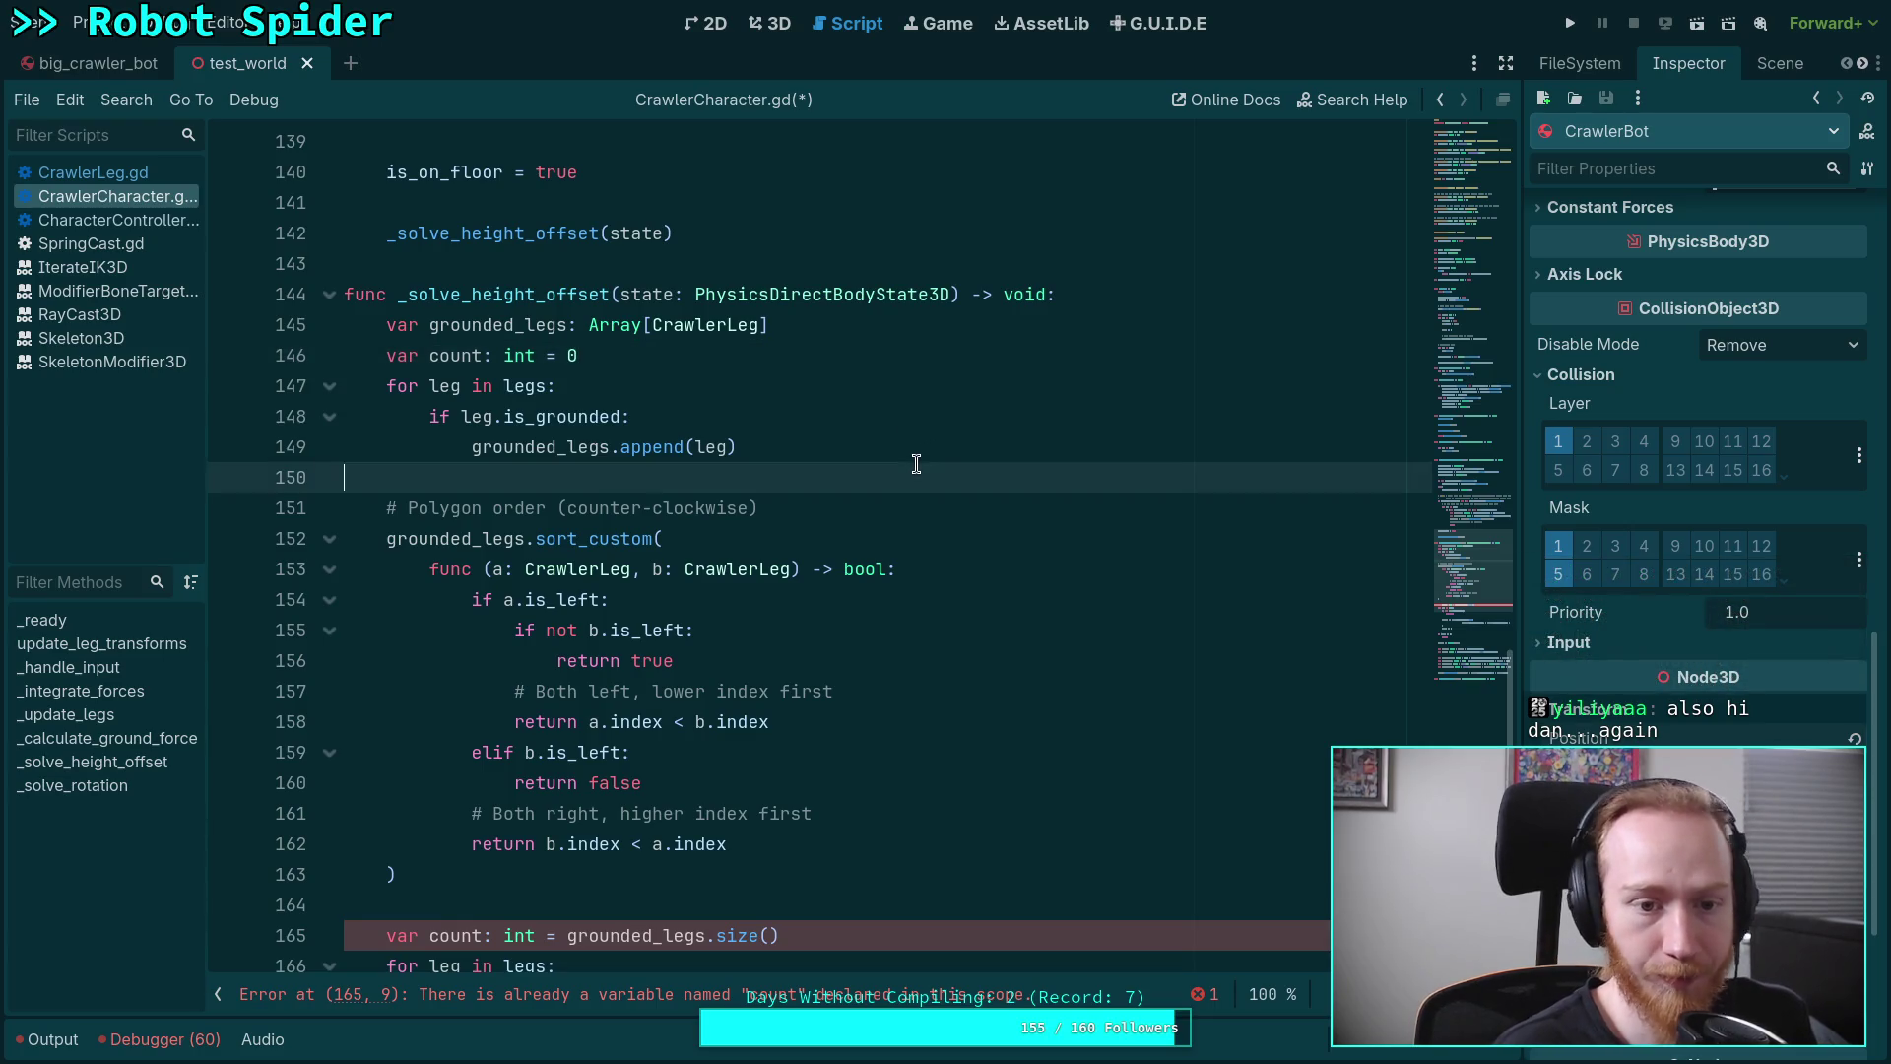
key(Up)
key(End)
key(Return)
text(count += 1)
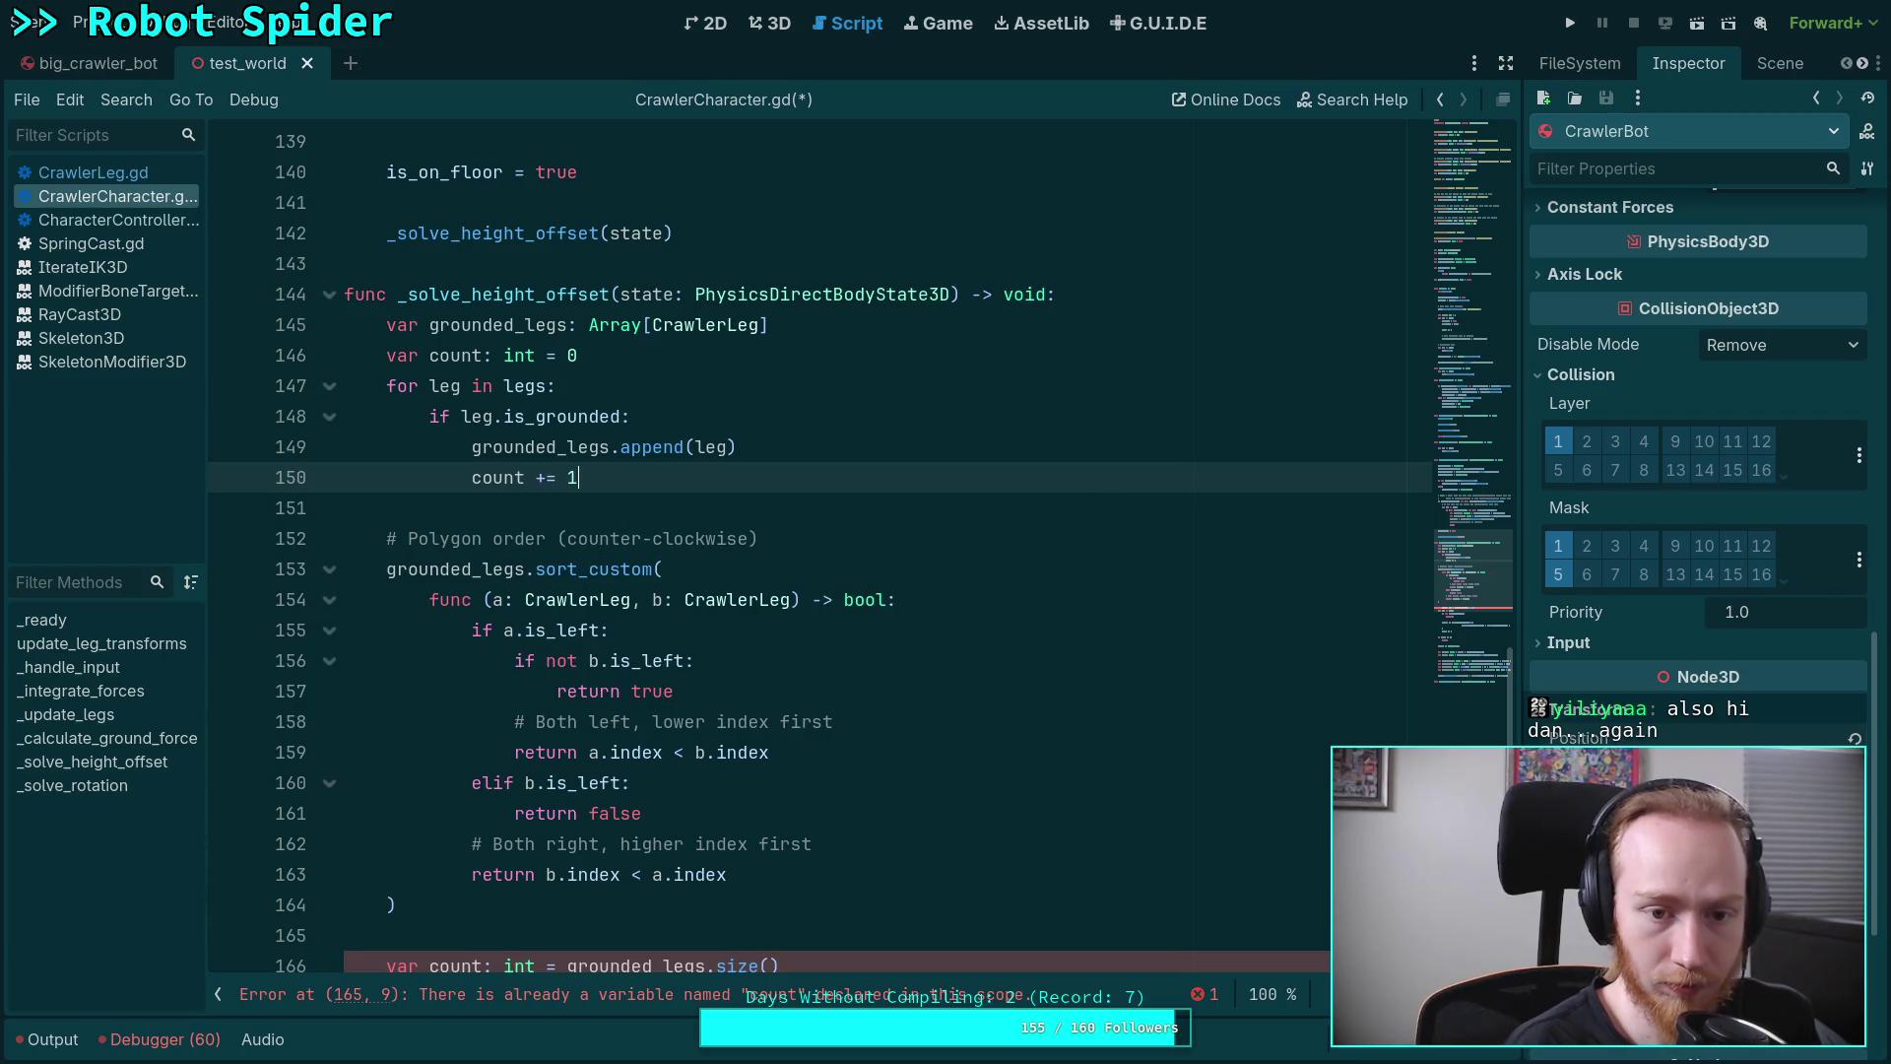
Delete the later duplicate 'var count' declaration line
scroll(818, 461, down, 2)
drag(853, 783, 855, 763)
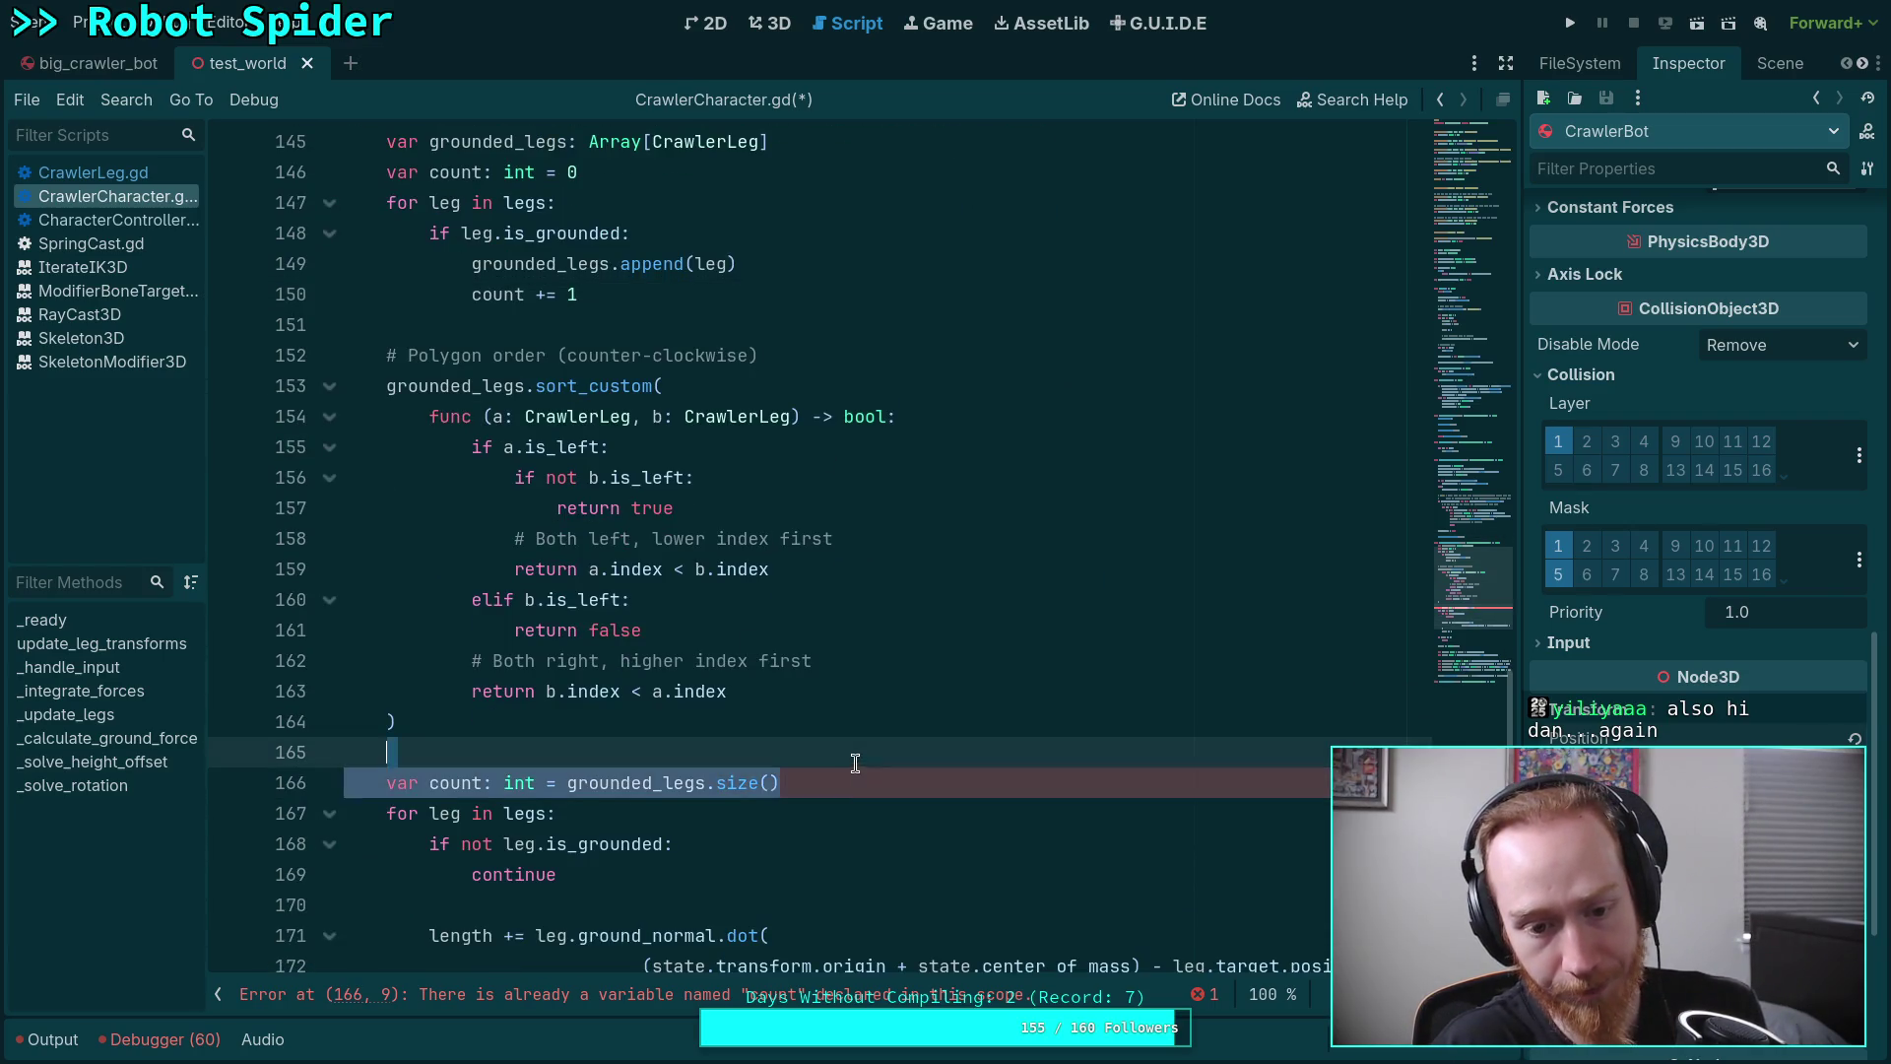
key(BackSpace)
scroll(845, 750, down, 2)
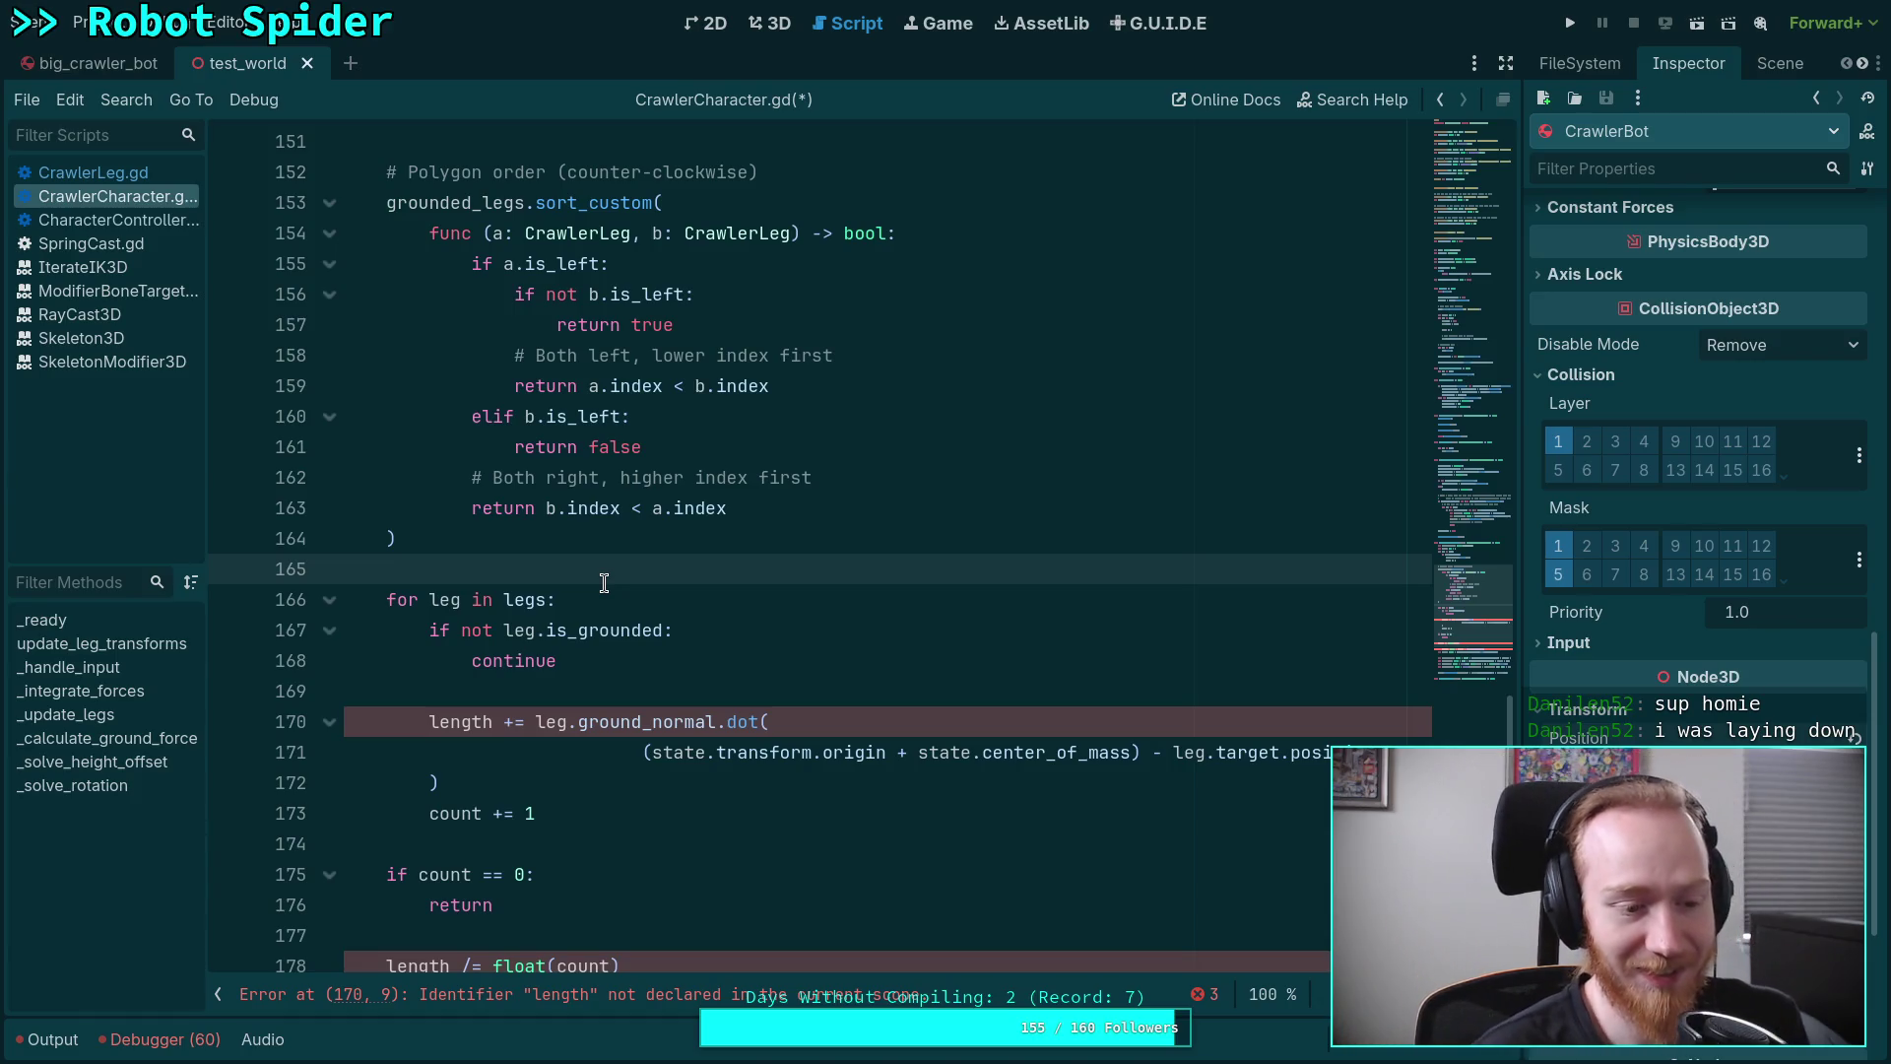
Review the offset calculation and length division lines in the grounded-leg loops
click(718, 662)
scroll(718, 670, down, 6)
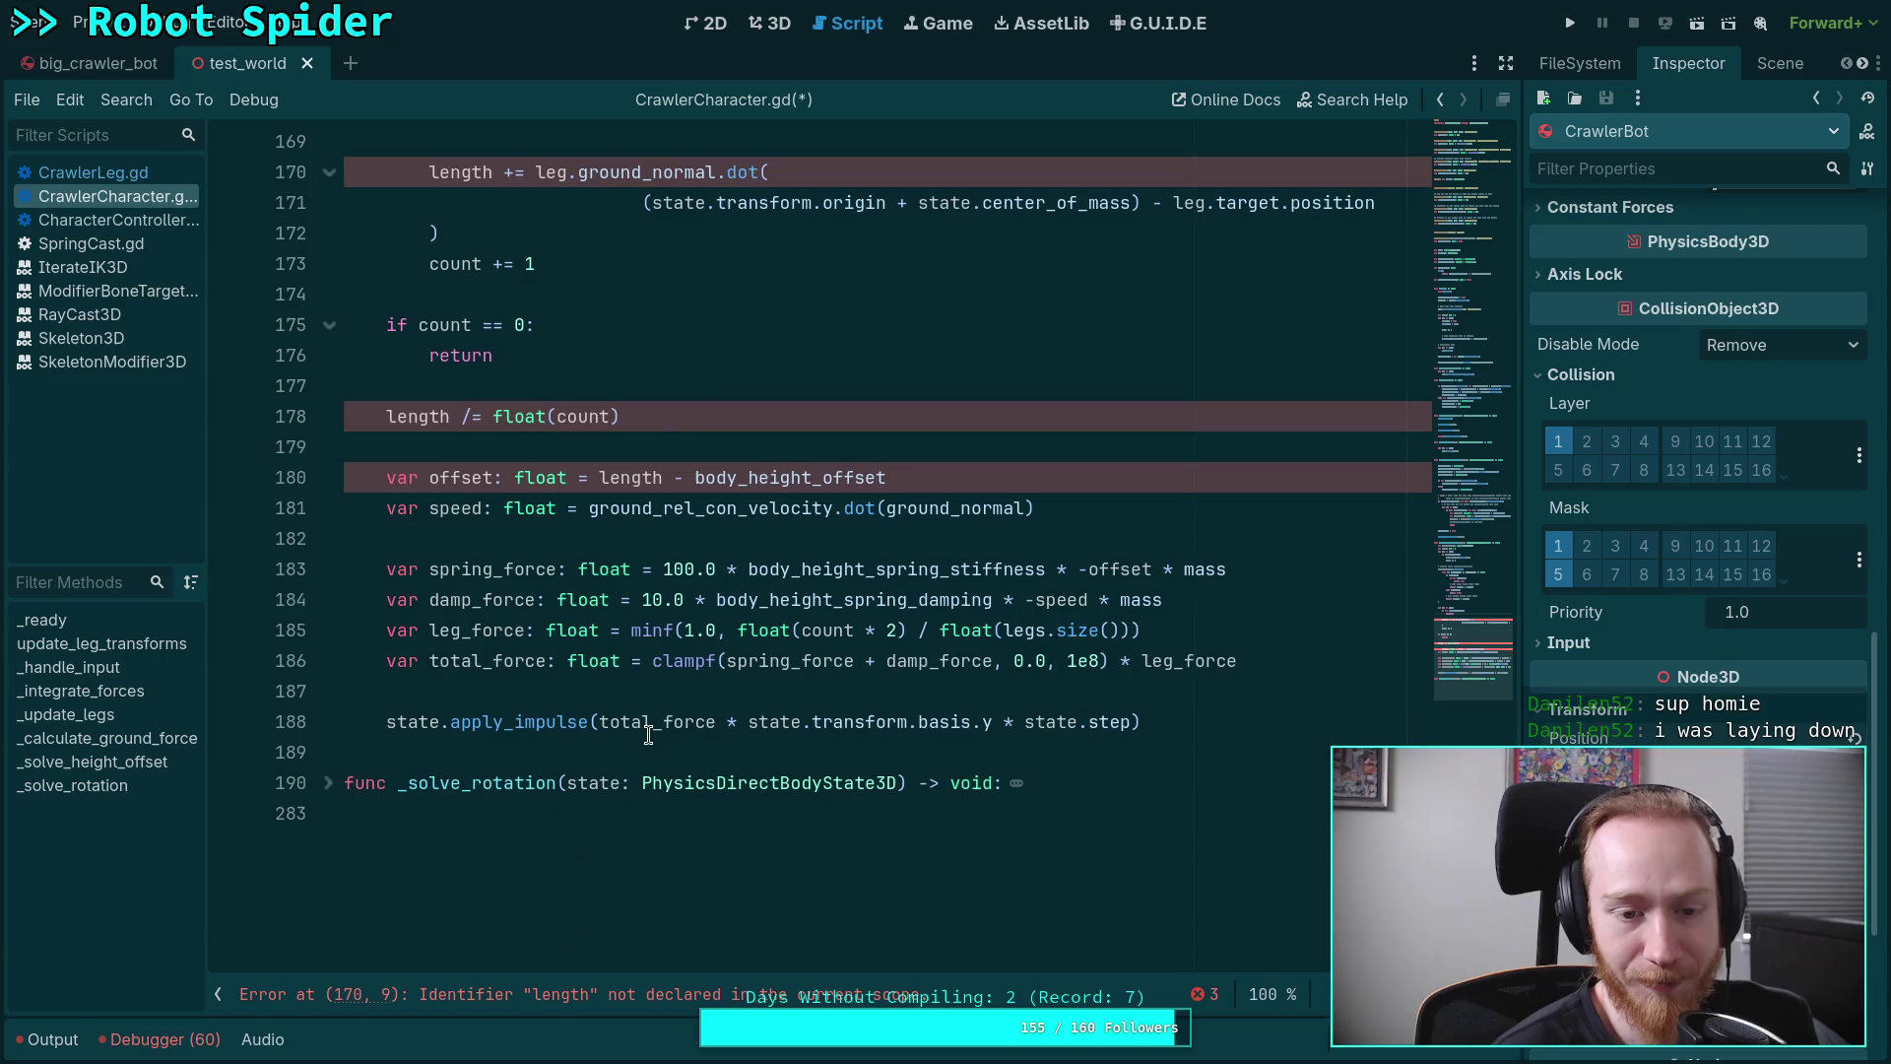
scroll(670, 726, up, 2)
click(937, 640)
shift+click(936, 665)
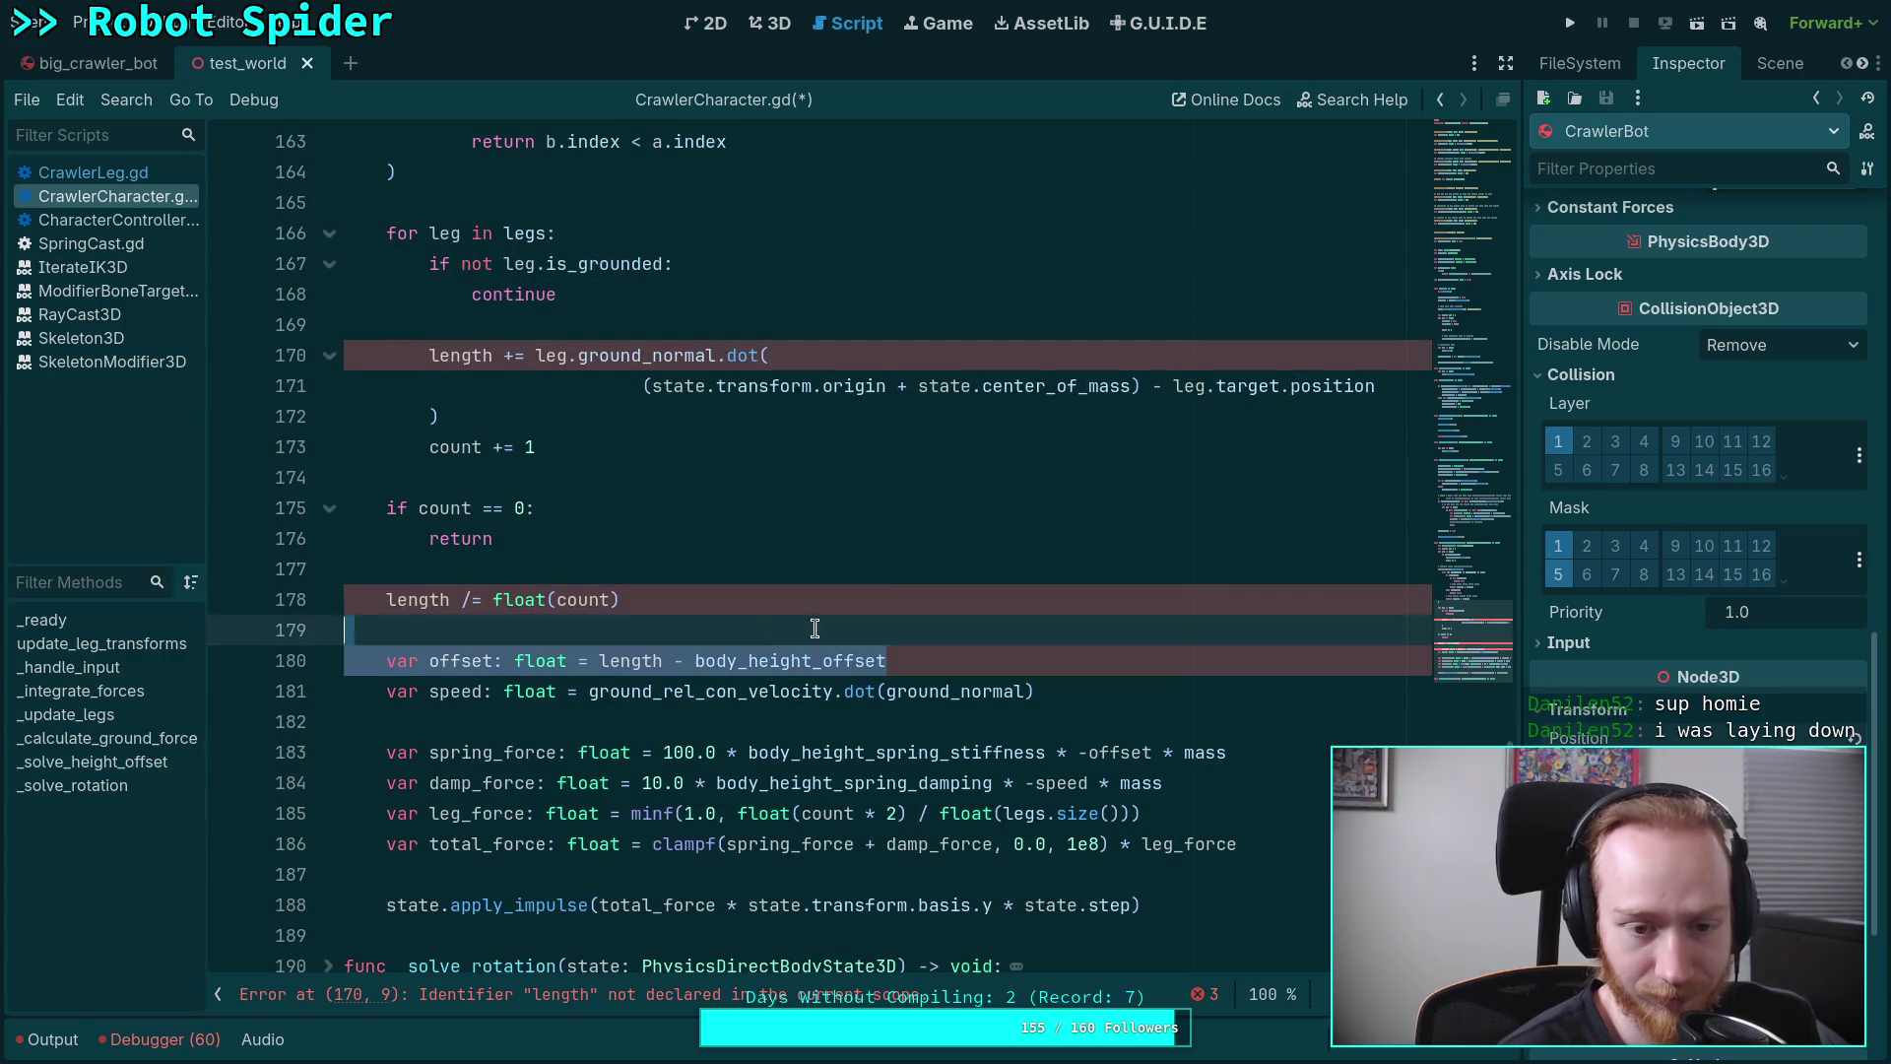
click(578, 596)
click(650, 596)
scroll(663, 601, up, 2)
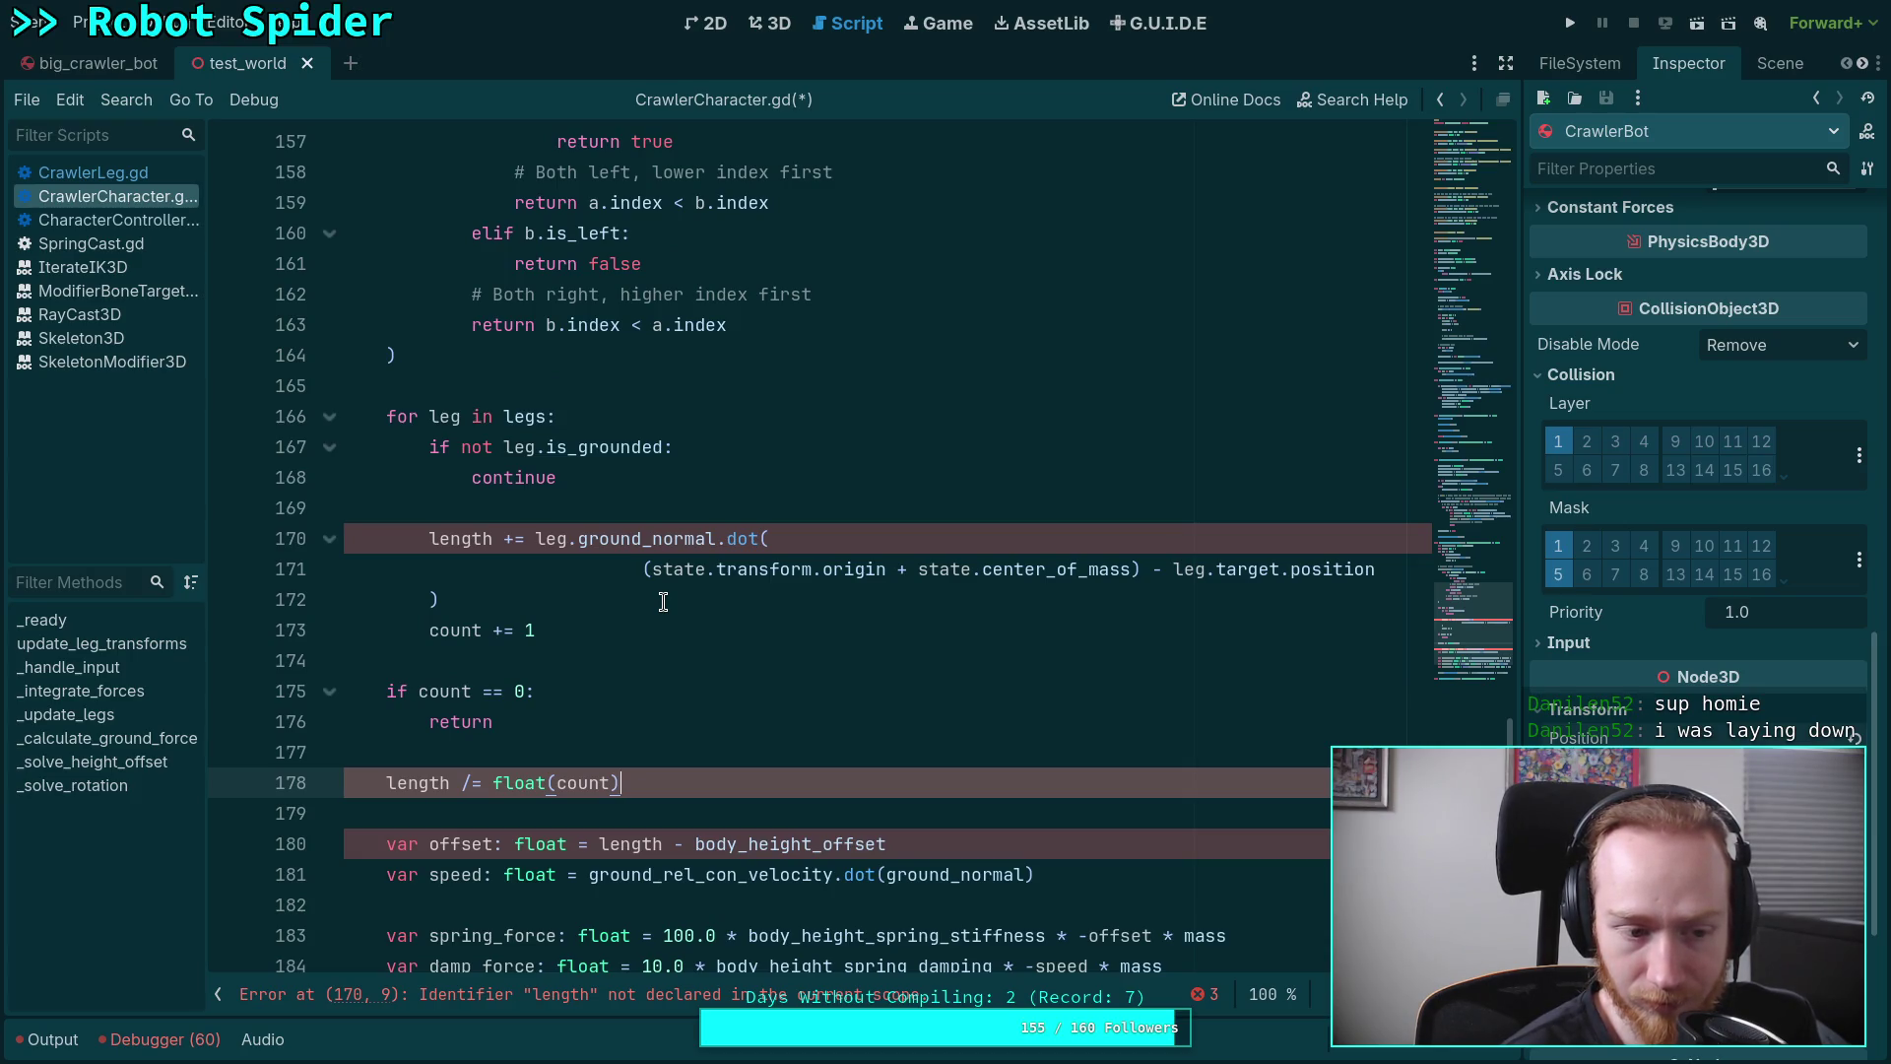
click(576, 507)
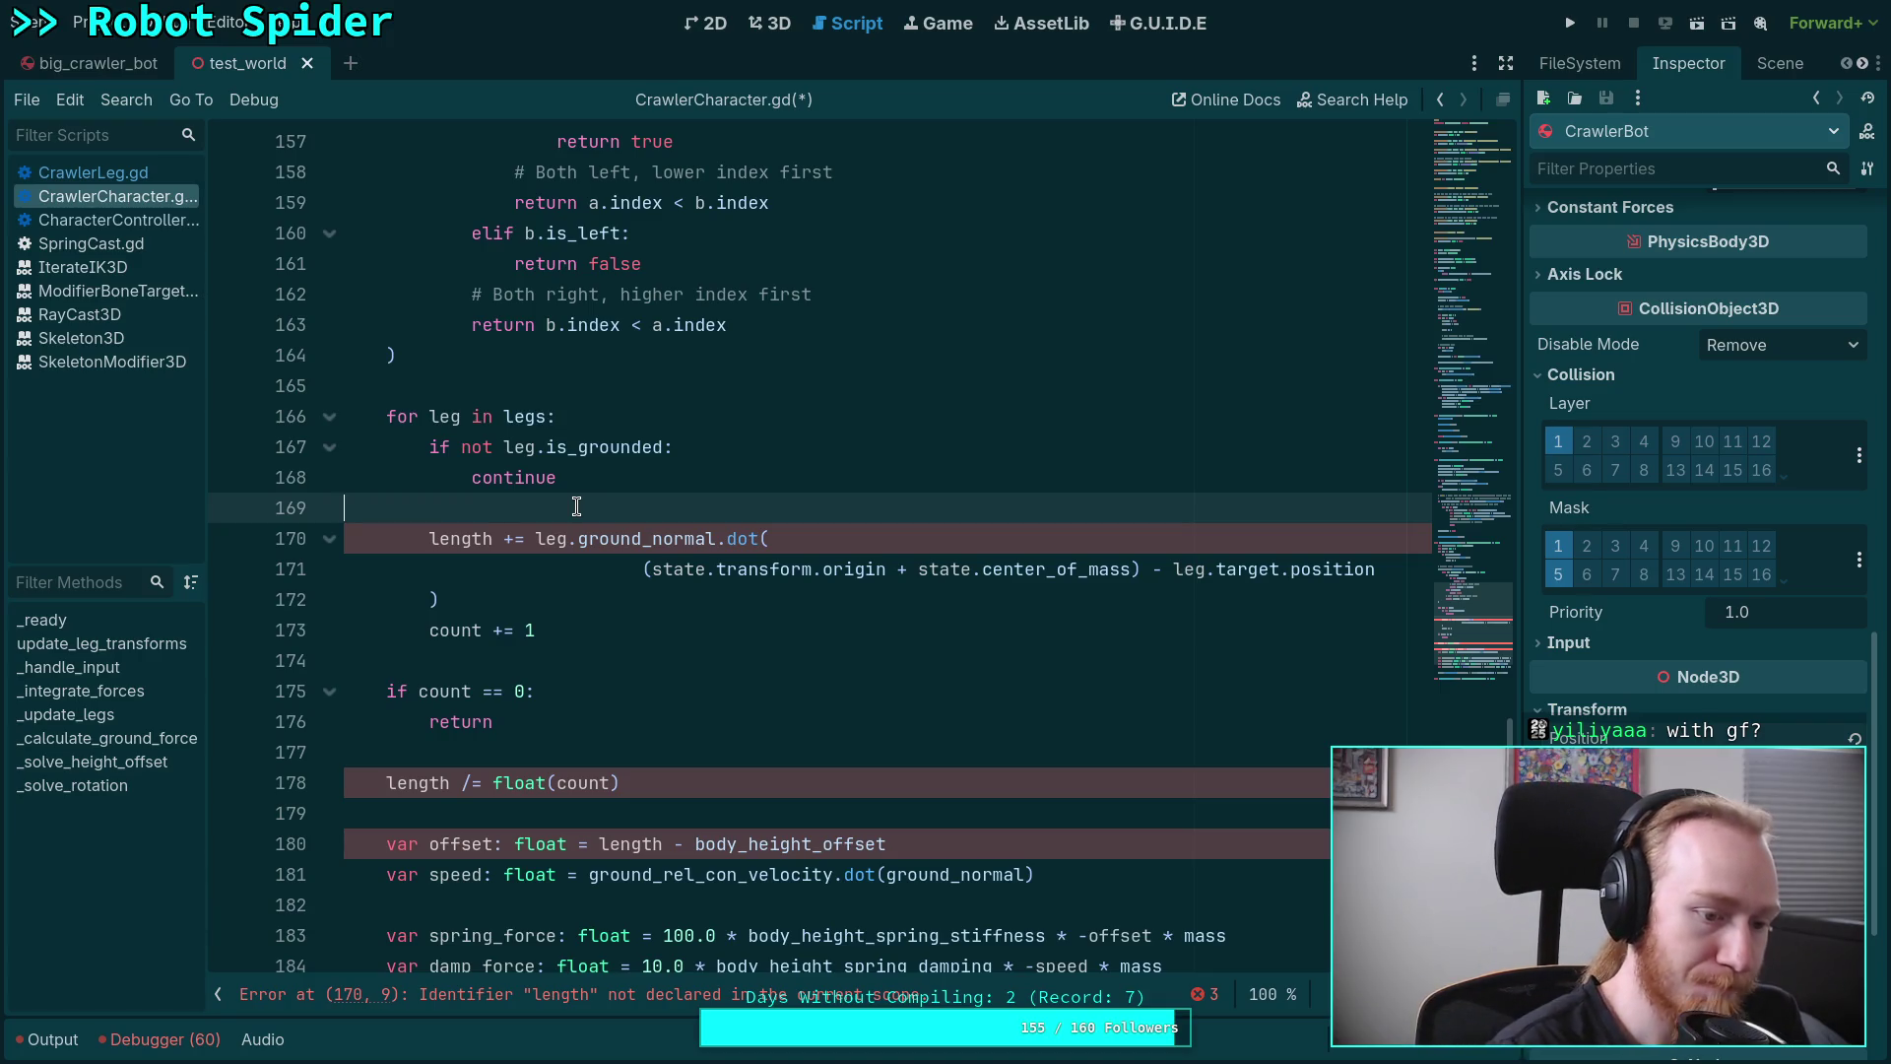
scroll(630, 498, up, 1)
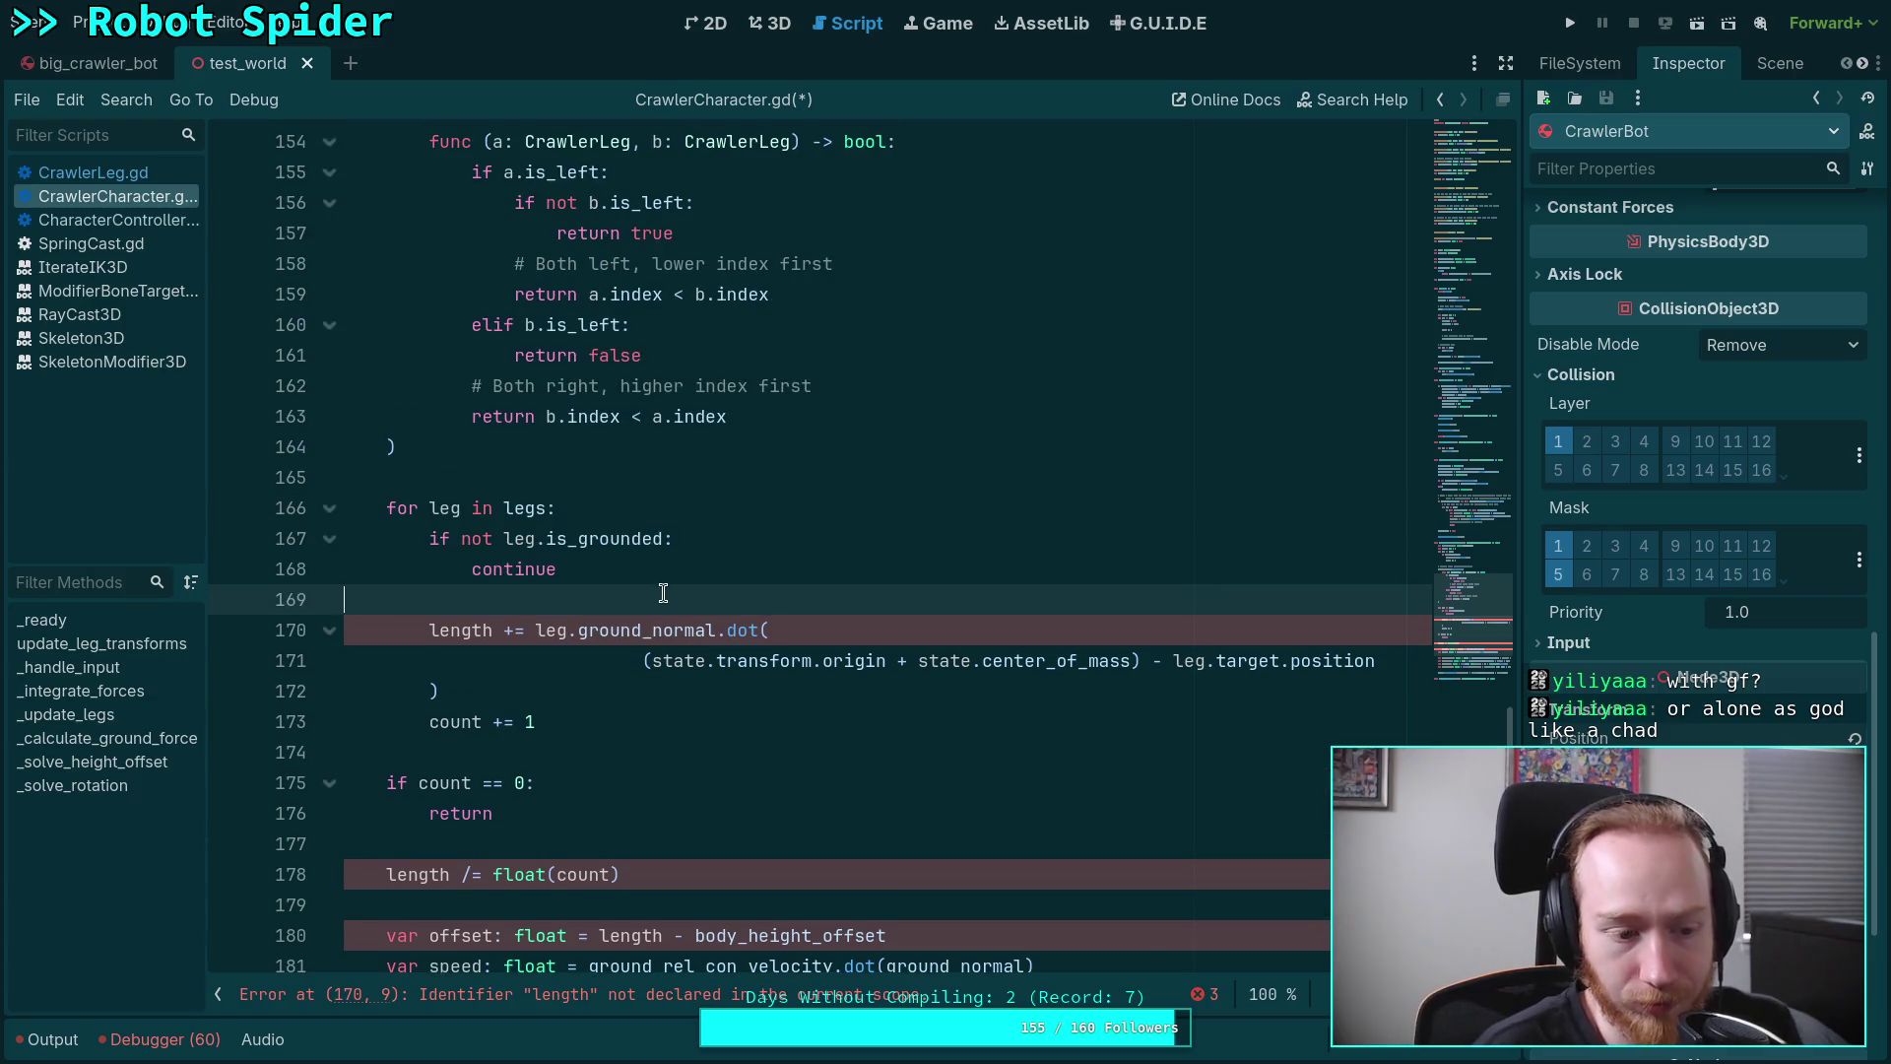
click(681, 529)
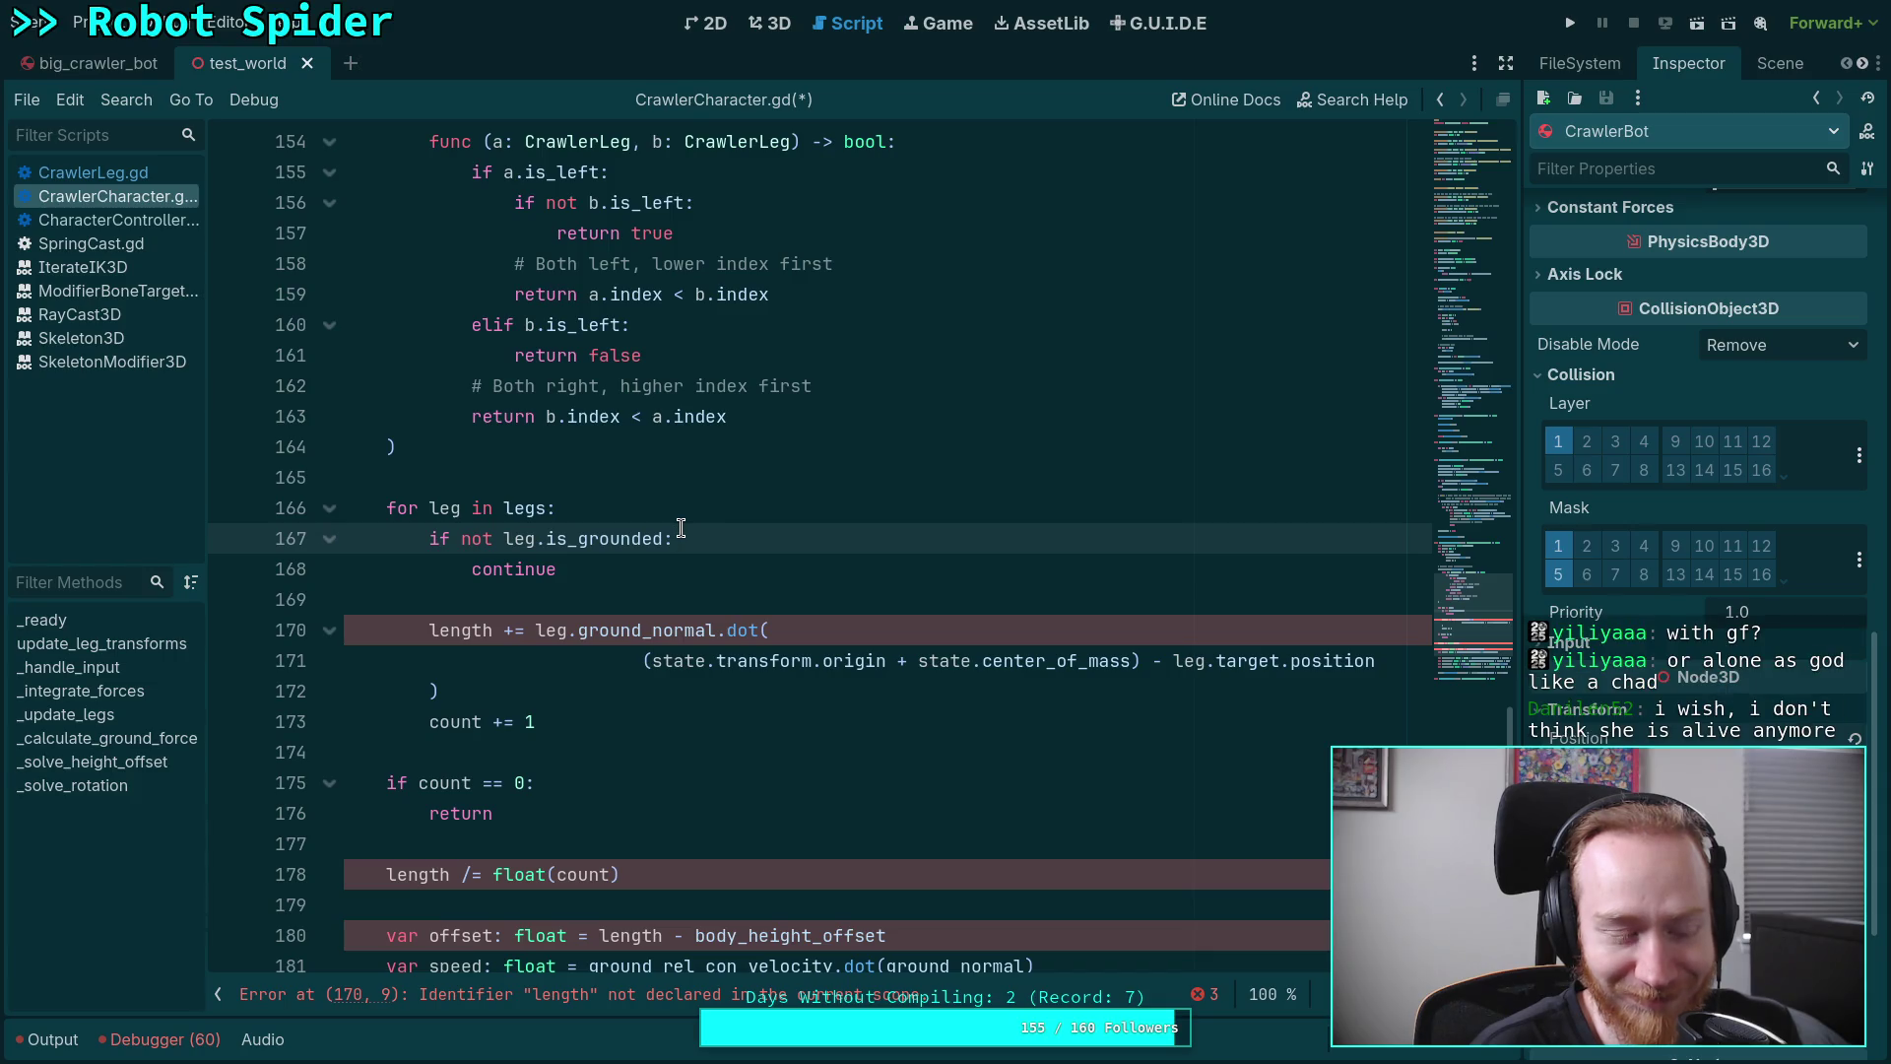
click(687, 481)
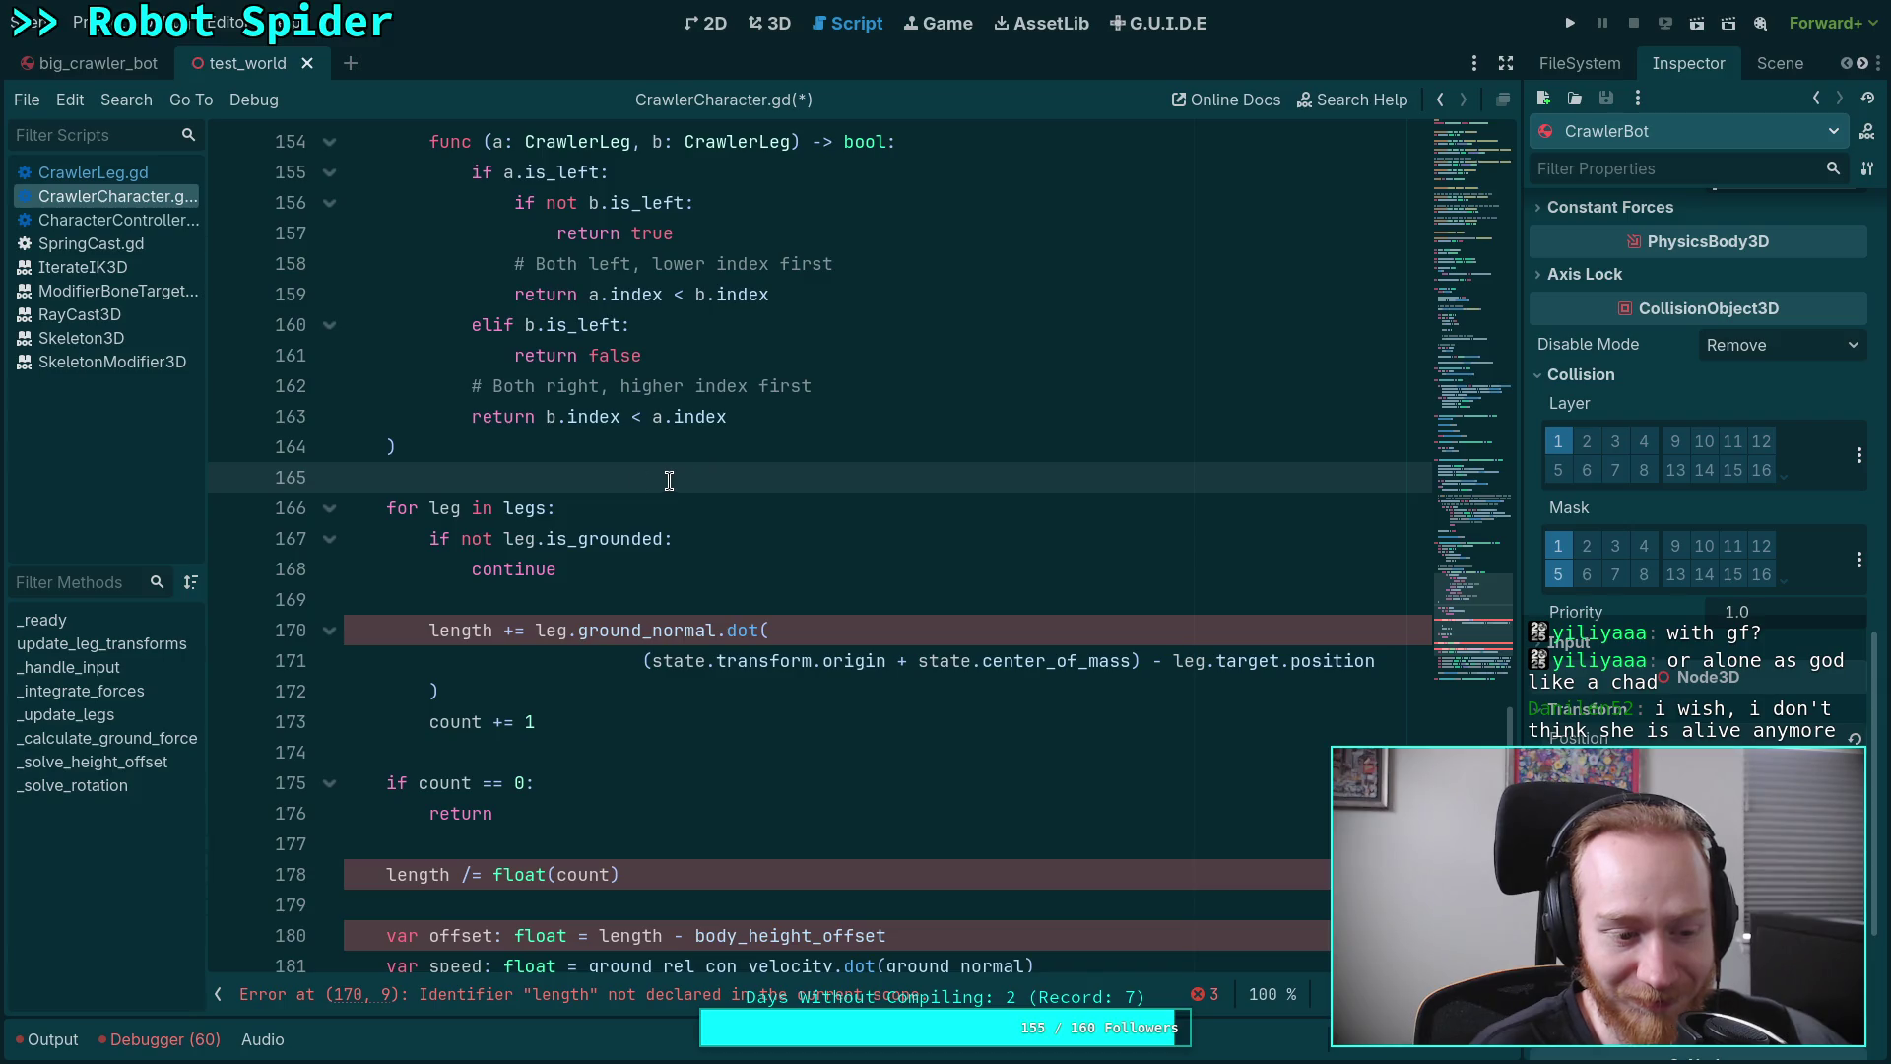
Clear the stray indentation on blank line 165, then switch to SpiderBody.kt in the browser
drag(387, 480, 239, 480)
key(BackSpace)
click(523, 751)
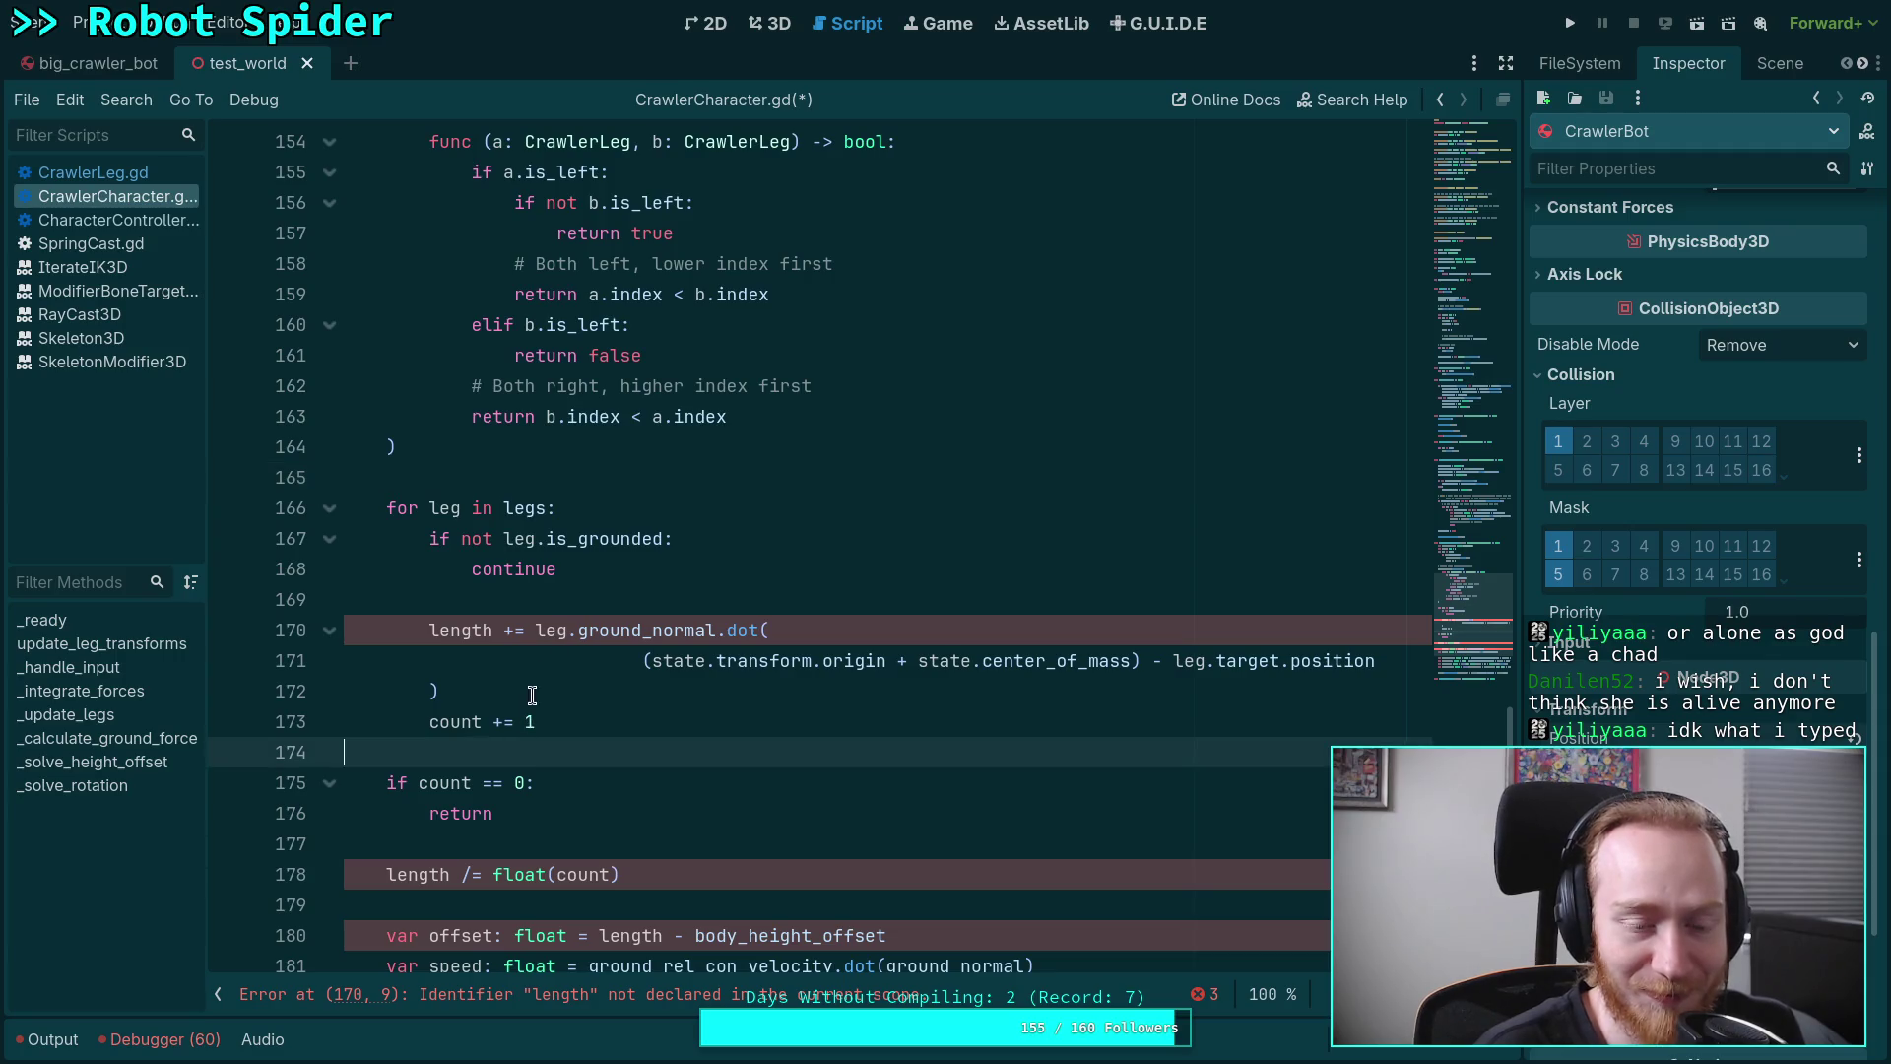
click(498, 601)
click(473, 755)
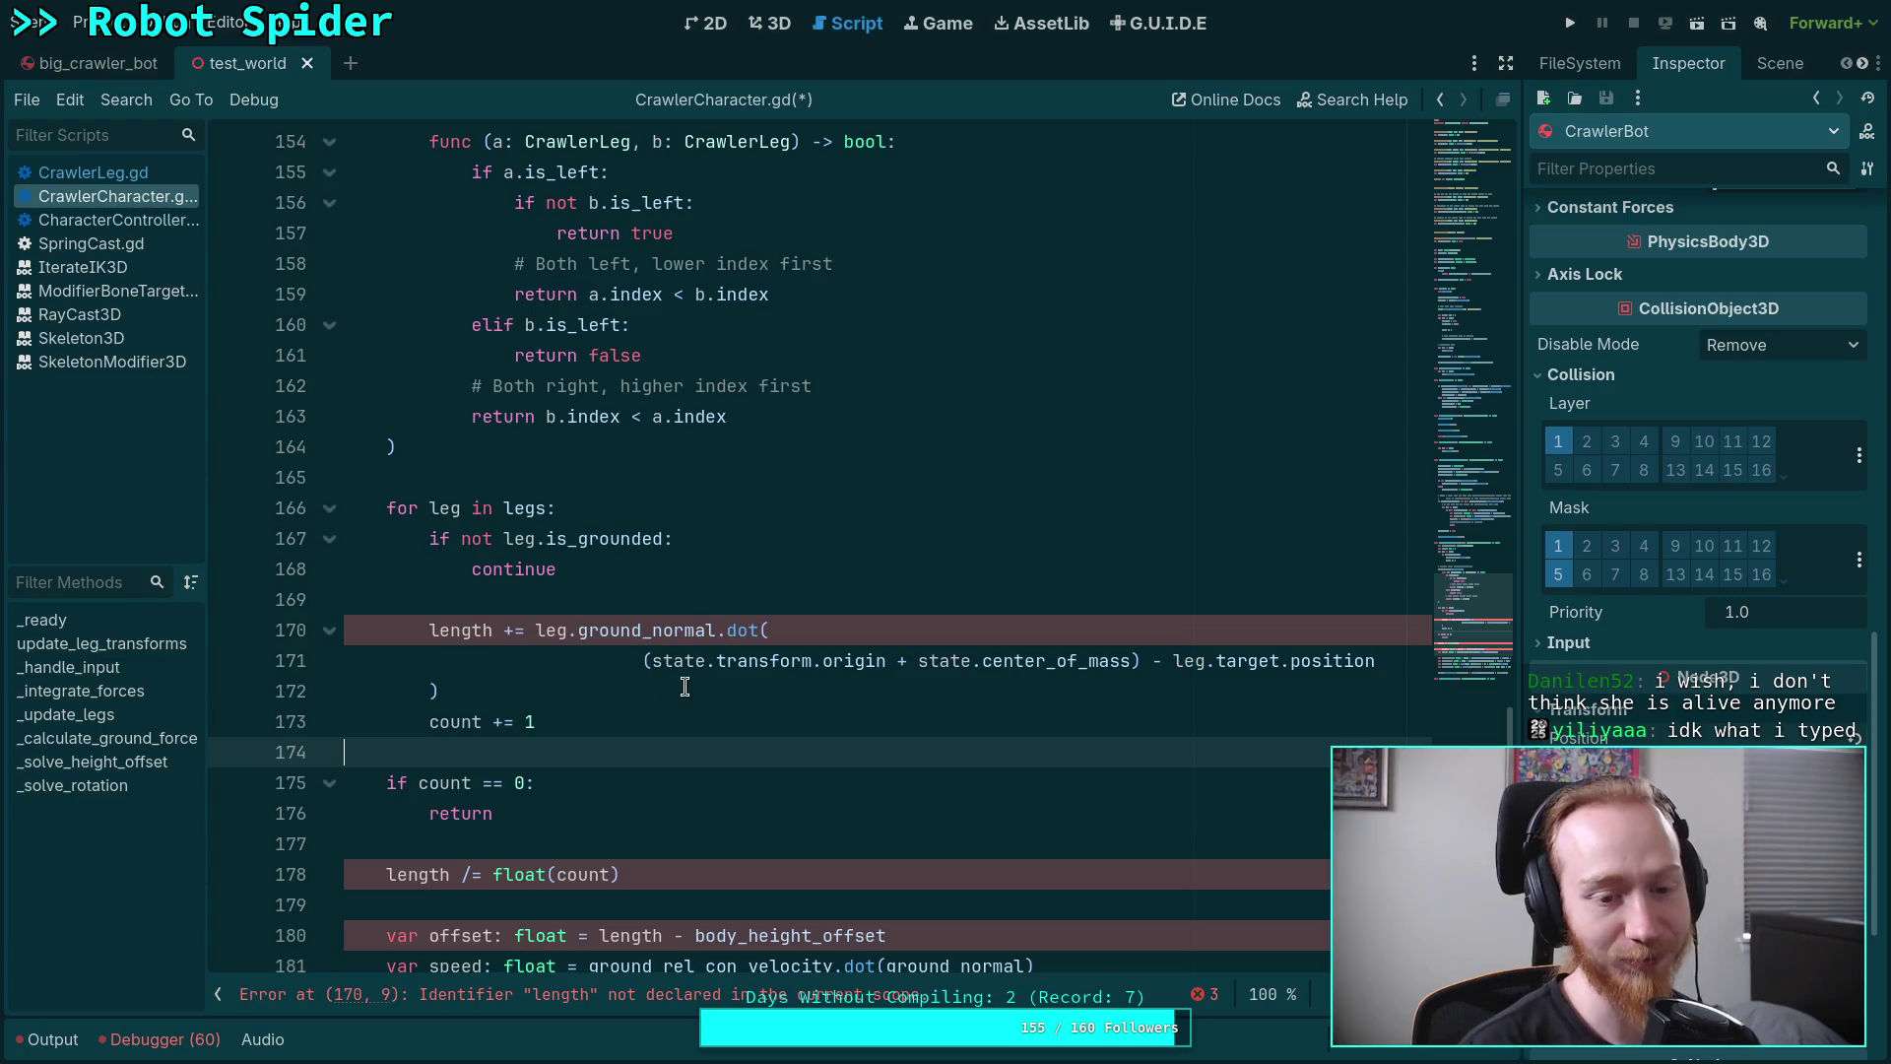
click(582, 588)
click(646, 481)
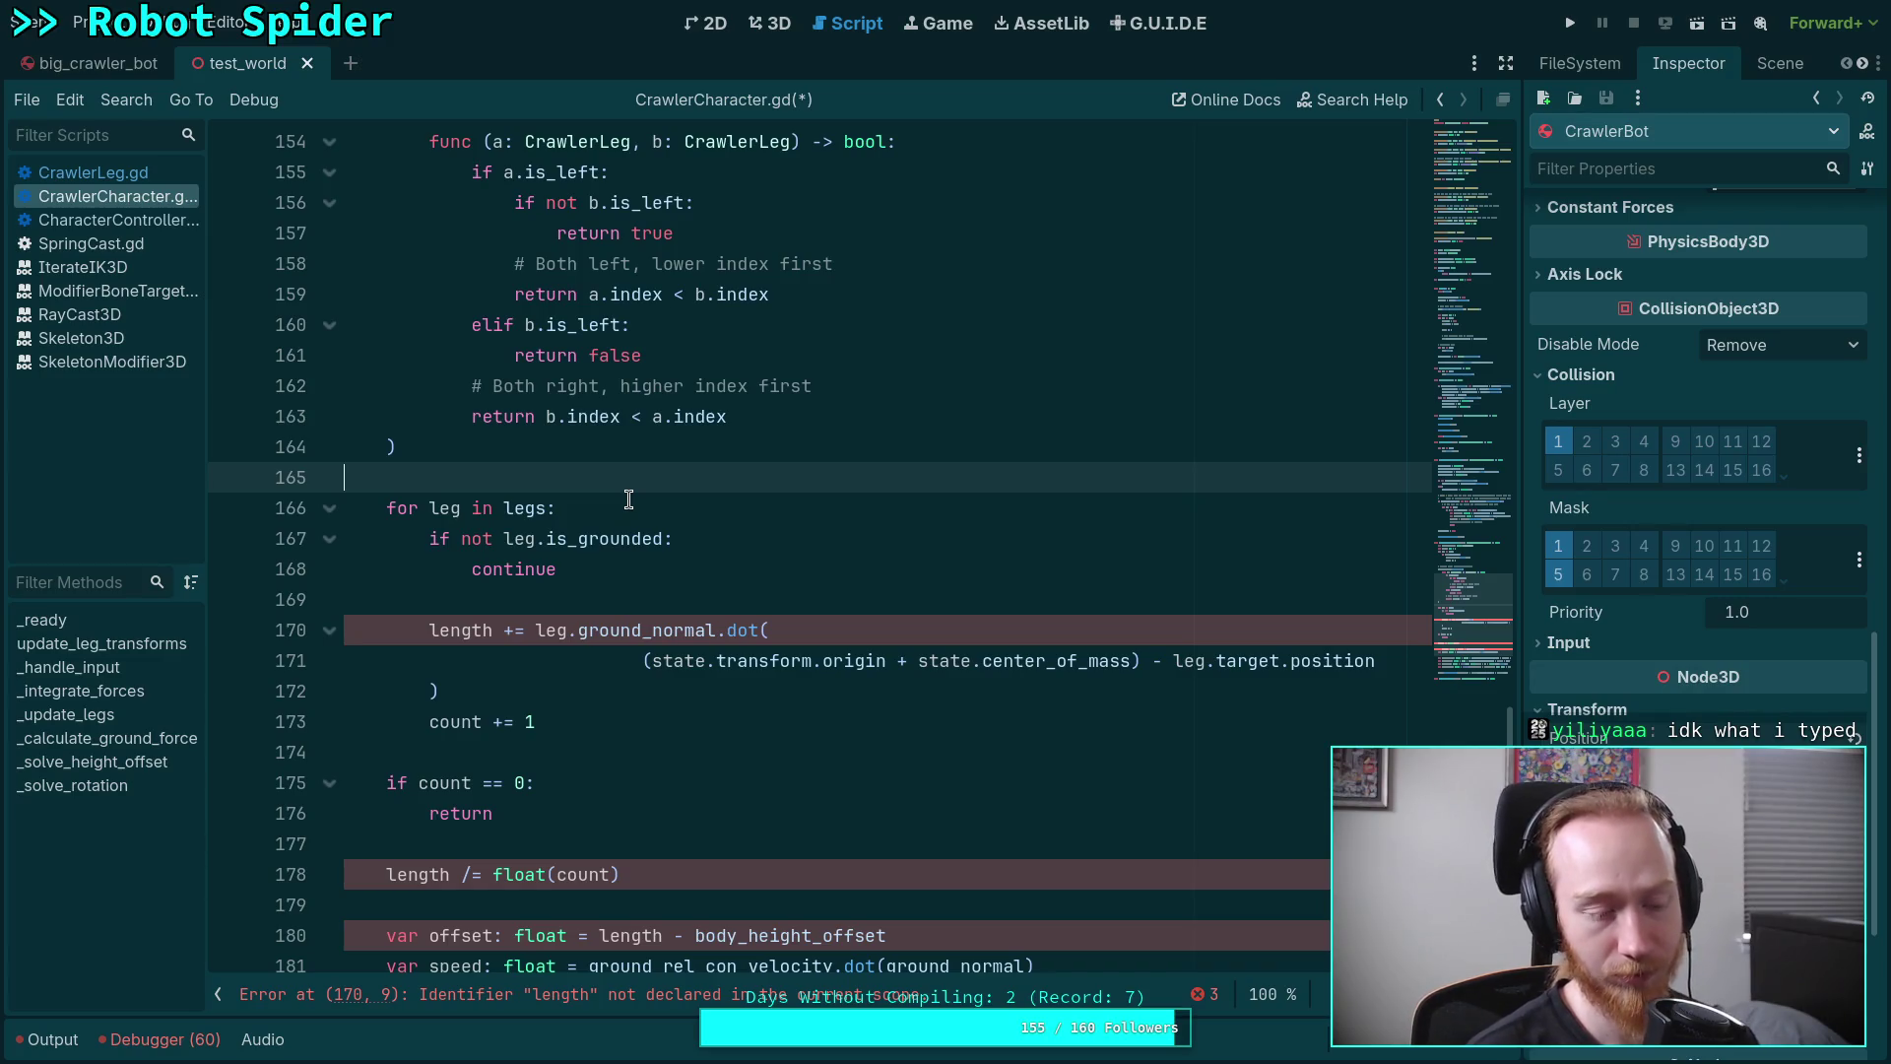
scroll(632, 503, up, 2)
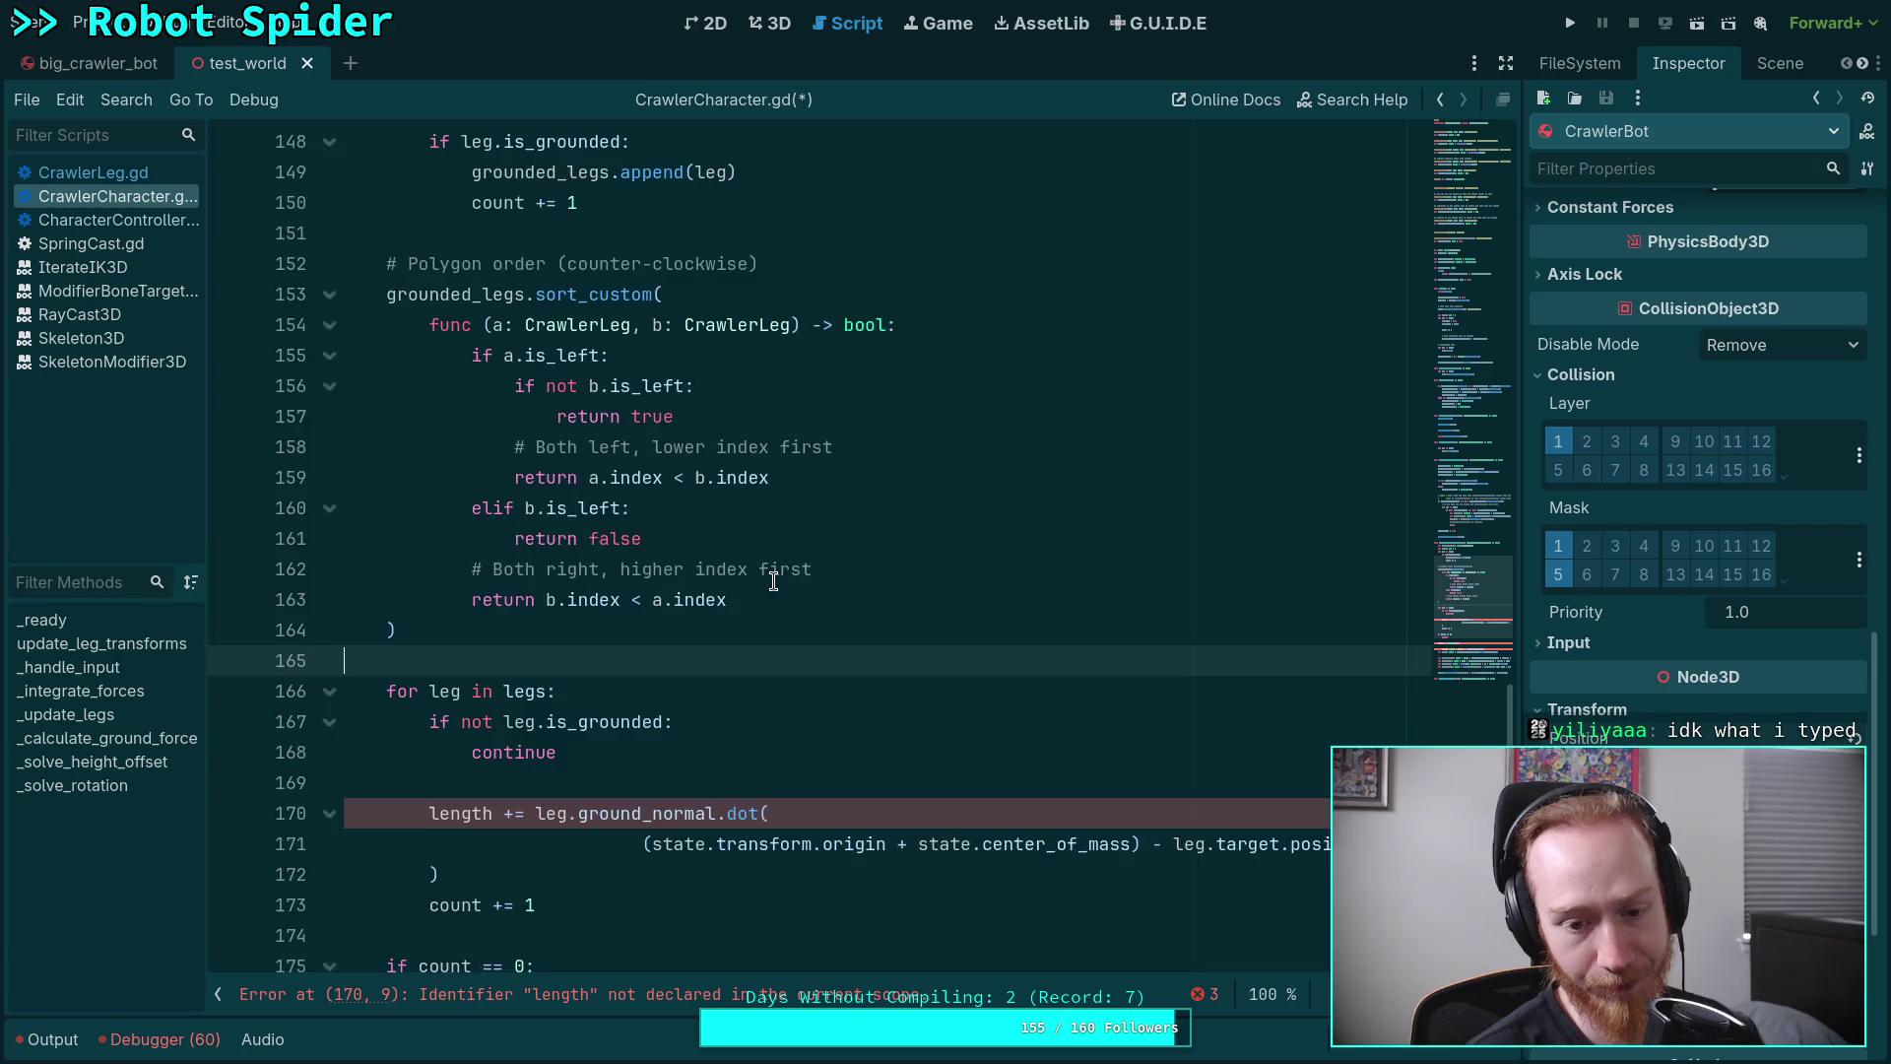
scroll(770, 576, down, 2)
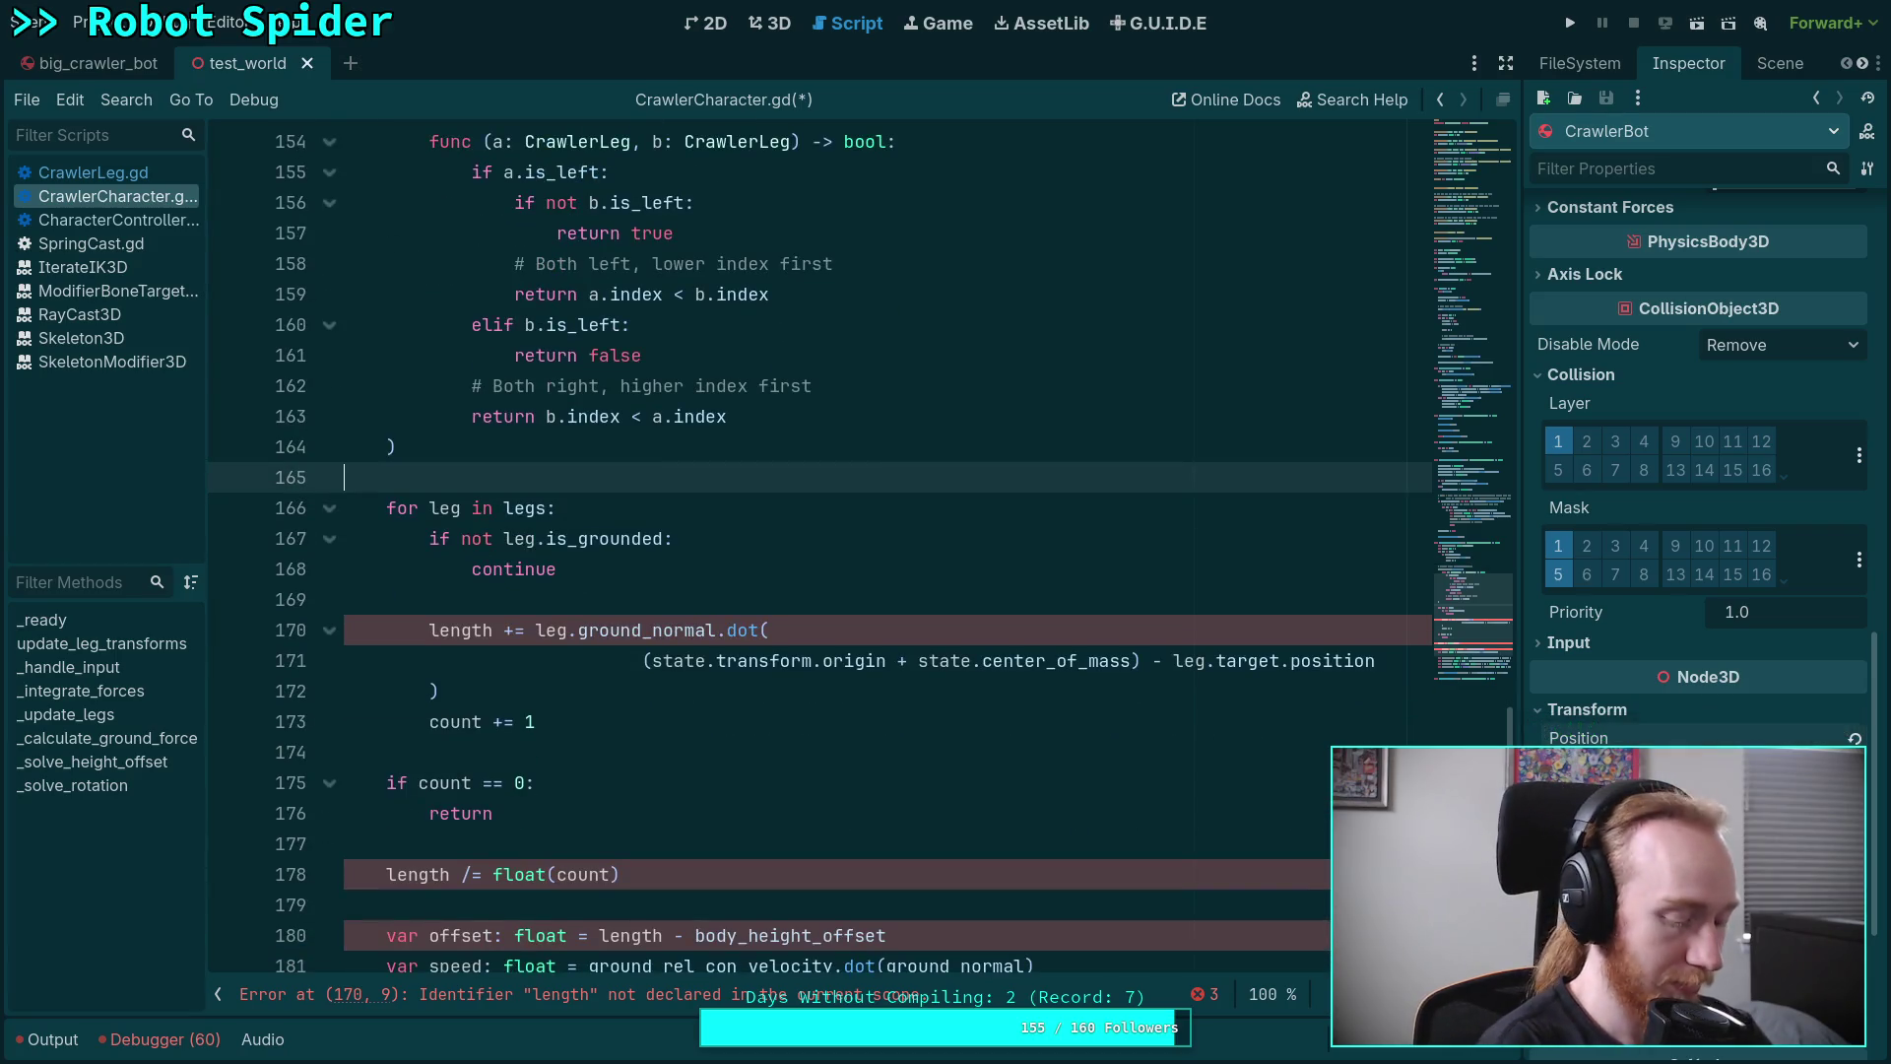
key(alt+Tab)
key(super+4)
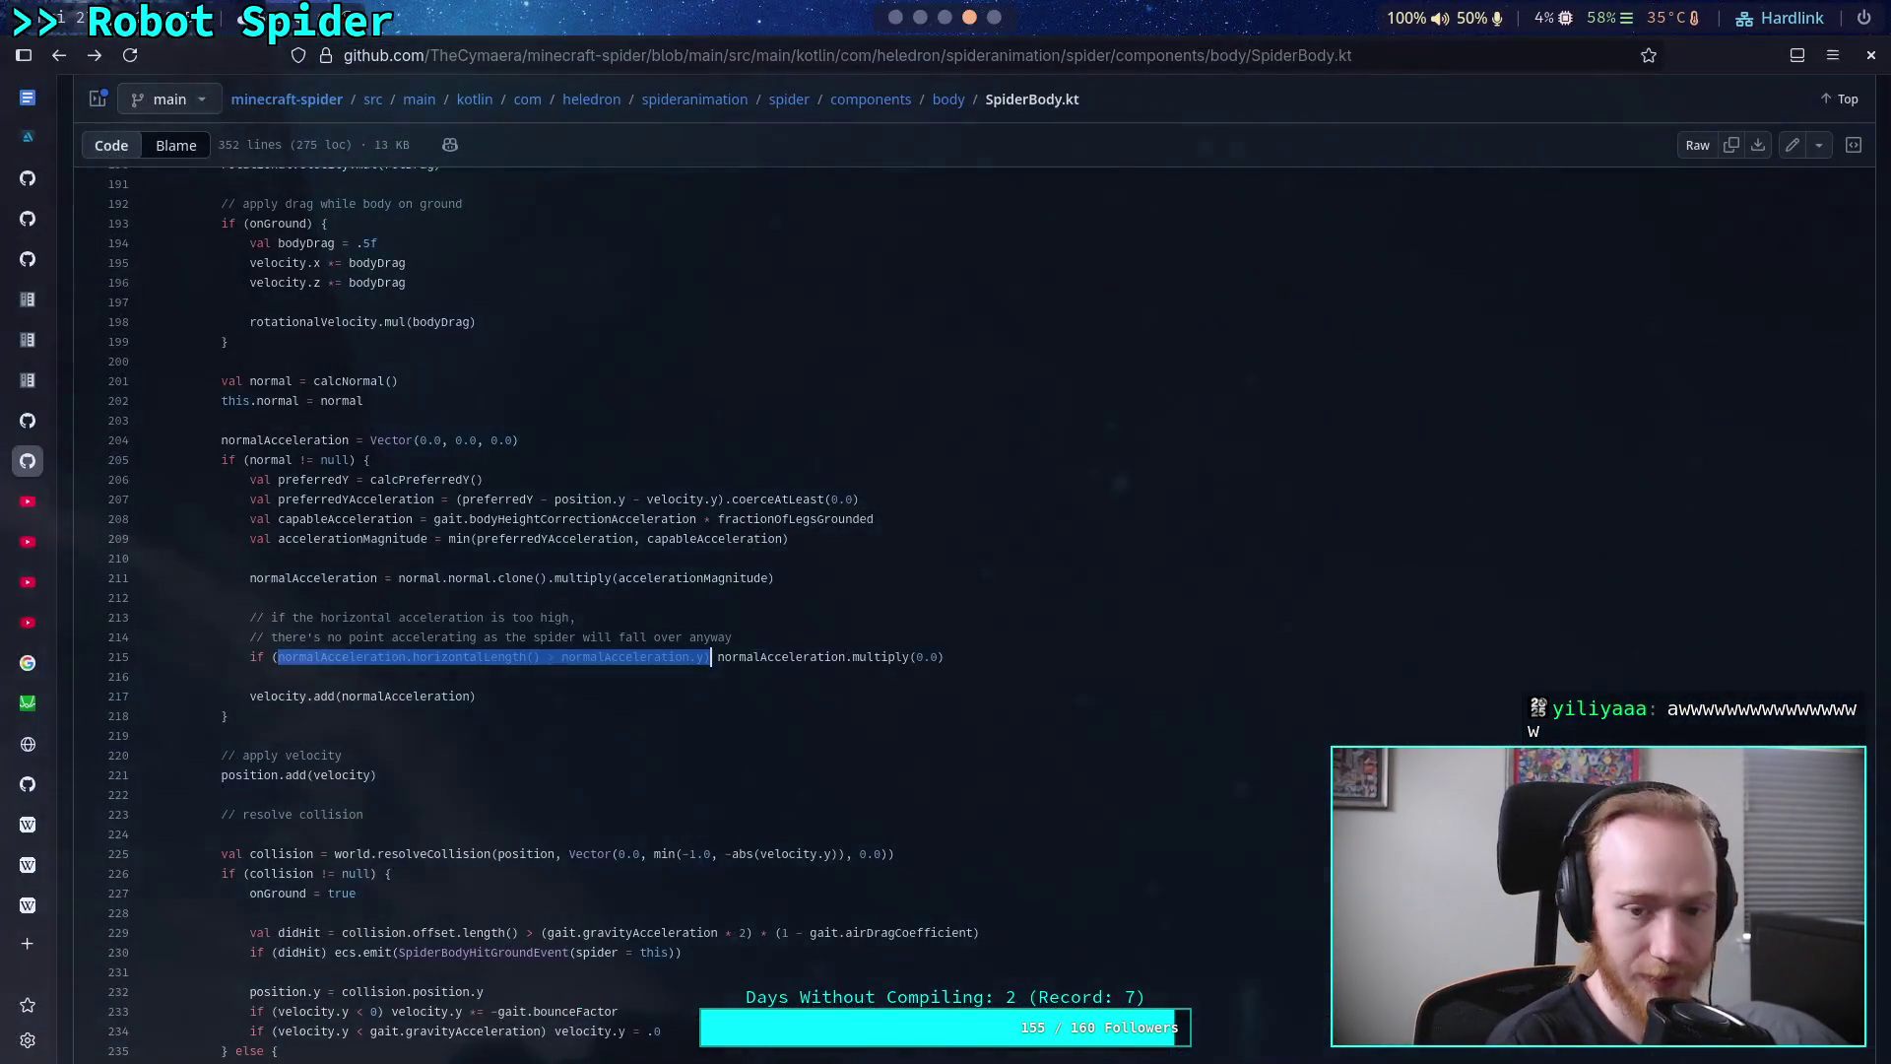
Scroll SpiderBody.kt from the normal-acceleration code down to calcNormal, then return to Godot
click(648, 657)
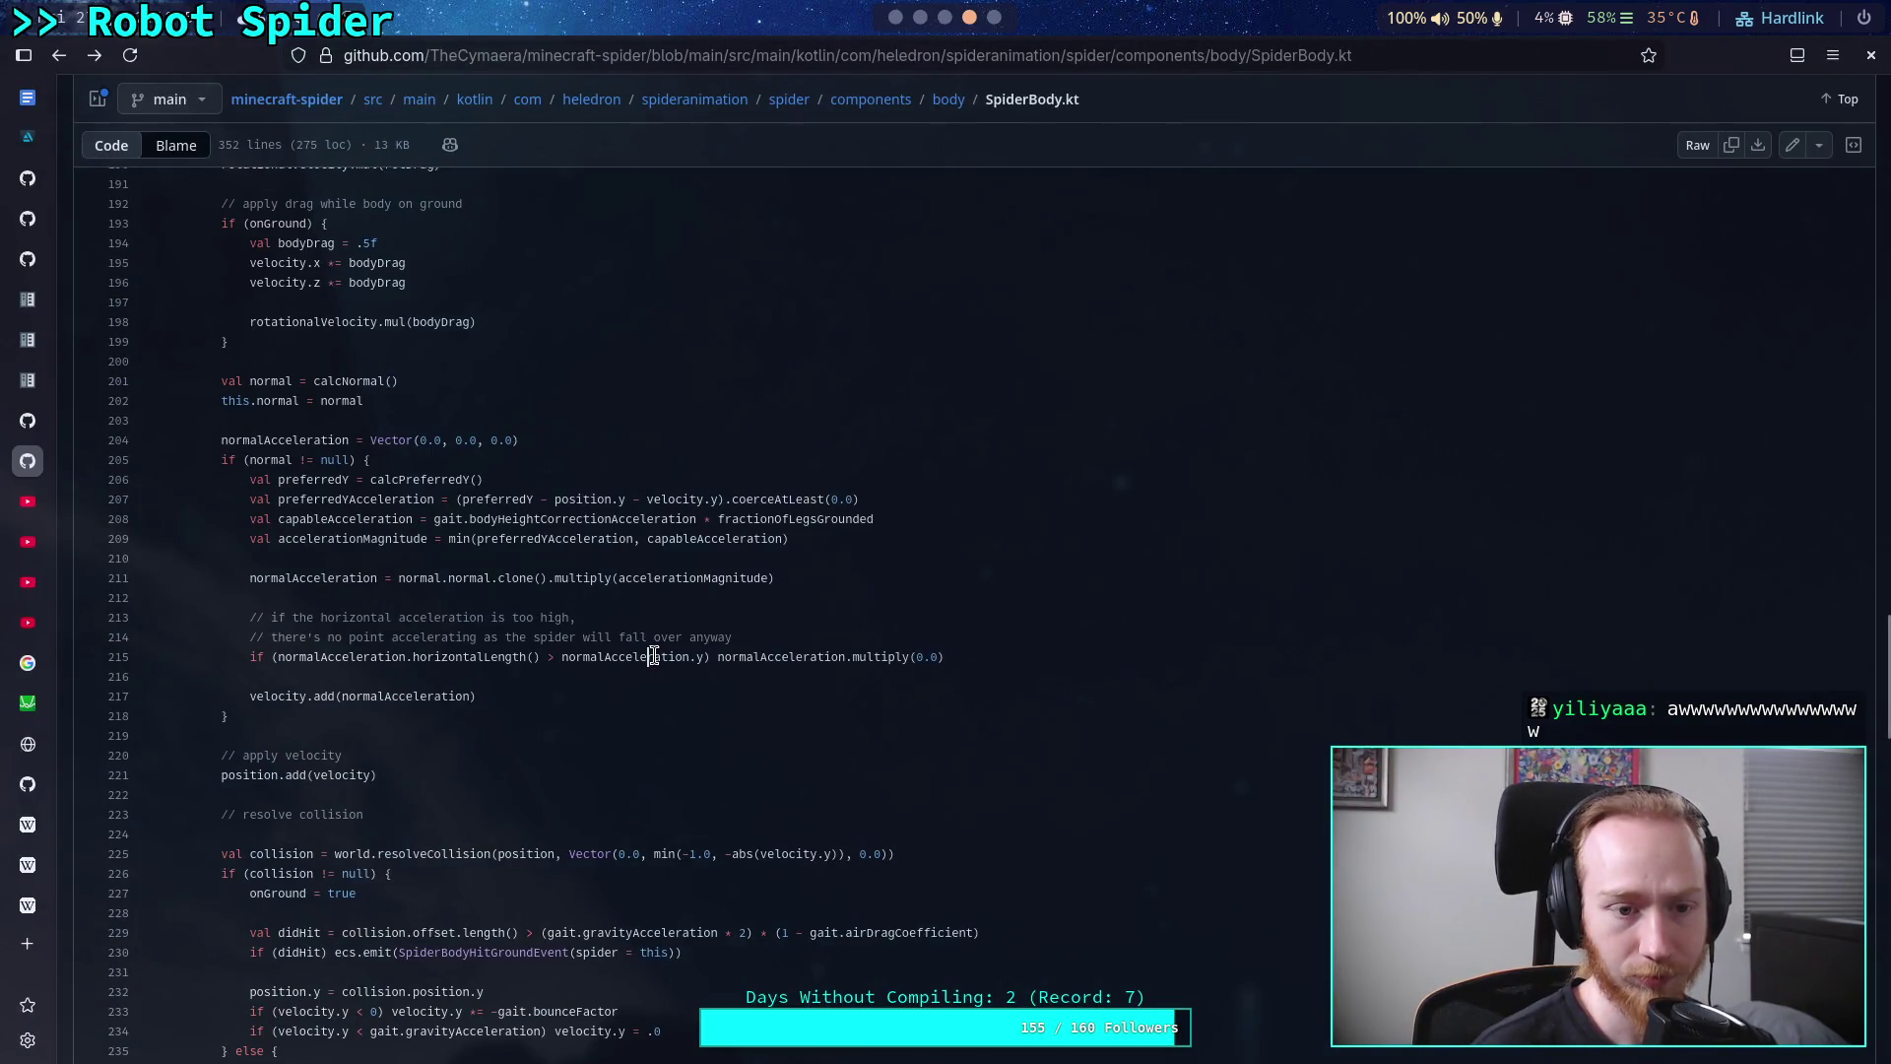
scroll(654, 655, up, 2)
scroll(653, 653, down, 13)
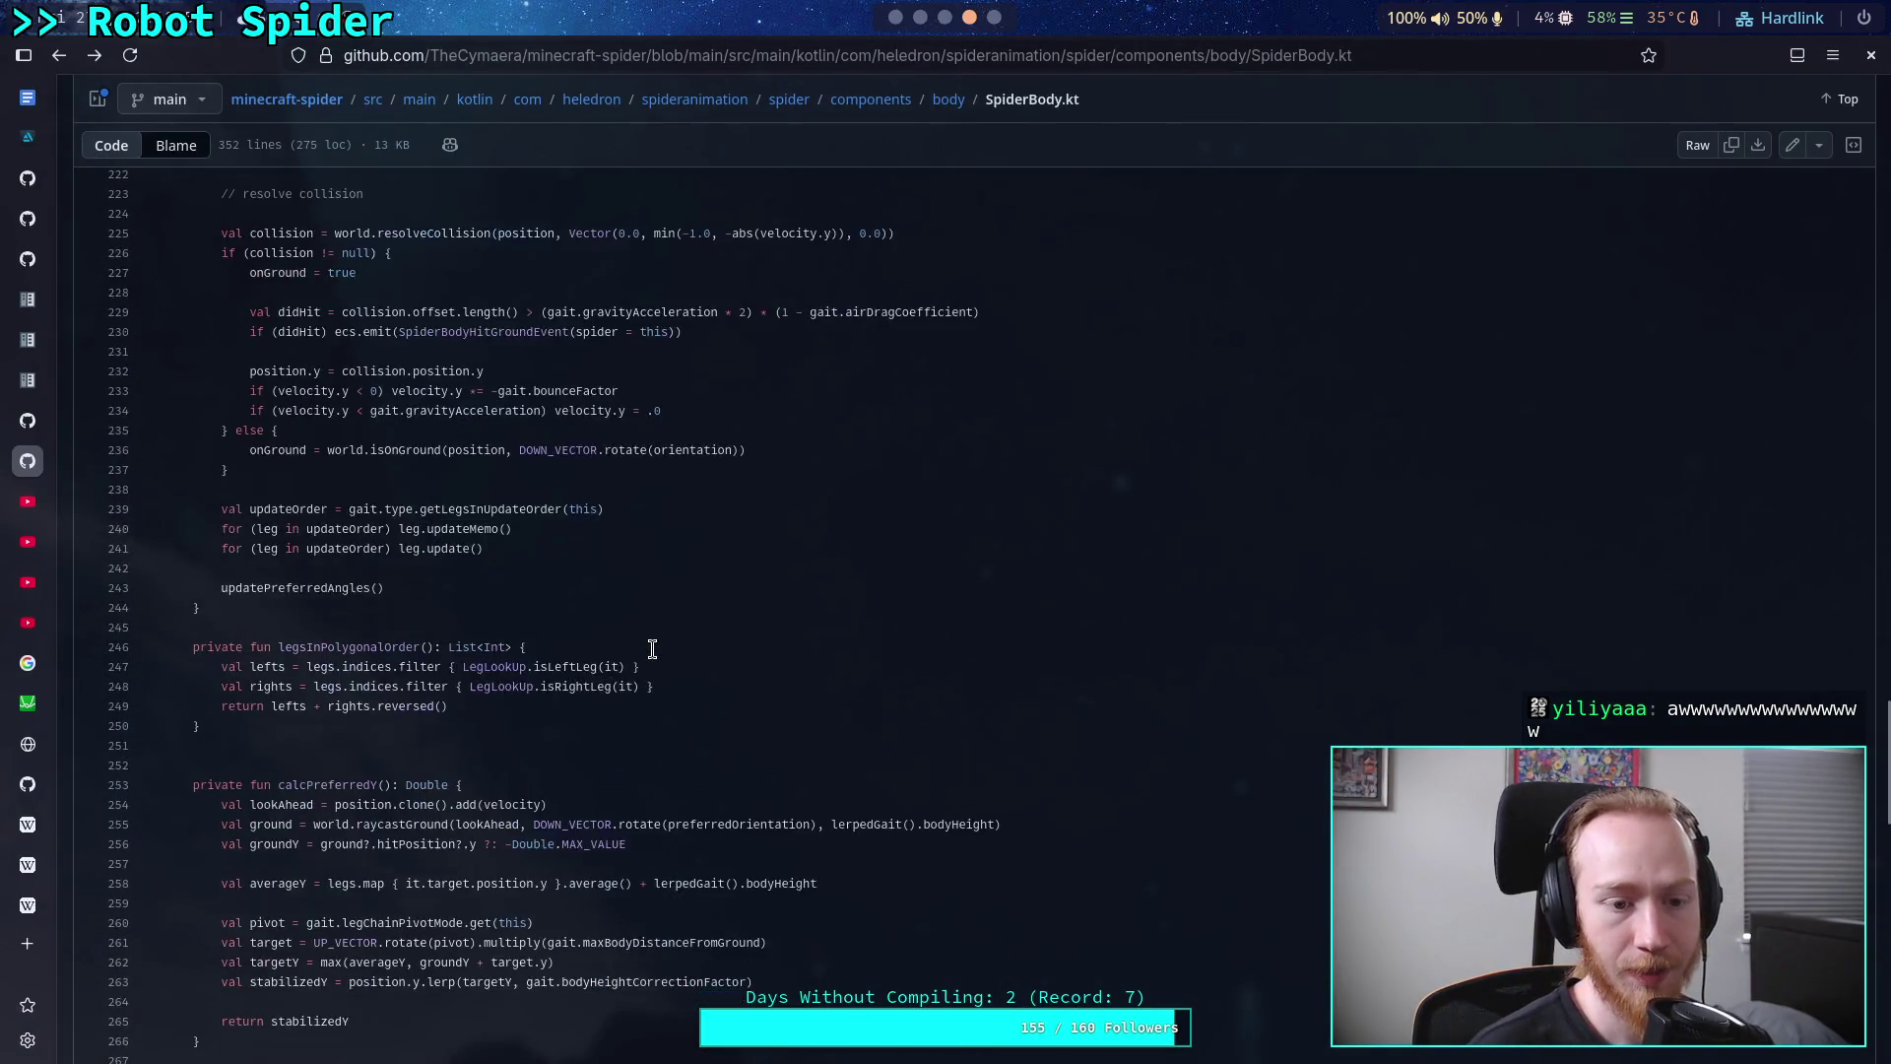
scroll(650, 640, down, 20)
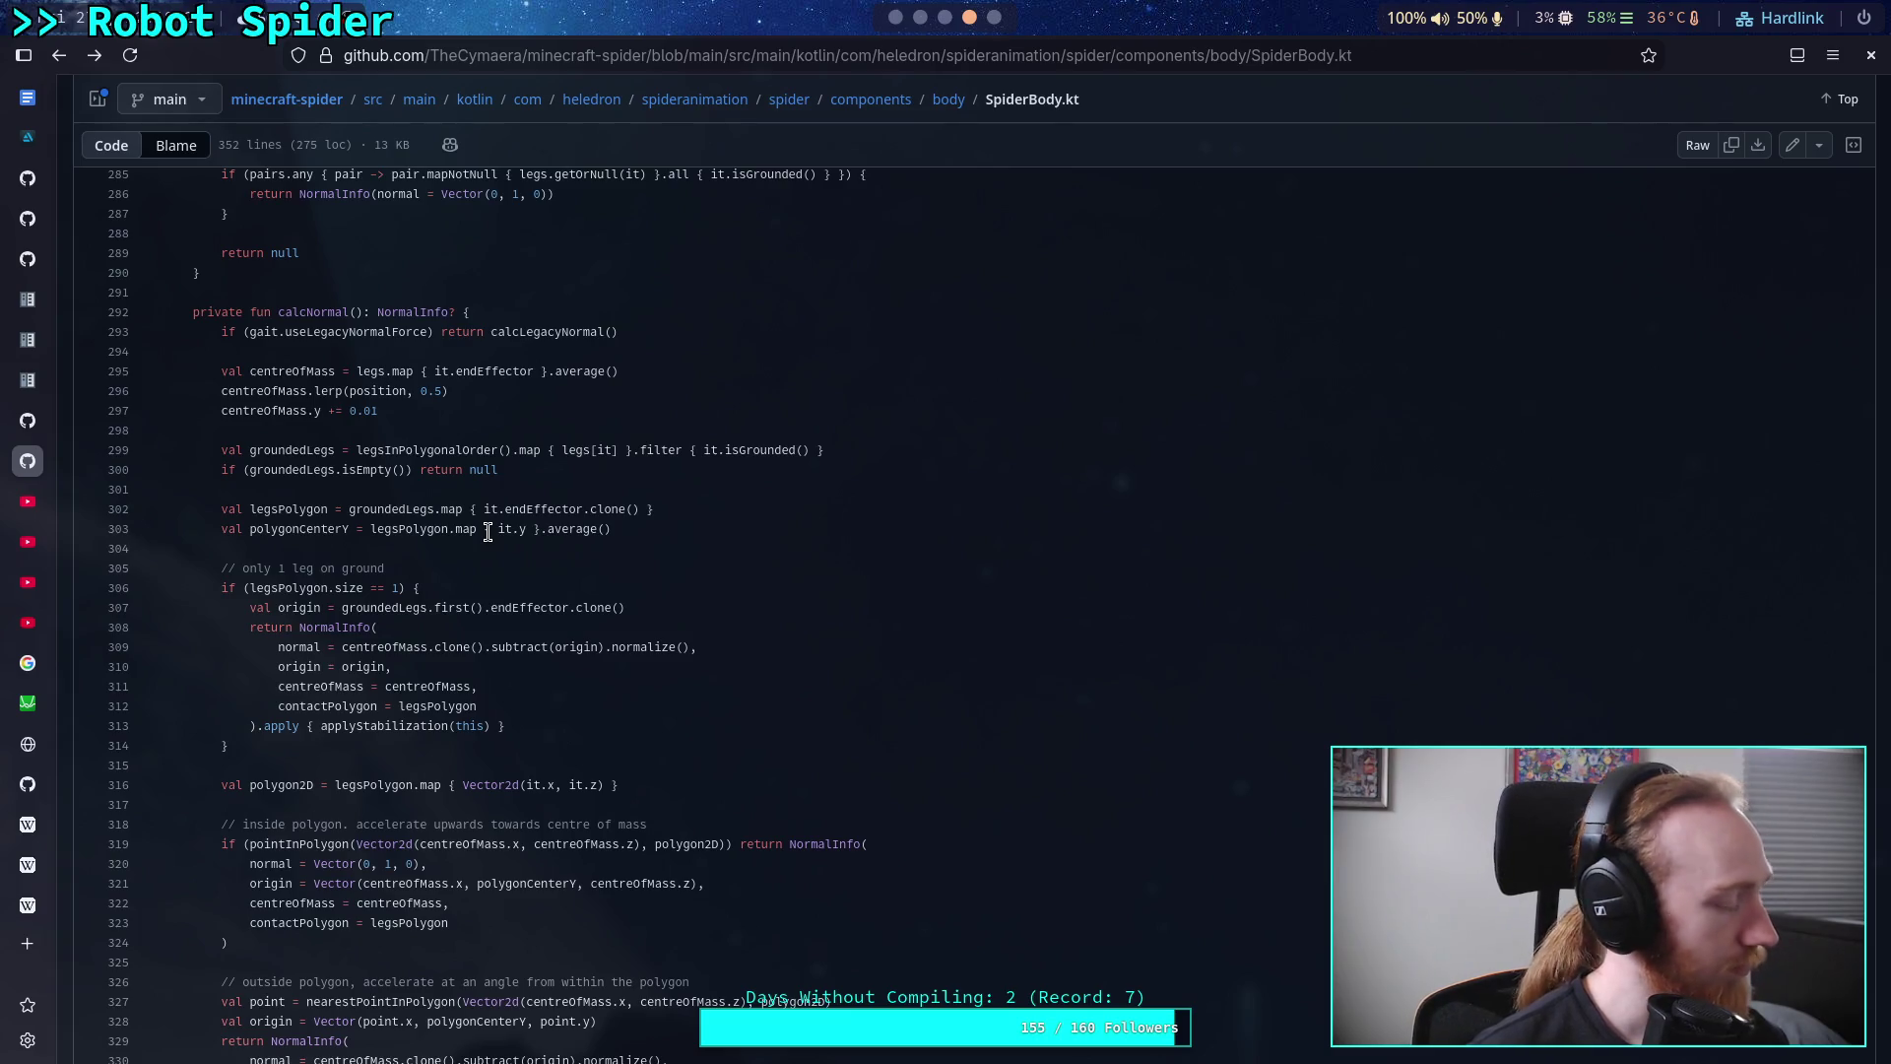
key(super+1)
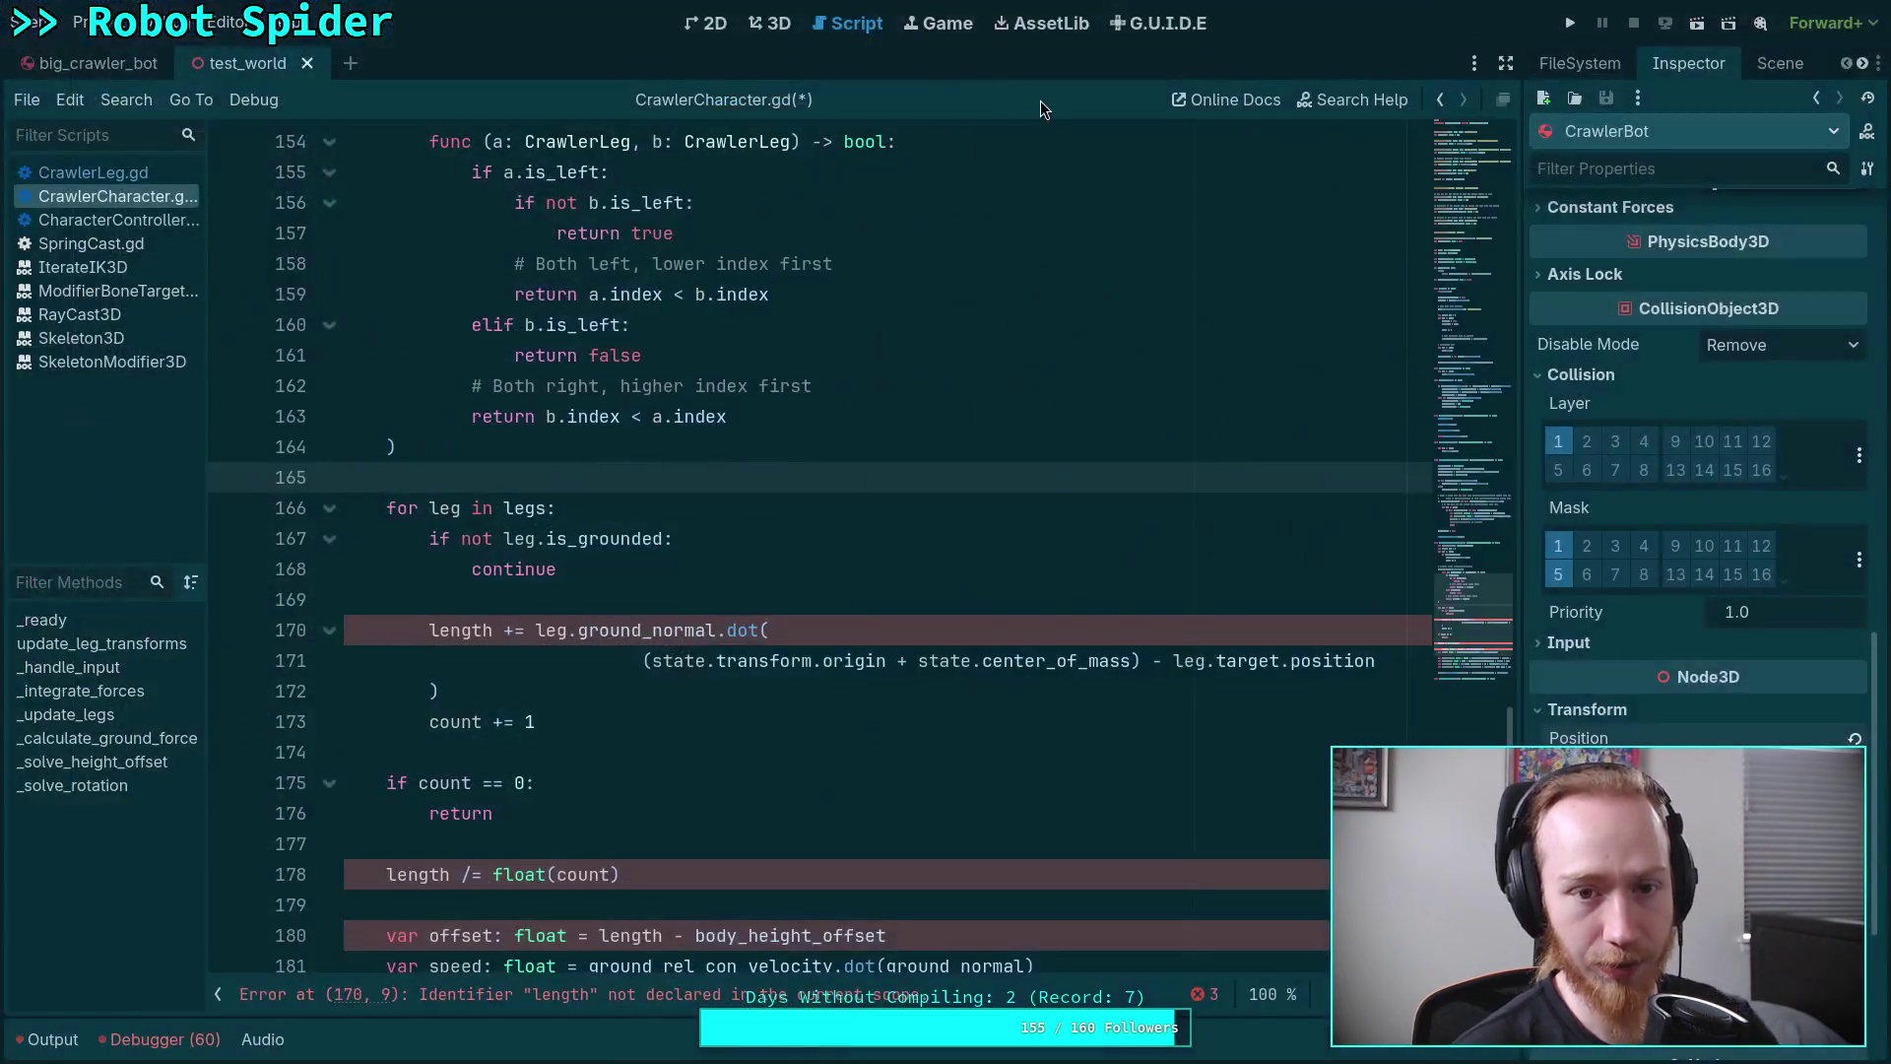
Open the big_crawler_bot scene, select Skeleton3D, and read the Callback Mode documentation
click(142, 75)
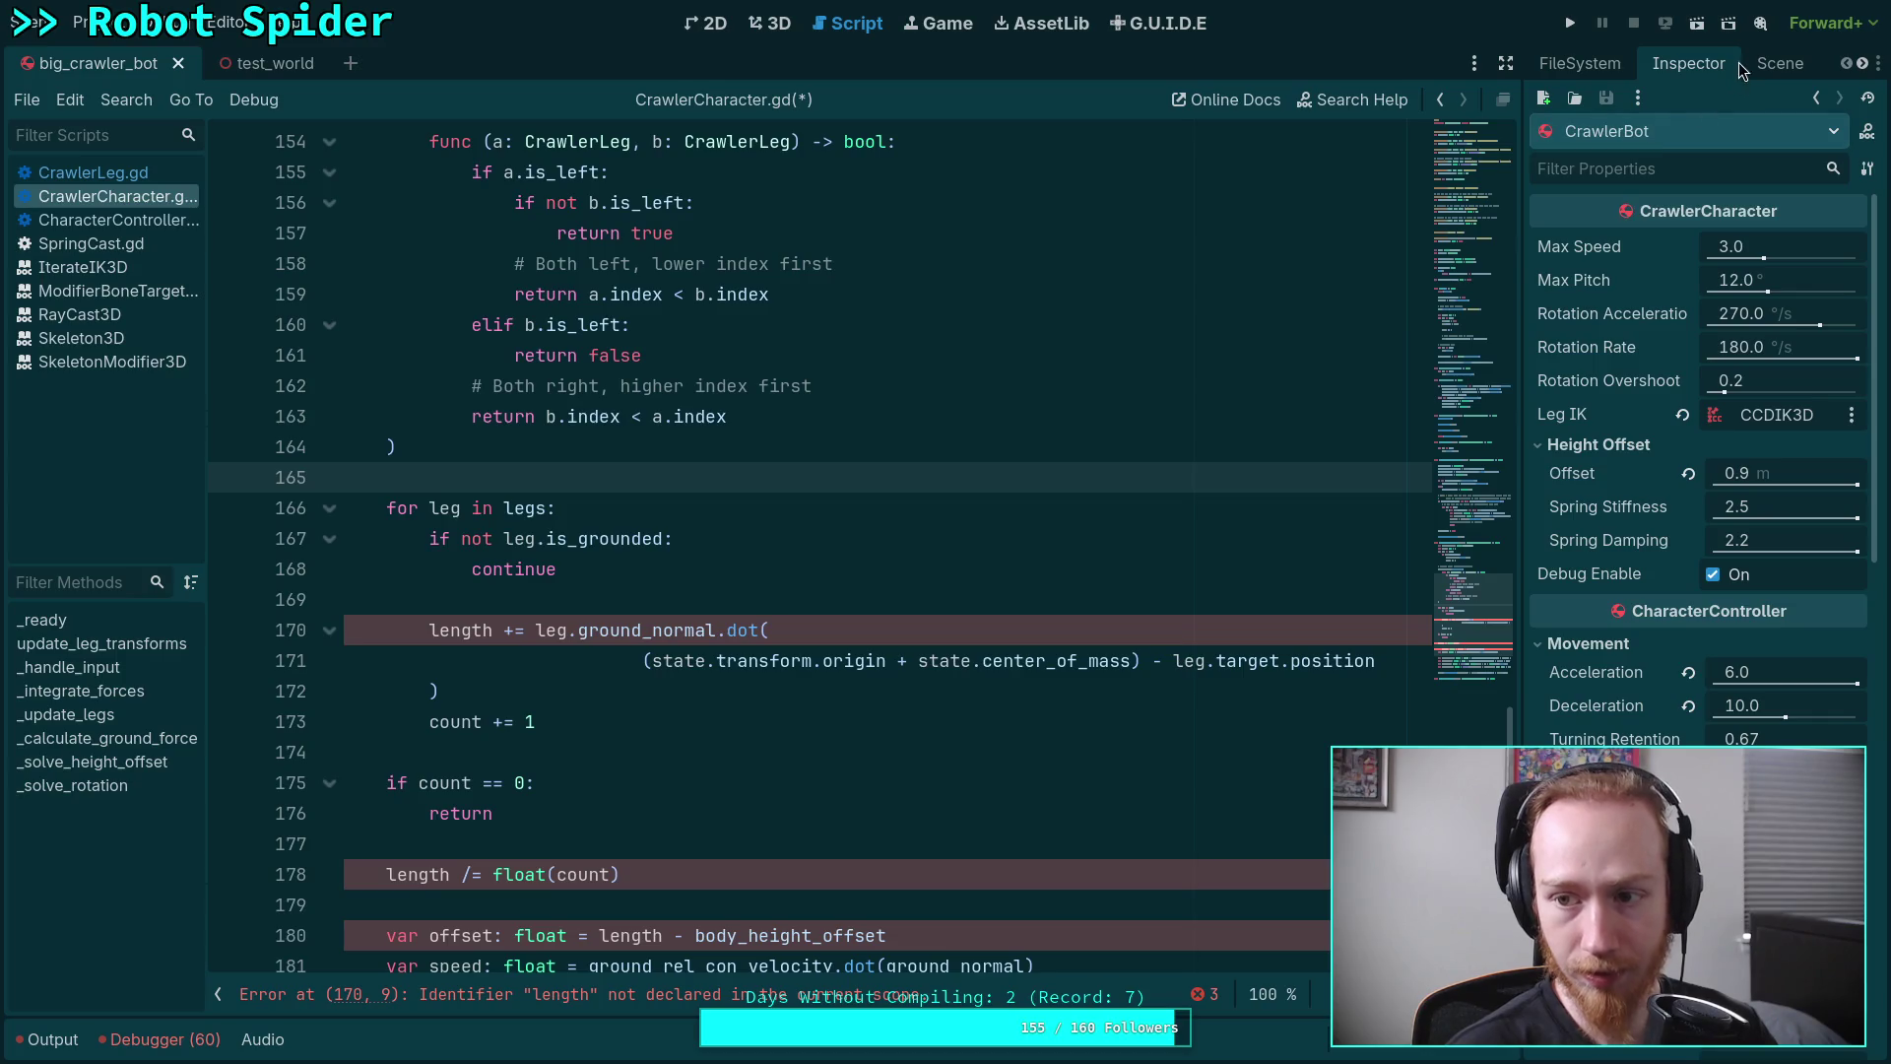
click(1778, 63)
click(1635, 238)
click(1688, 63)
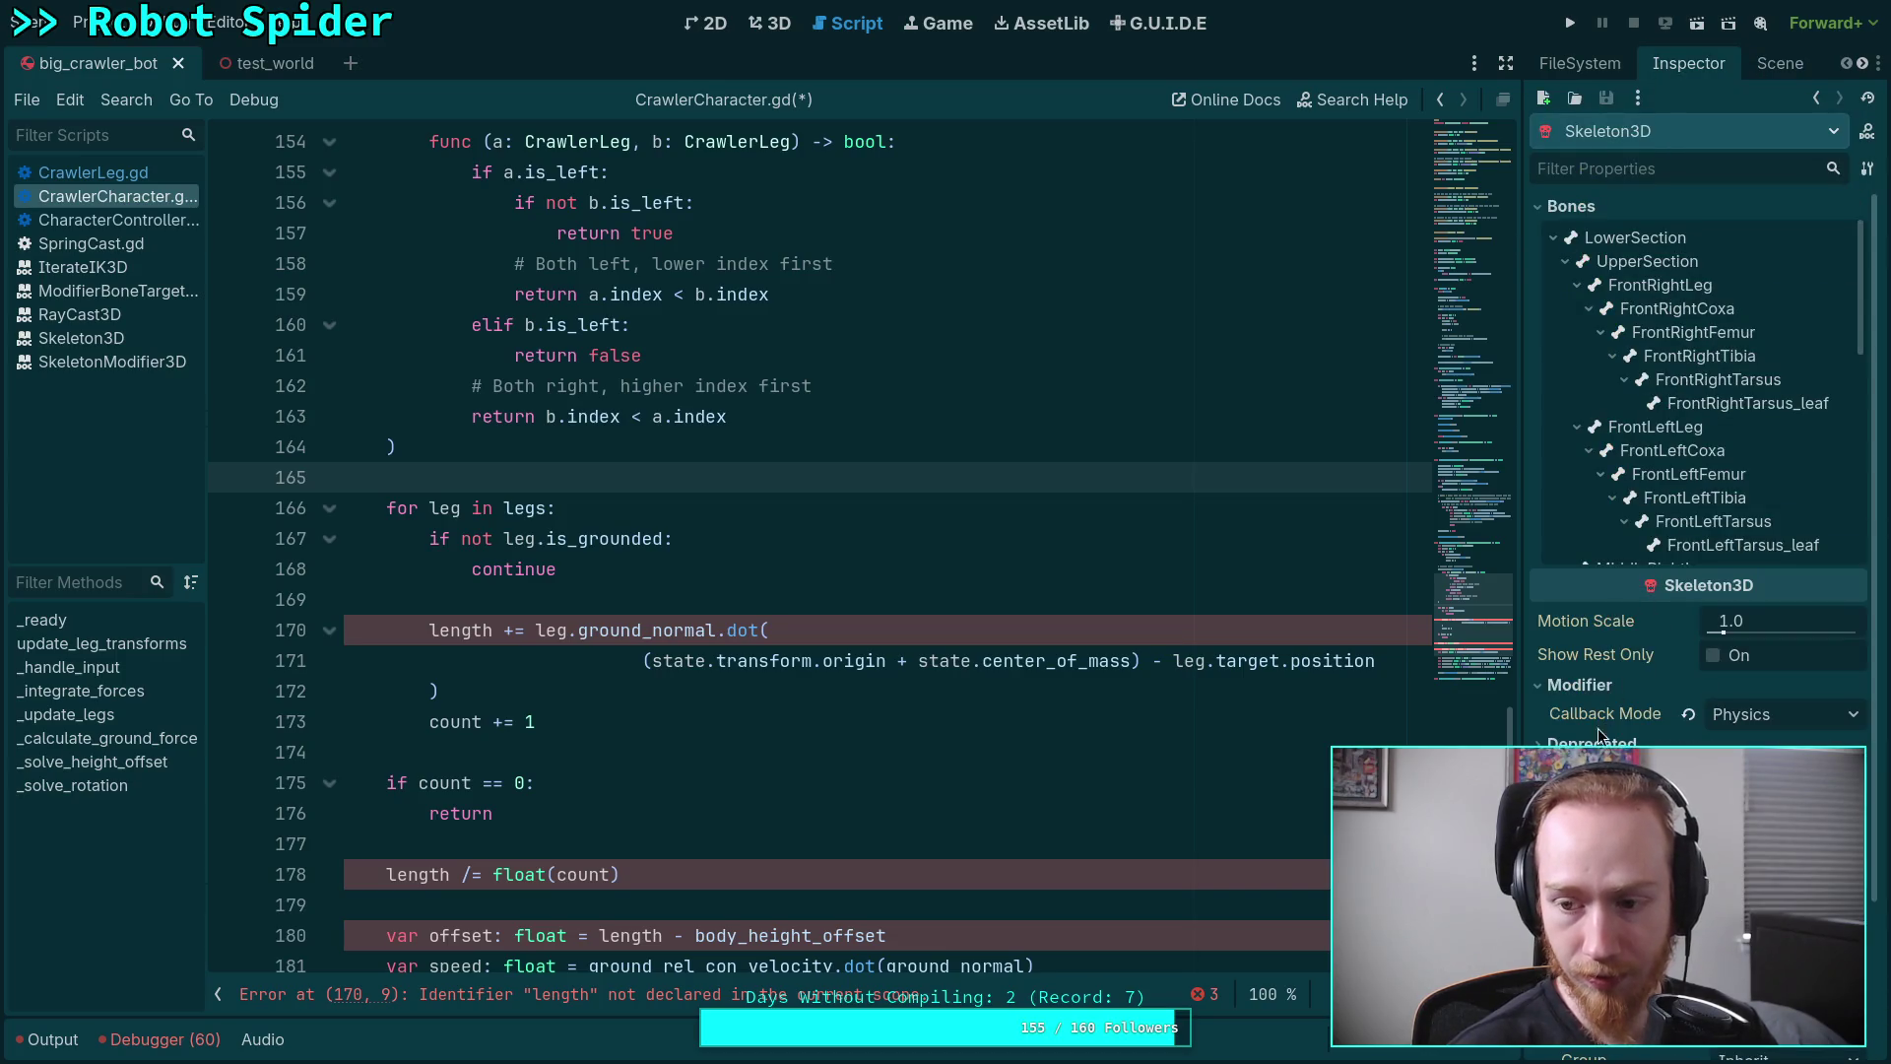
mouse_move(1615, 729)
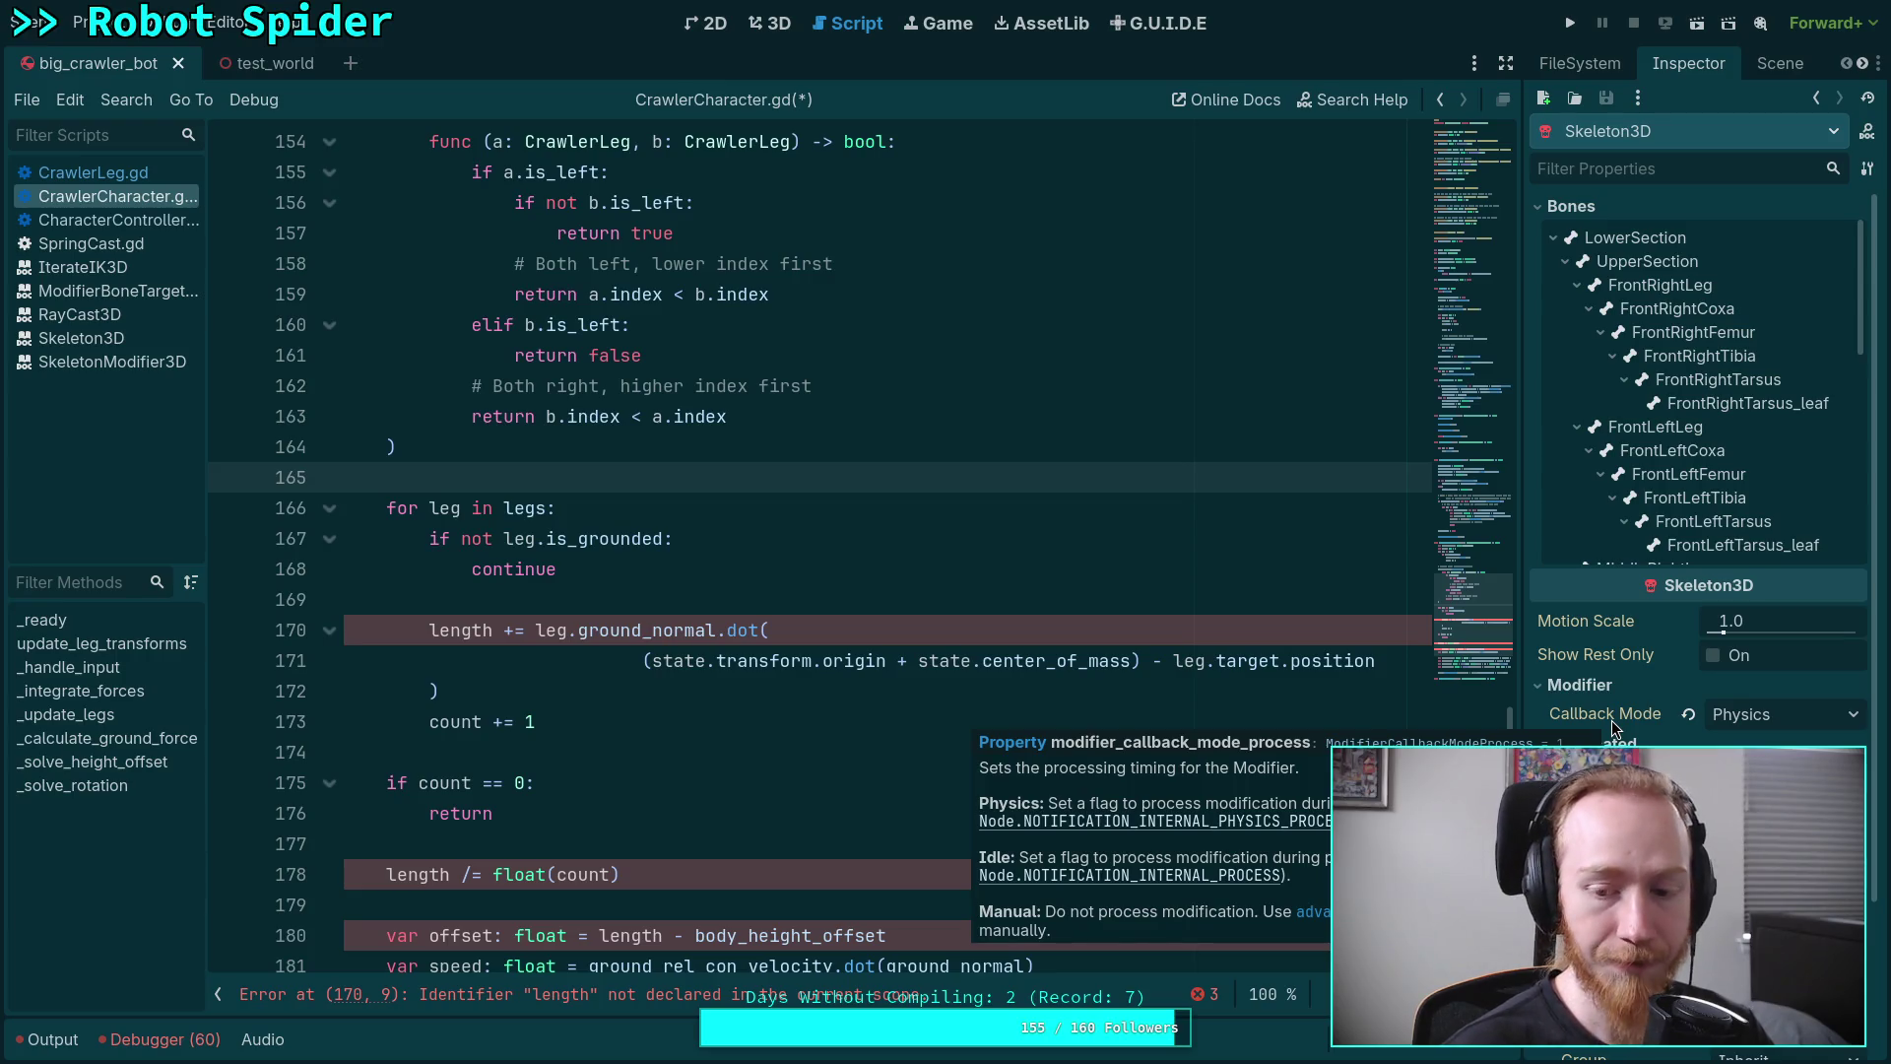
click(744, 566)
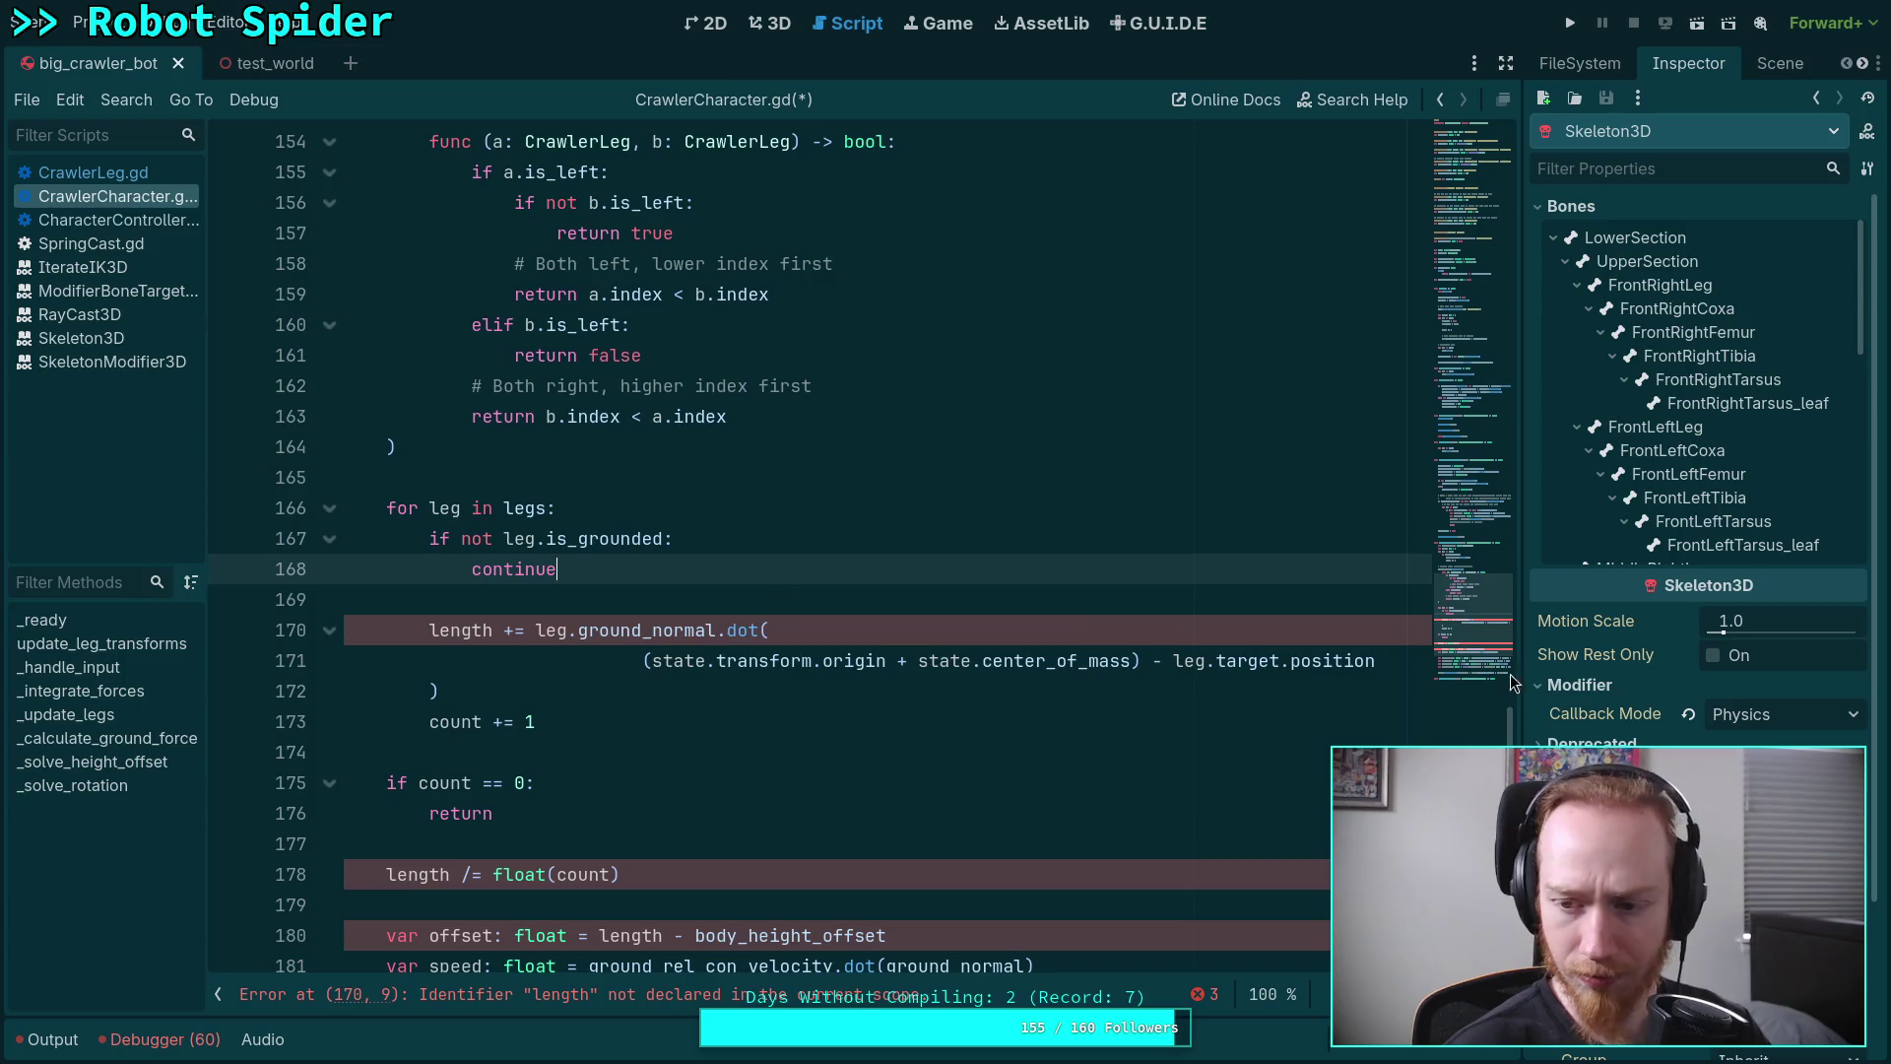
mouse_move(1598, 711)
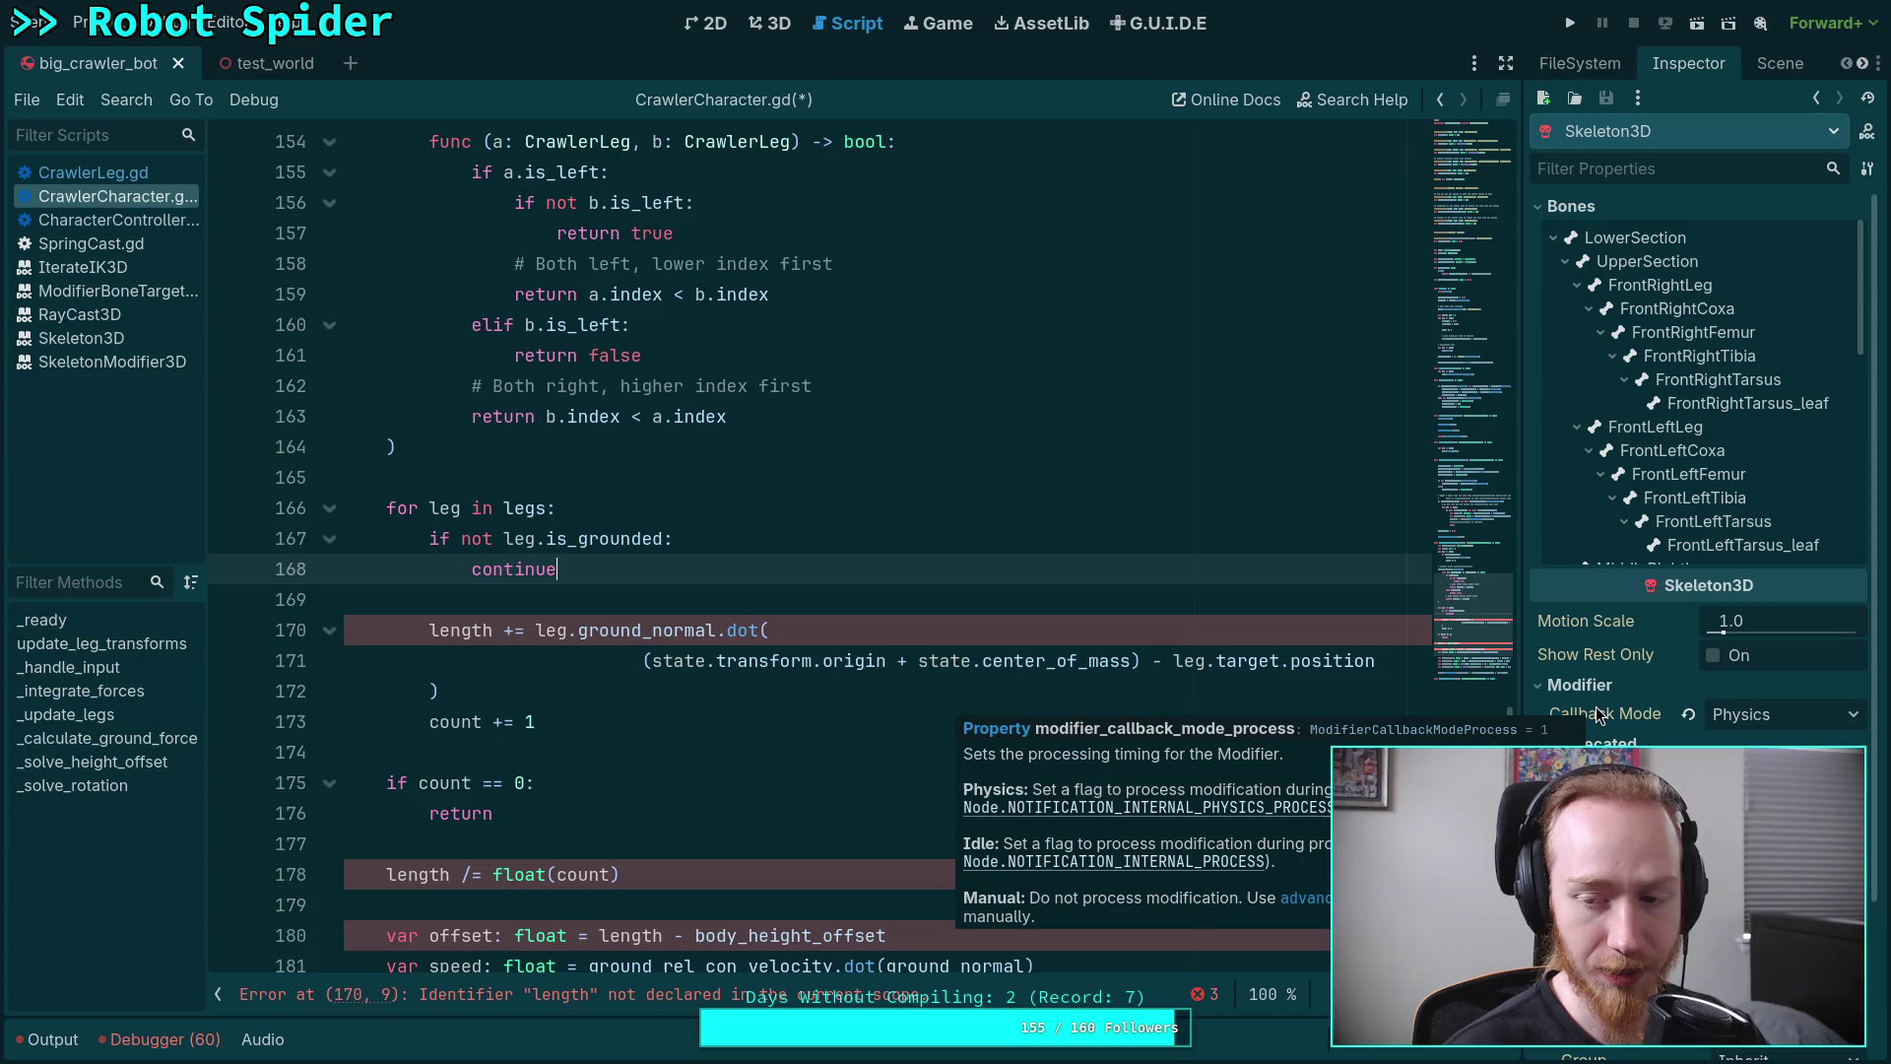
click(844, 515)
Step through the grounded-leg loop lines down to line 174, then switch to the Crawler Bot notes
click(748, 461)
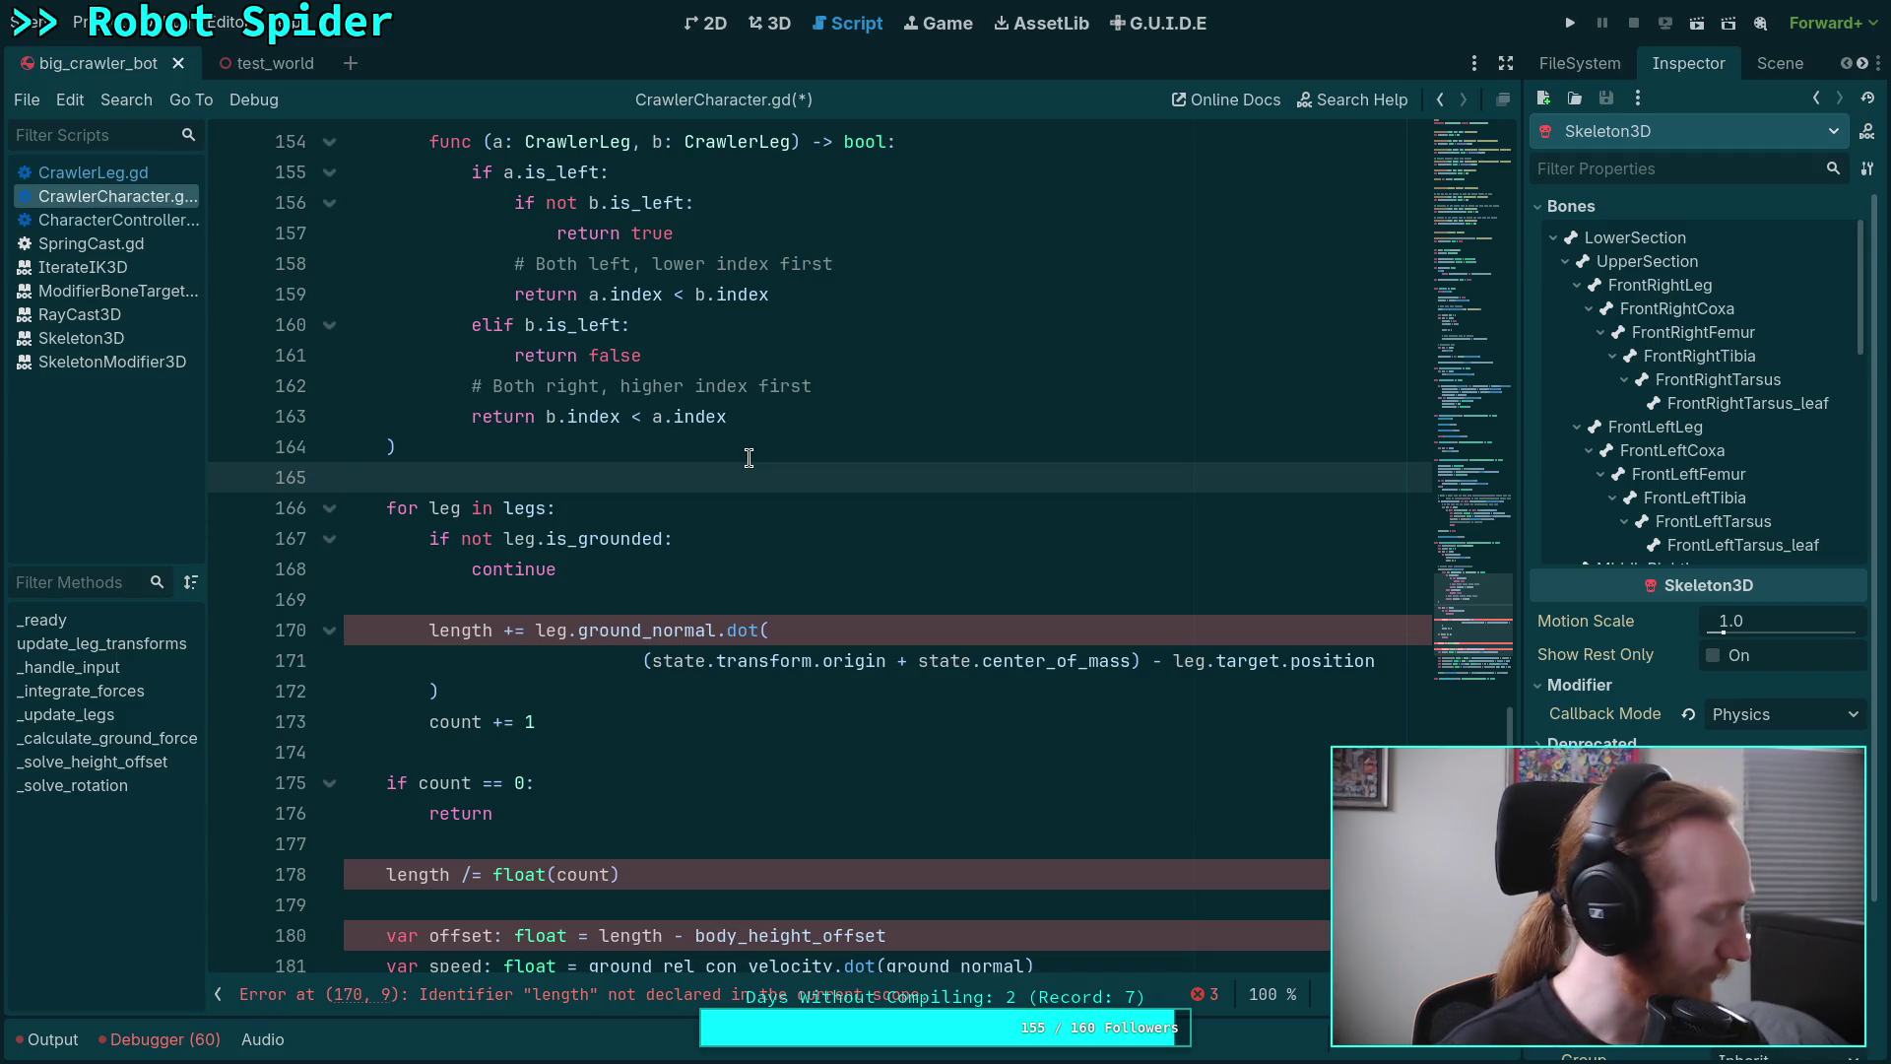
click(709, 596)
click(709, 448)
click(690, 465)
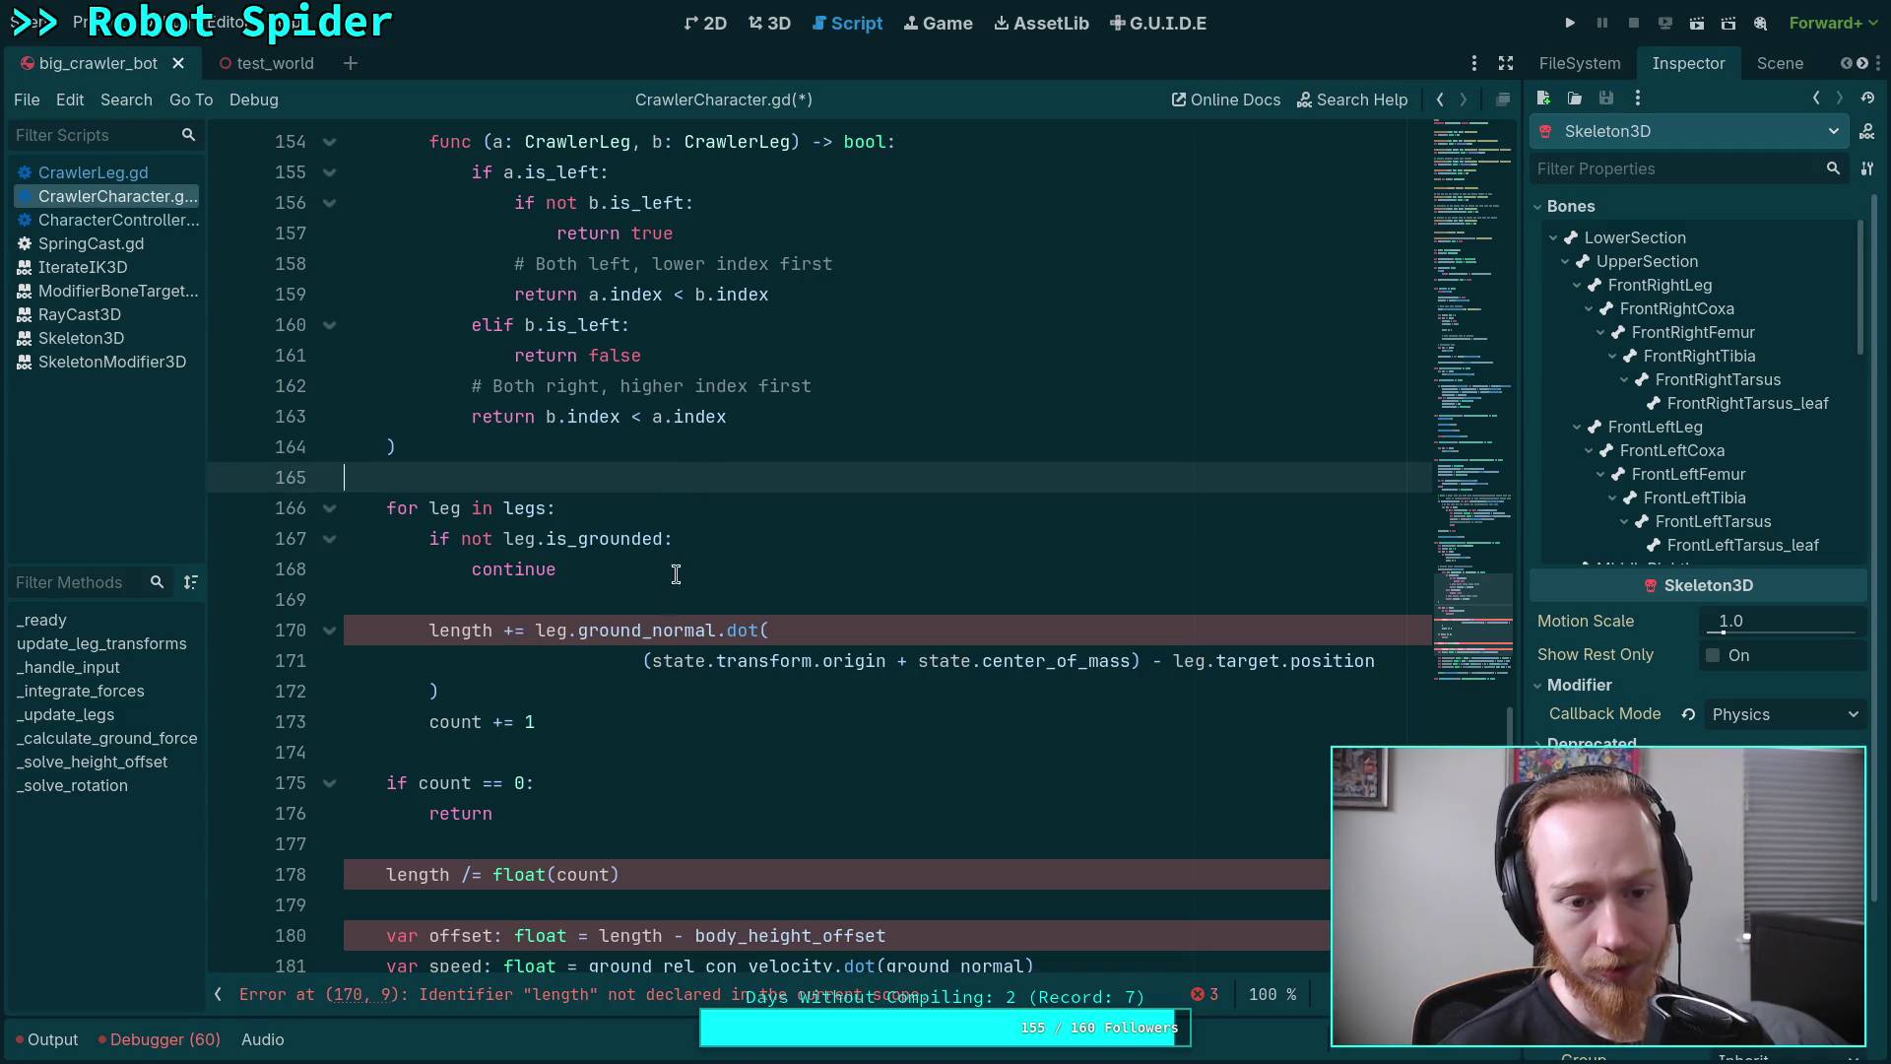
click(576, 603)
click(557, 749)
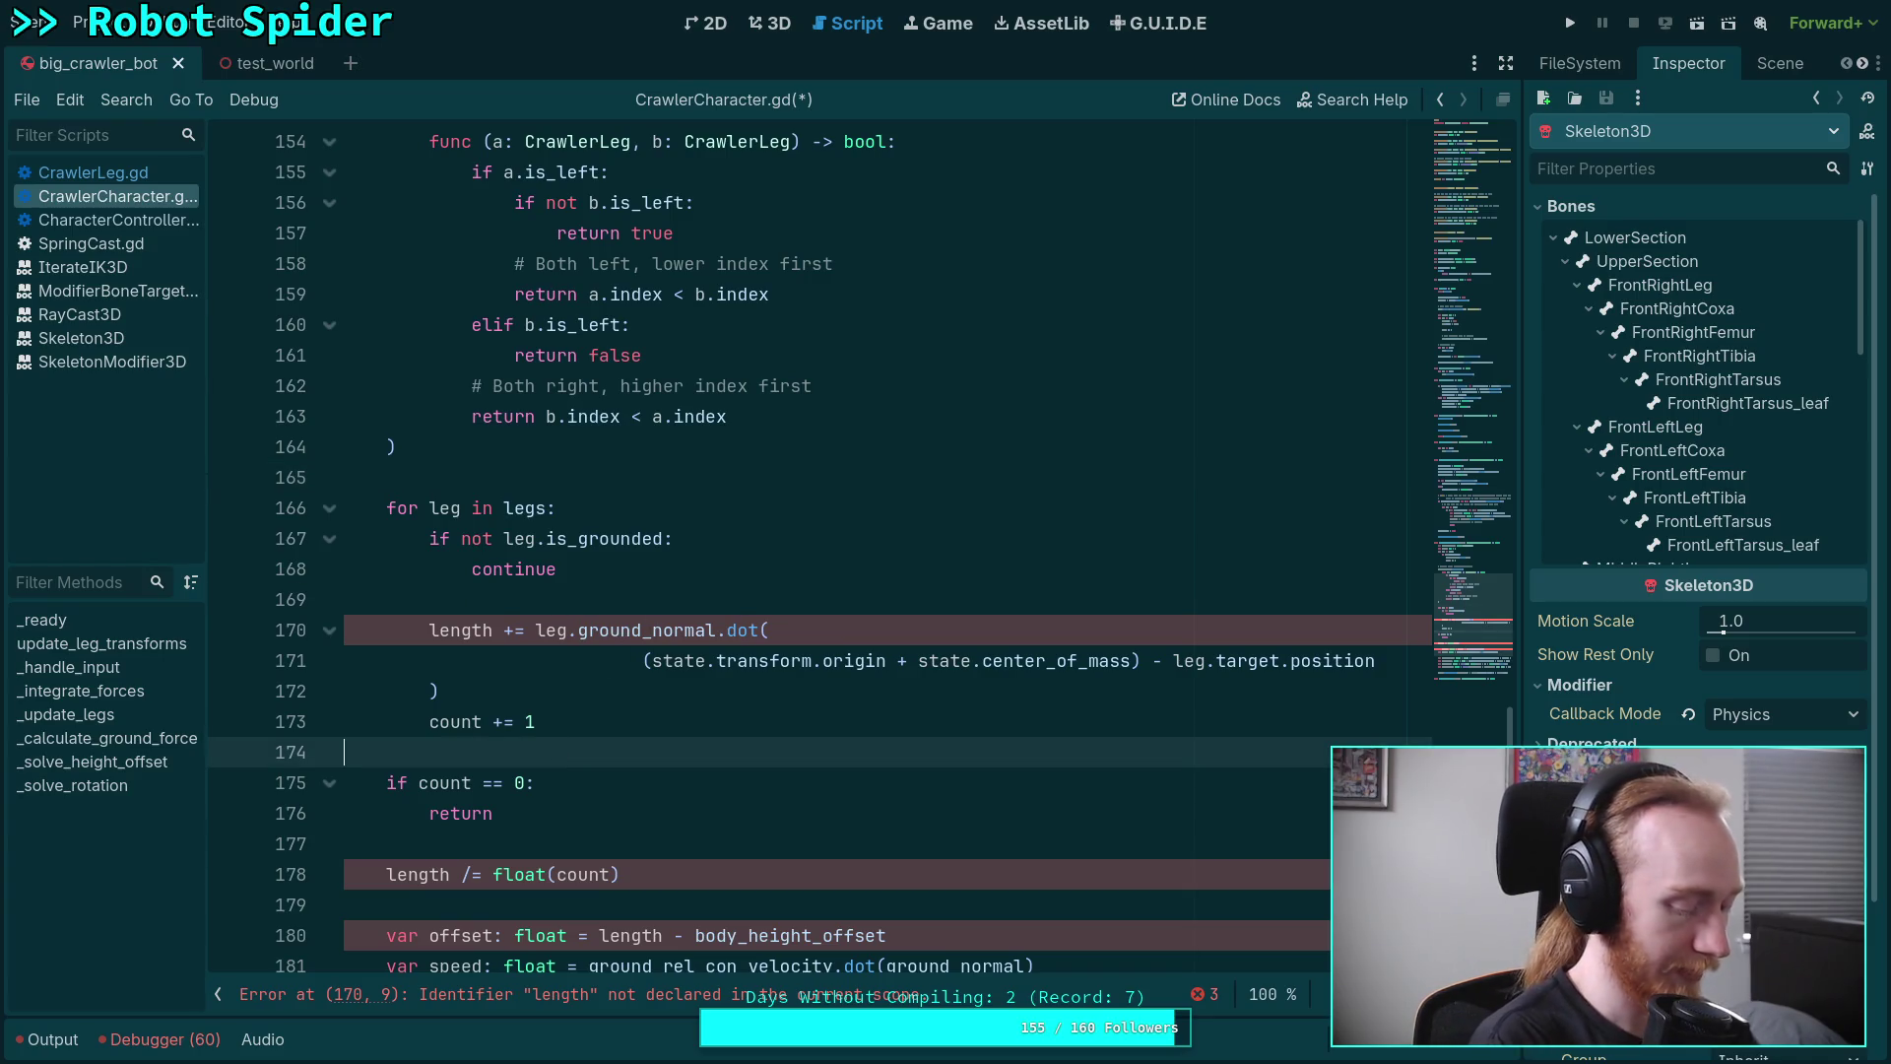
key(super+3)
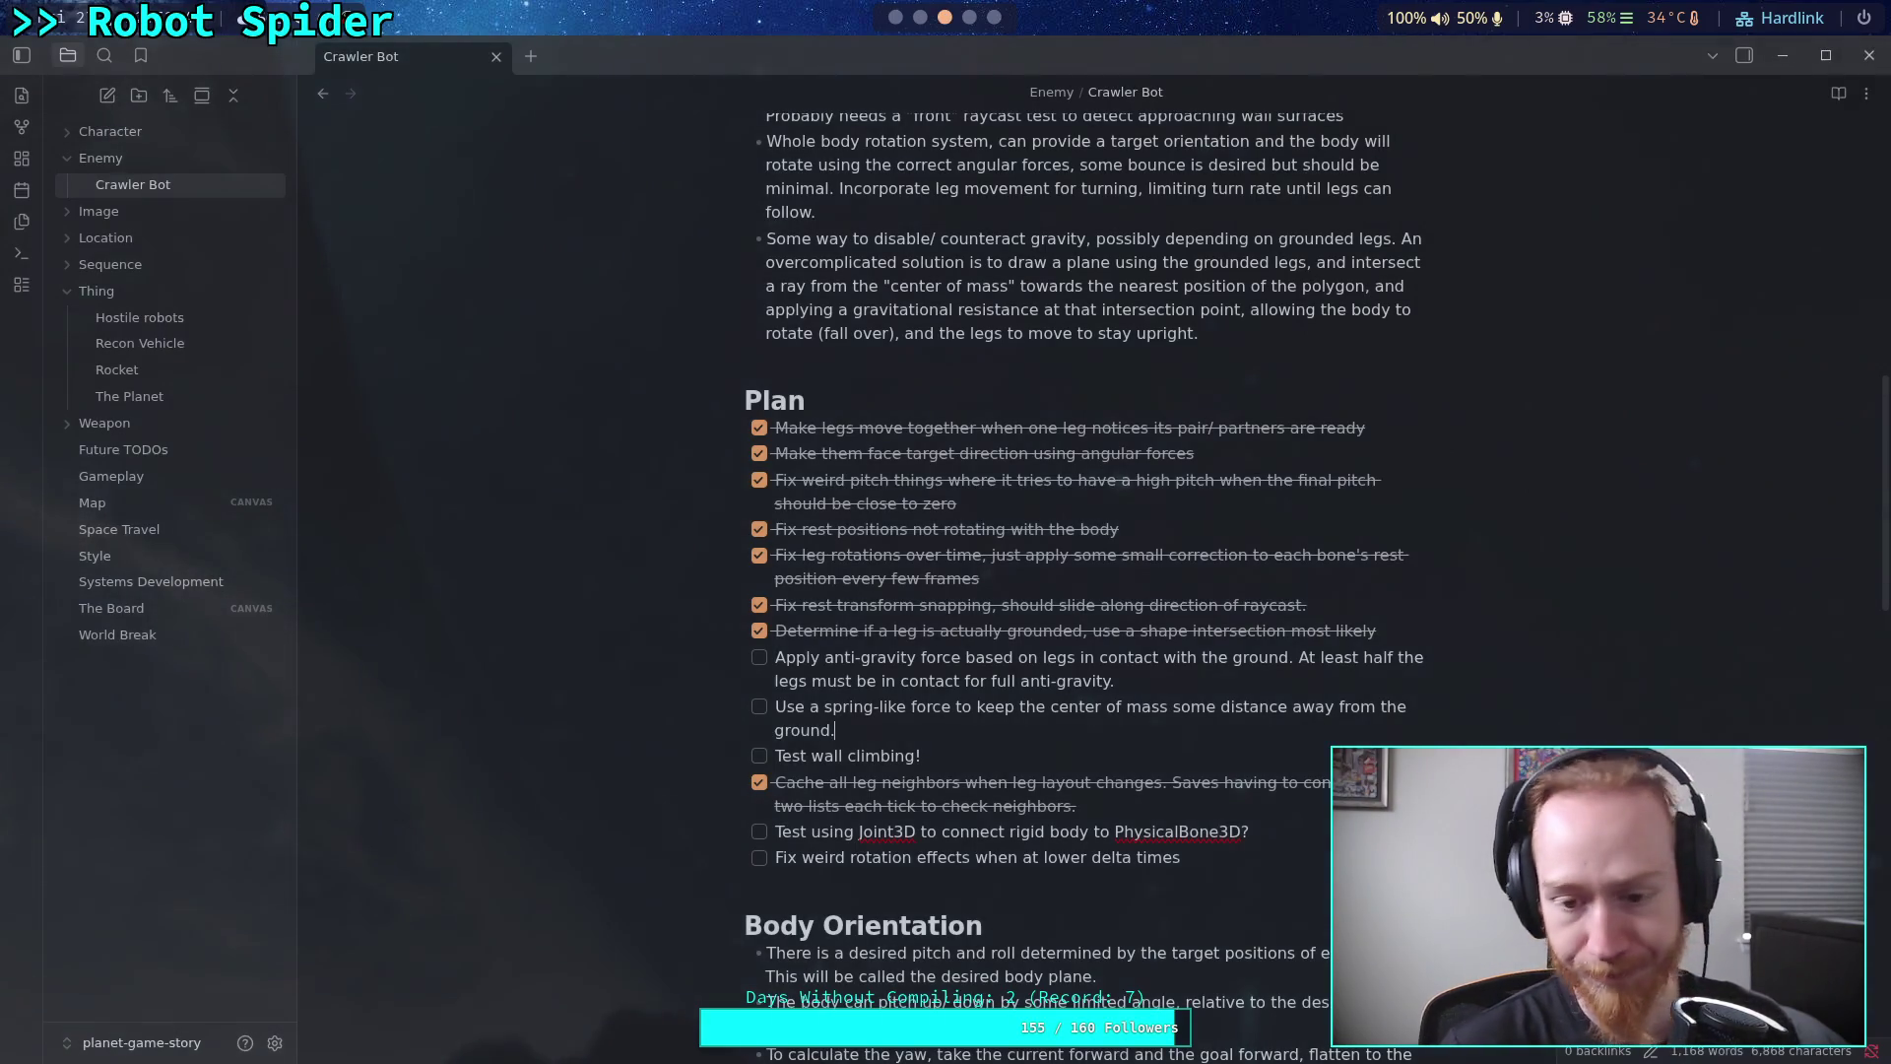
Switch from the Crawler Bot note to SpiderBody.kt's calcNormal code in Firefox
key(super+4)
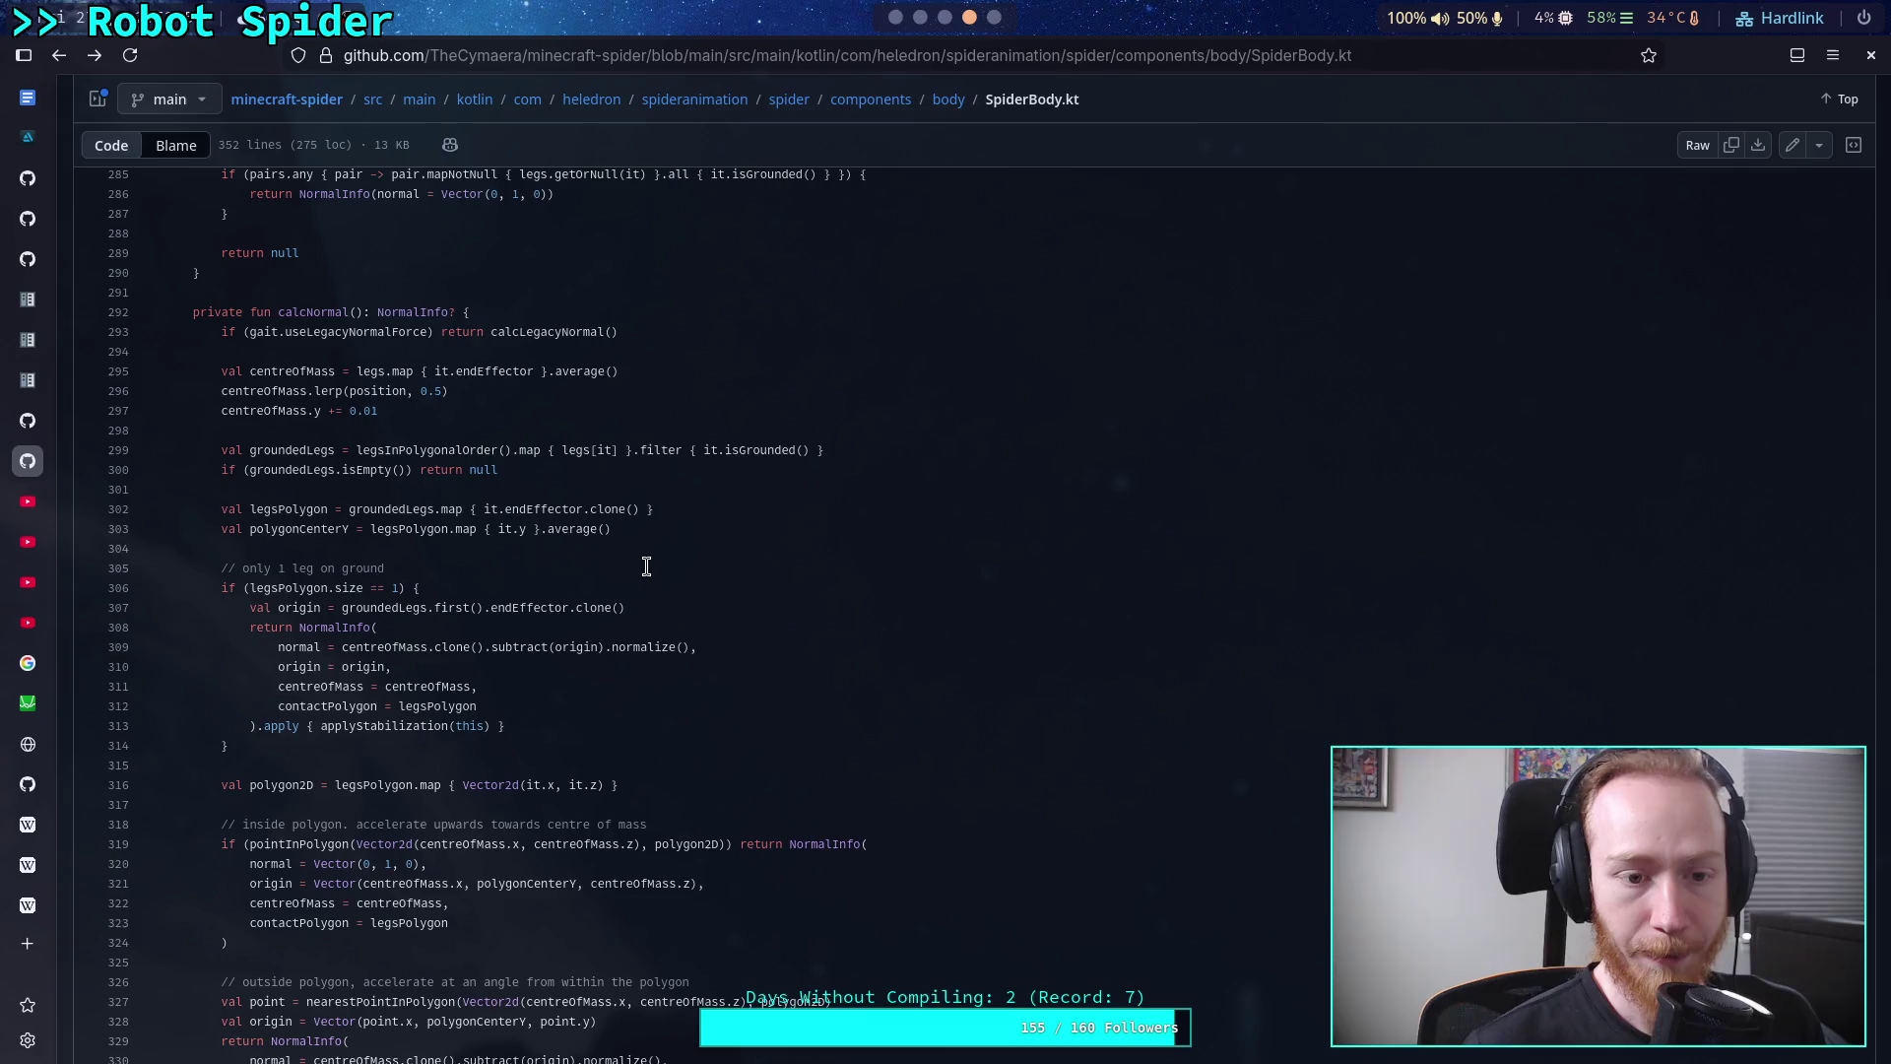
Study the legsPolygon and polygonCenterY lines in SpiderBody.kt, then switch to CrawlerCharacter.gd
drag(613, 529, 225, 507)
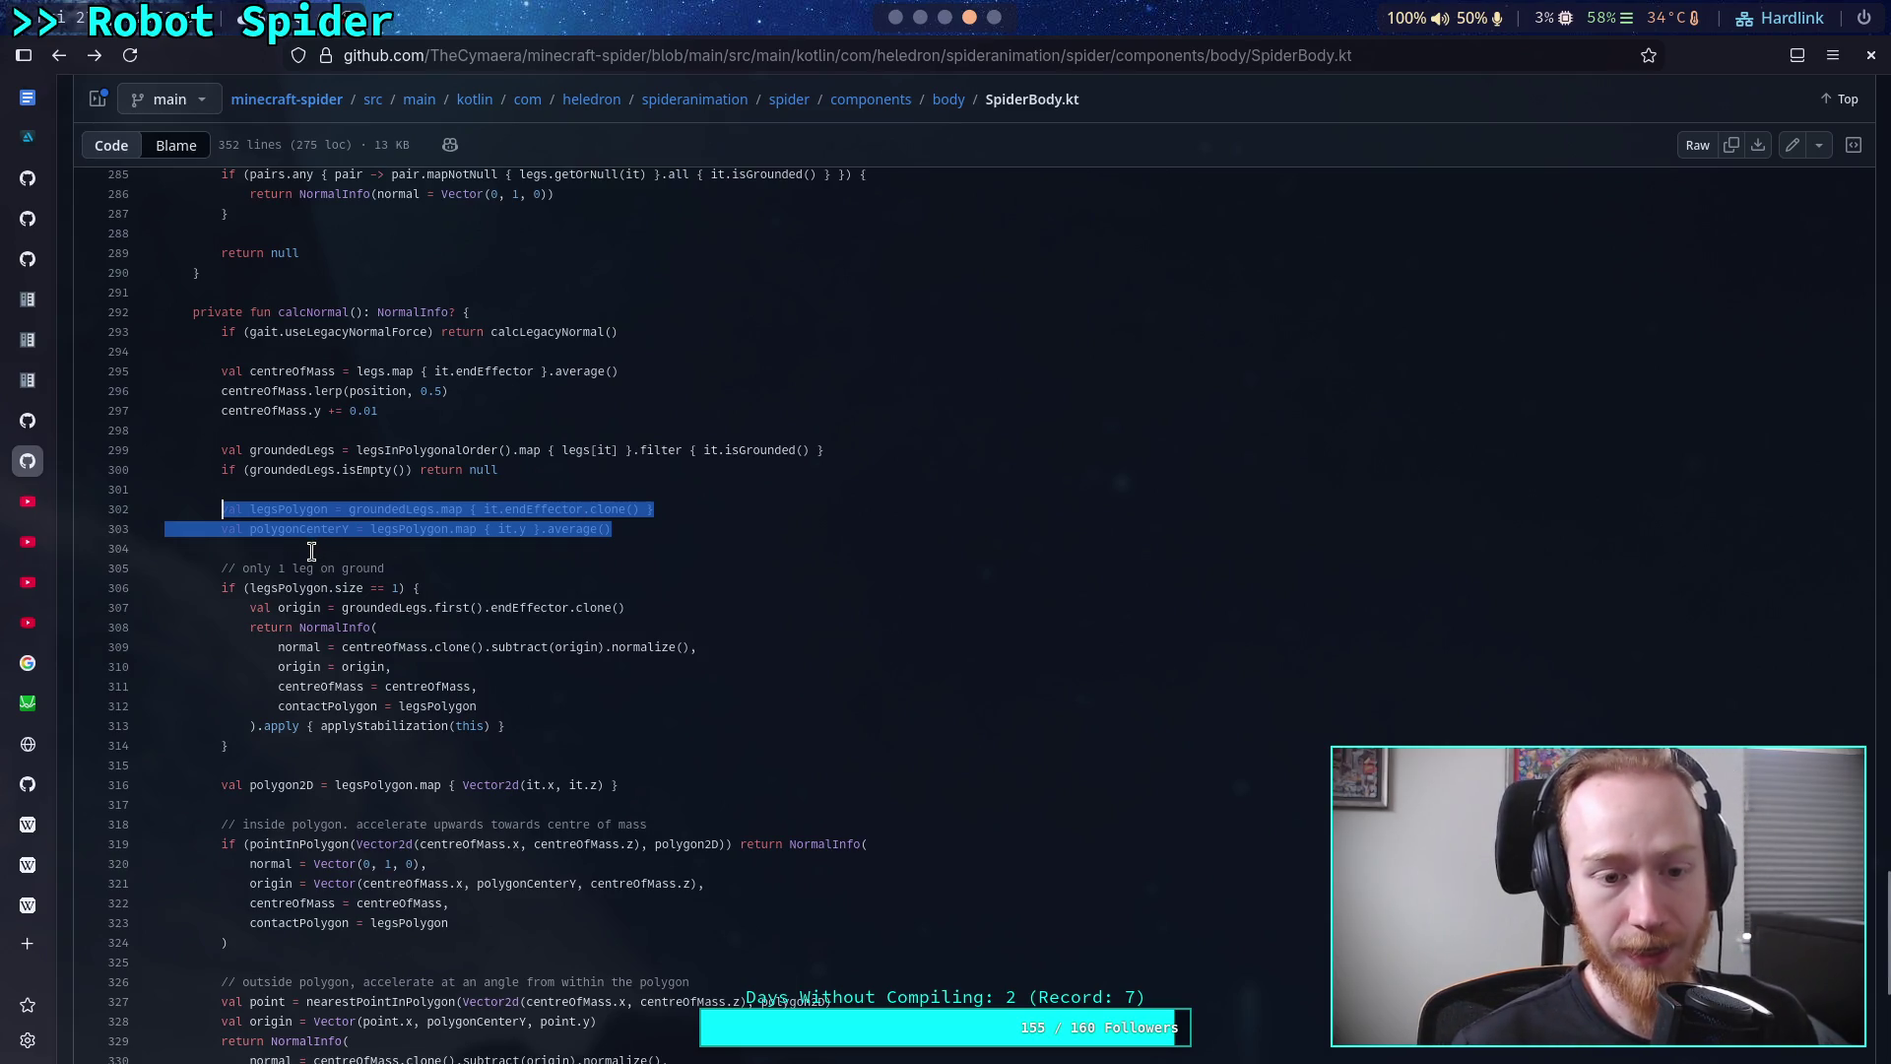
scroll(312, 551, down, 1)
scroll(313, 552, down, 2)
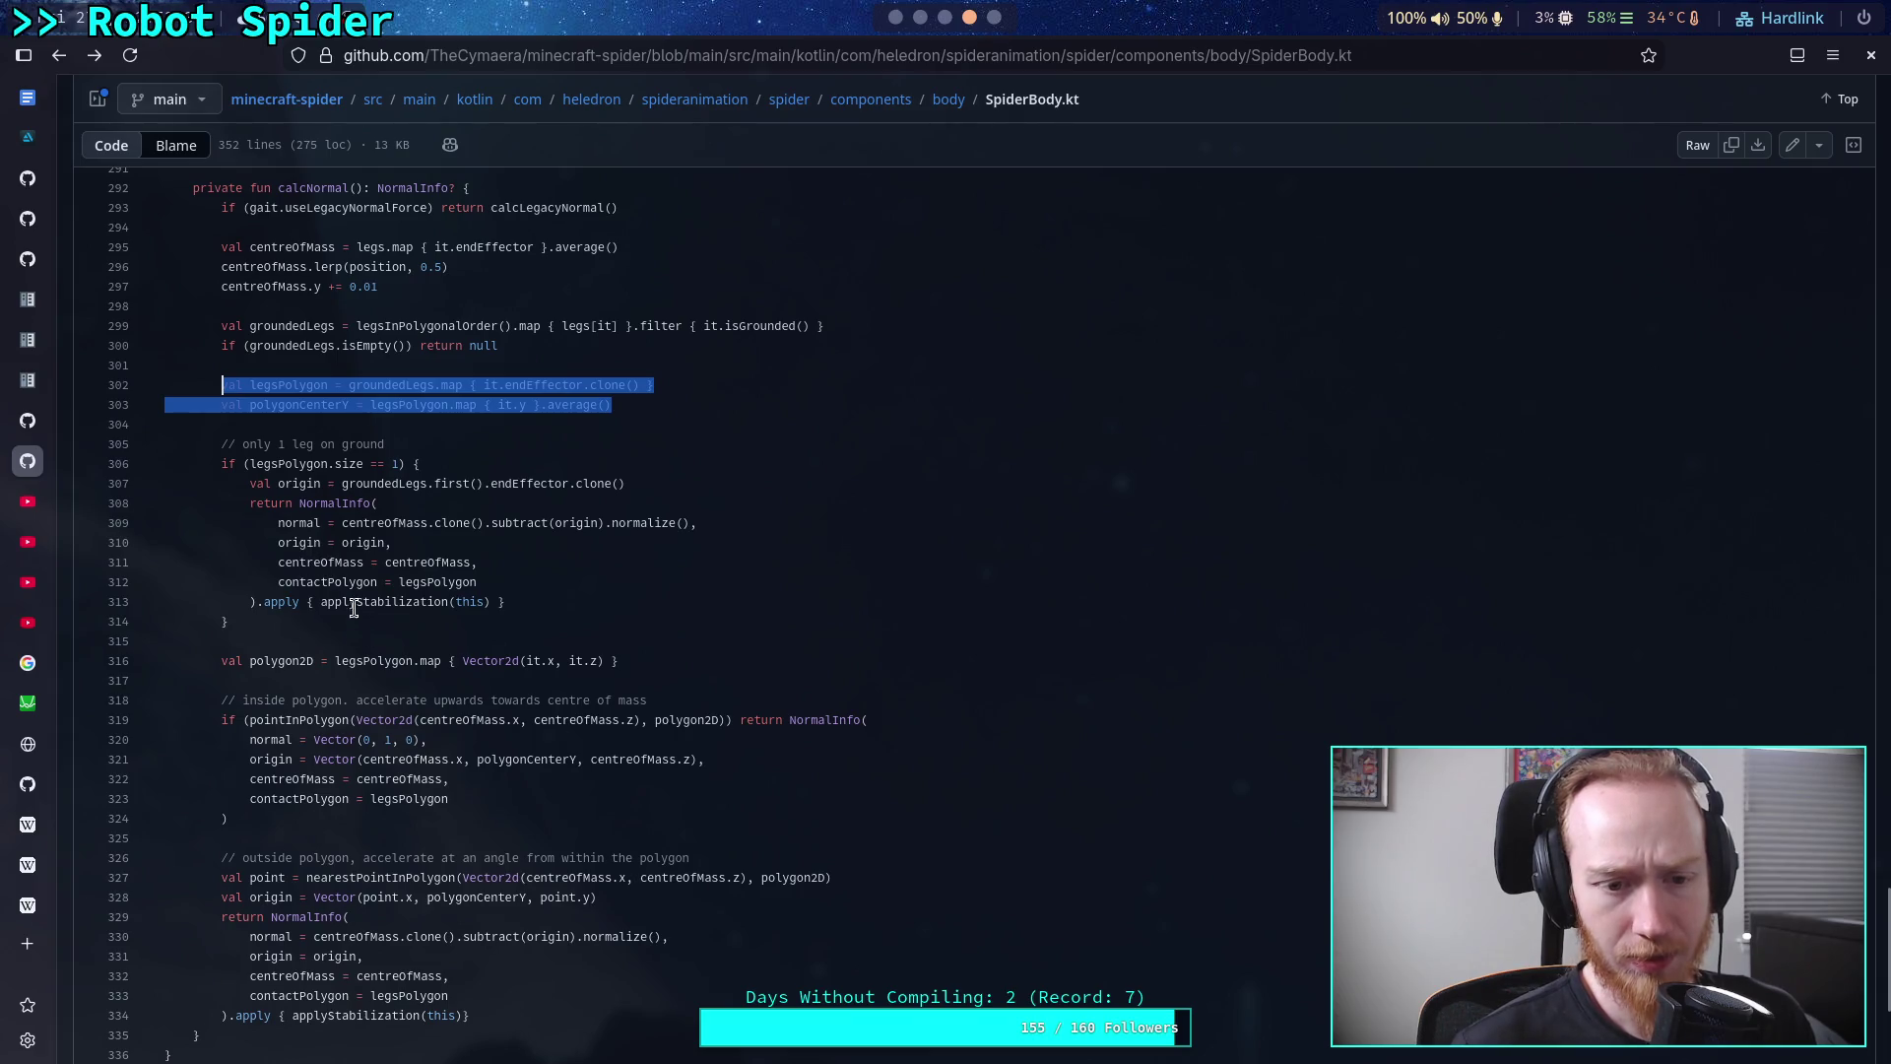
click(335, 401)
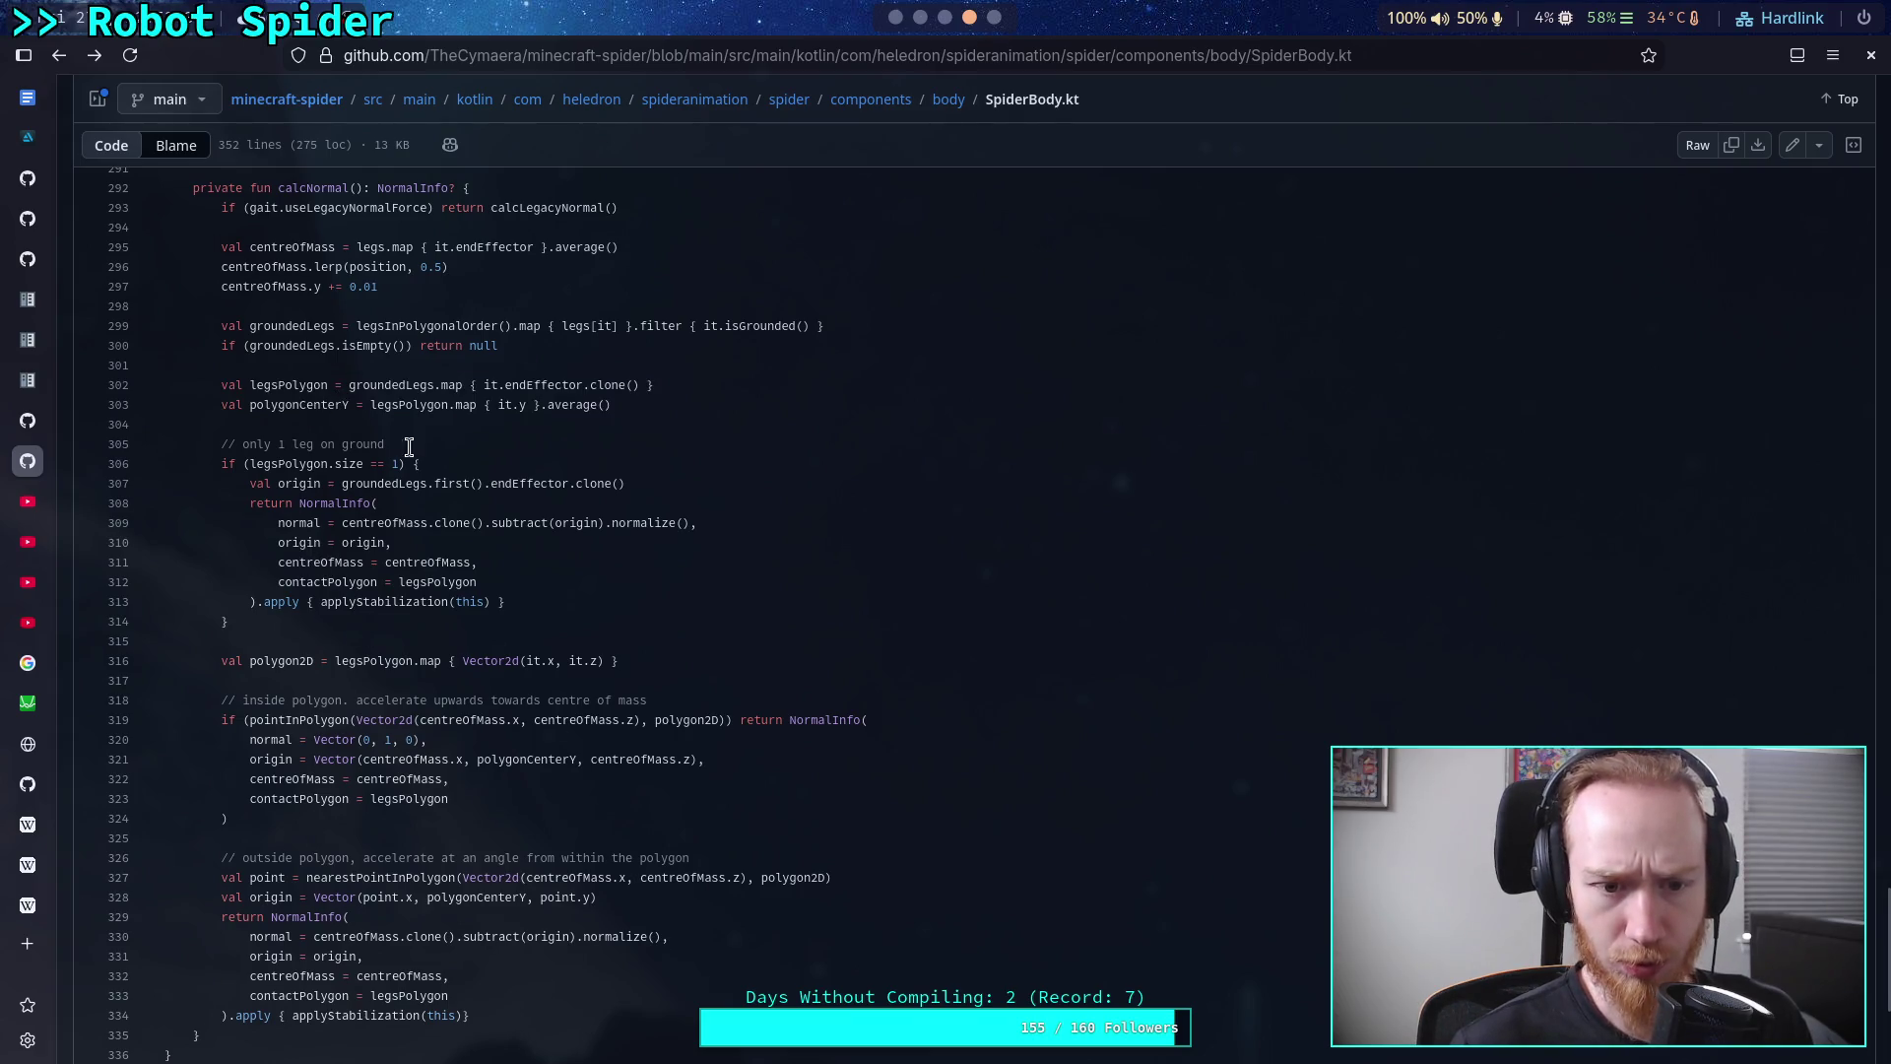
double_click(313, 402)
scroll(542, 591, down, 3)
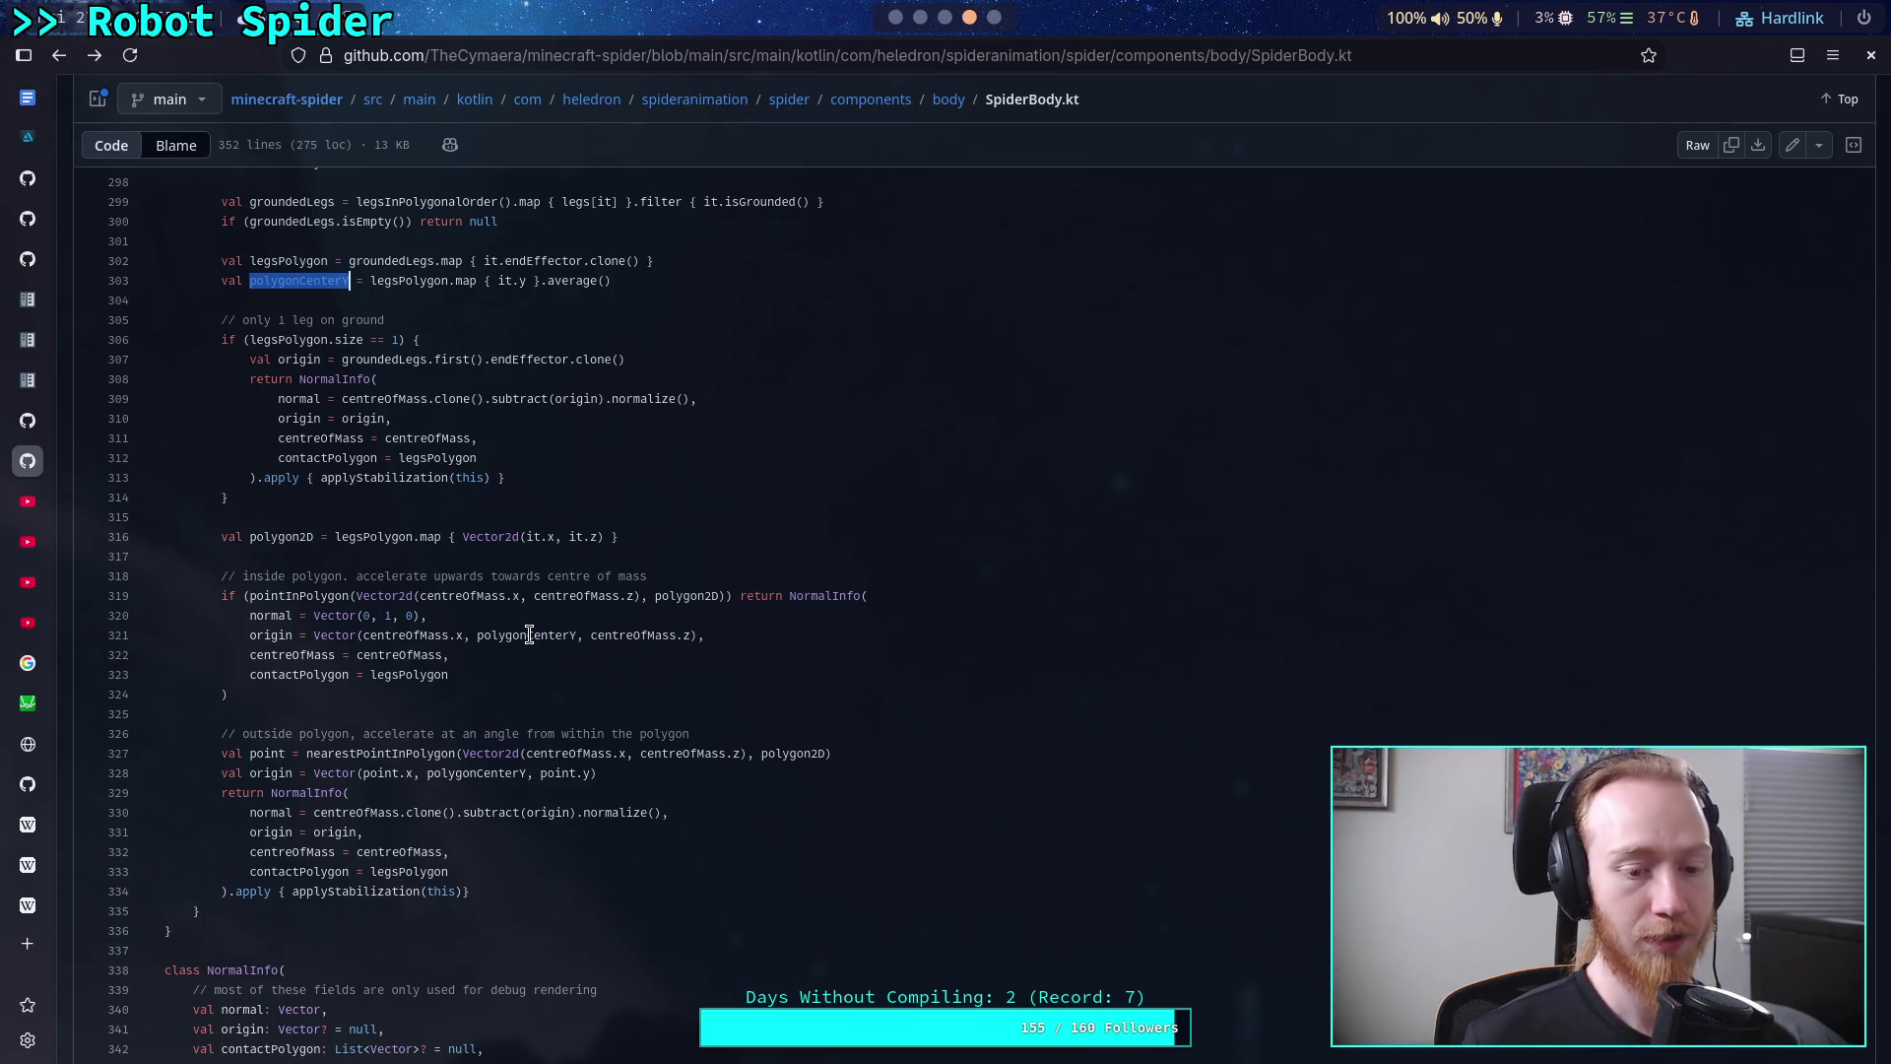
key(alt+Tab)
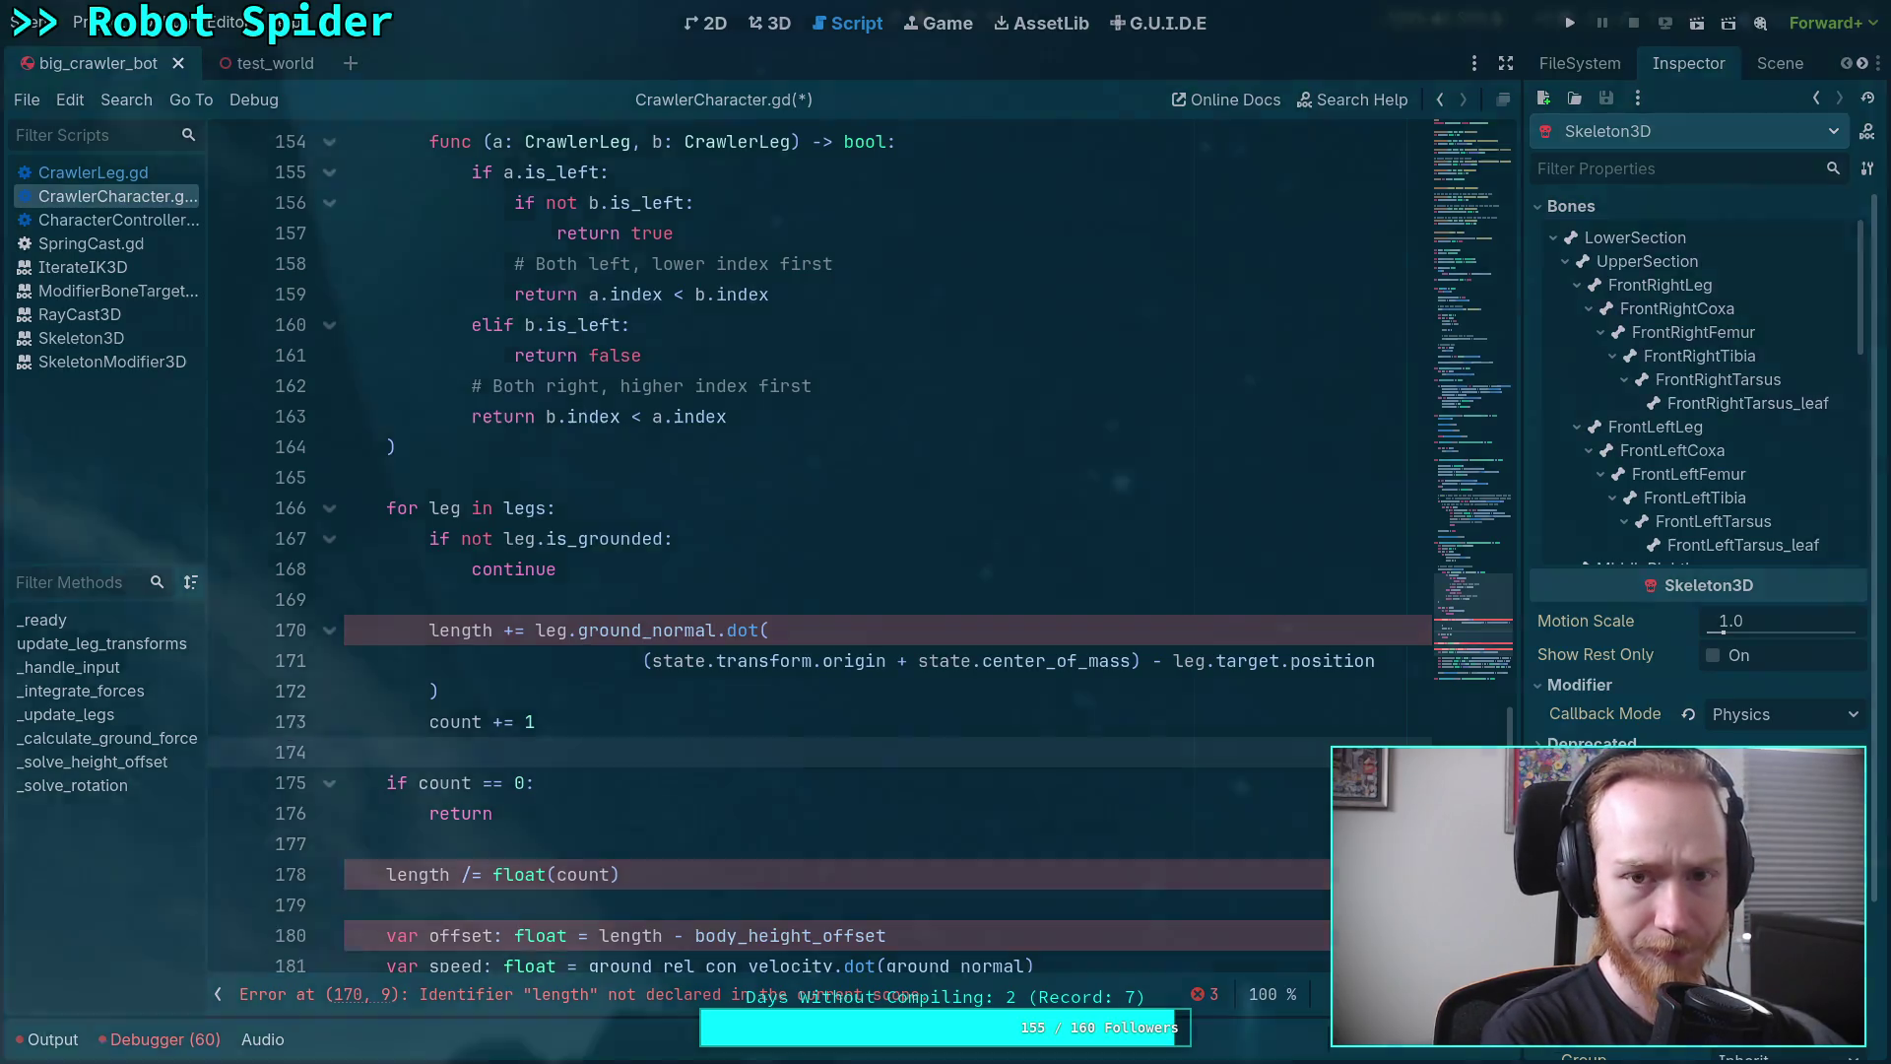
Cycle between CrawlerCharacter.gd and SpiderBody.kt, ending on the PhysicsDirectSpaceState3D documentation page
key(super+Right)
key(super+Right)
key(super+Right)
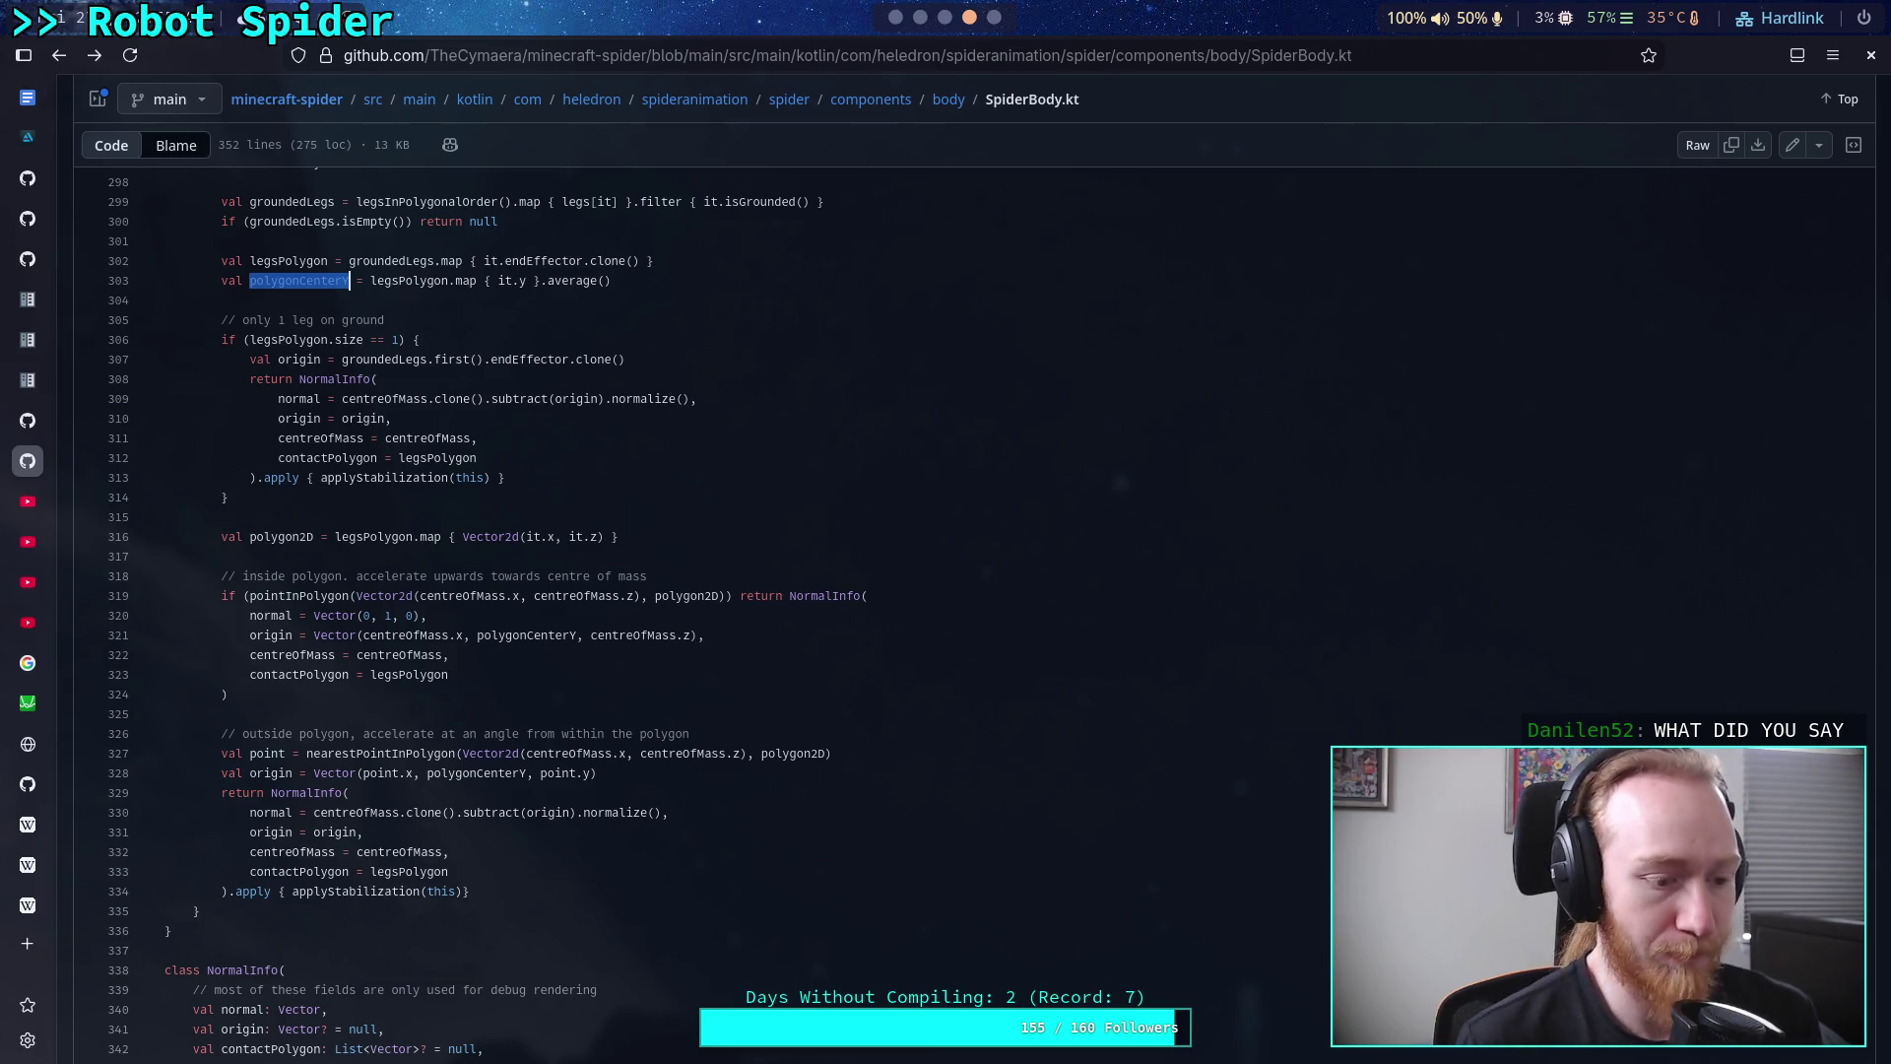
key(alt+Tab)
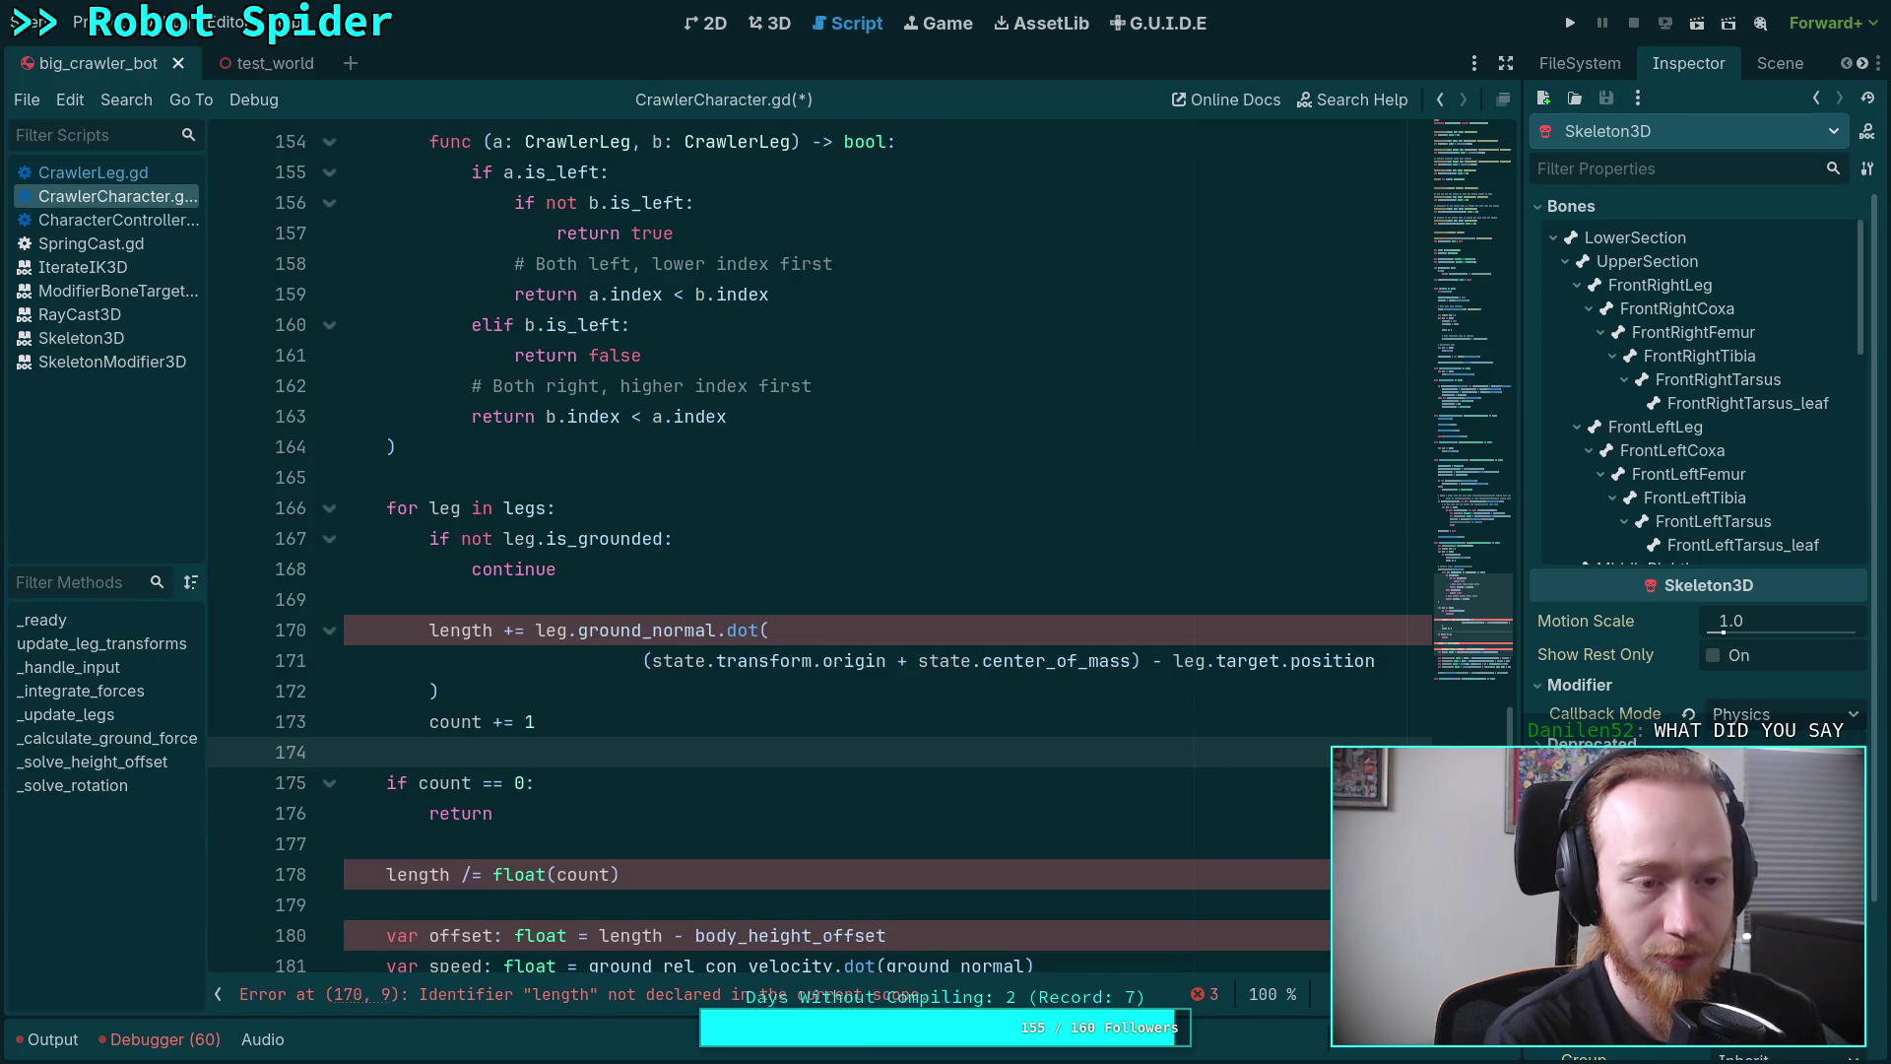
key(alt+Tab)
key(alt+Tab)
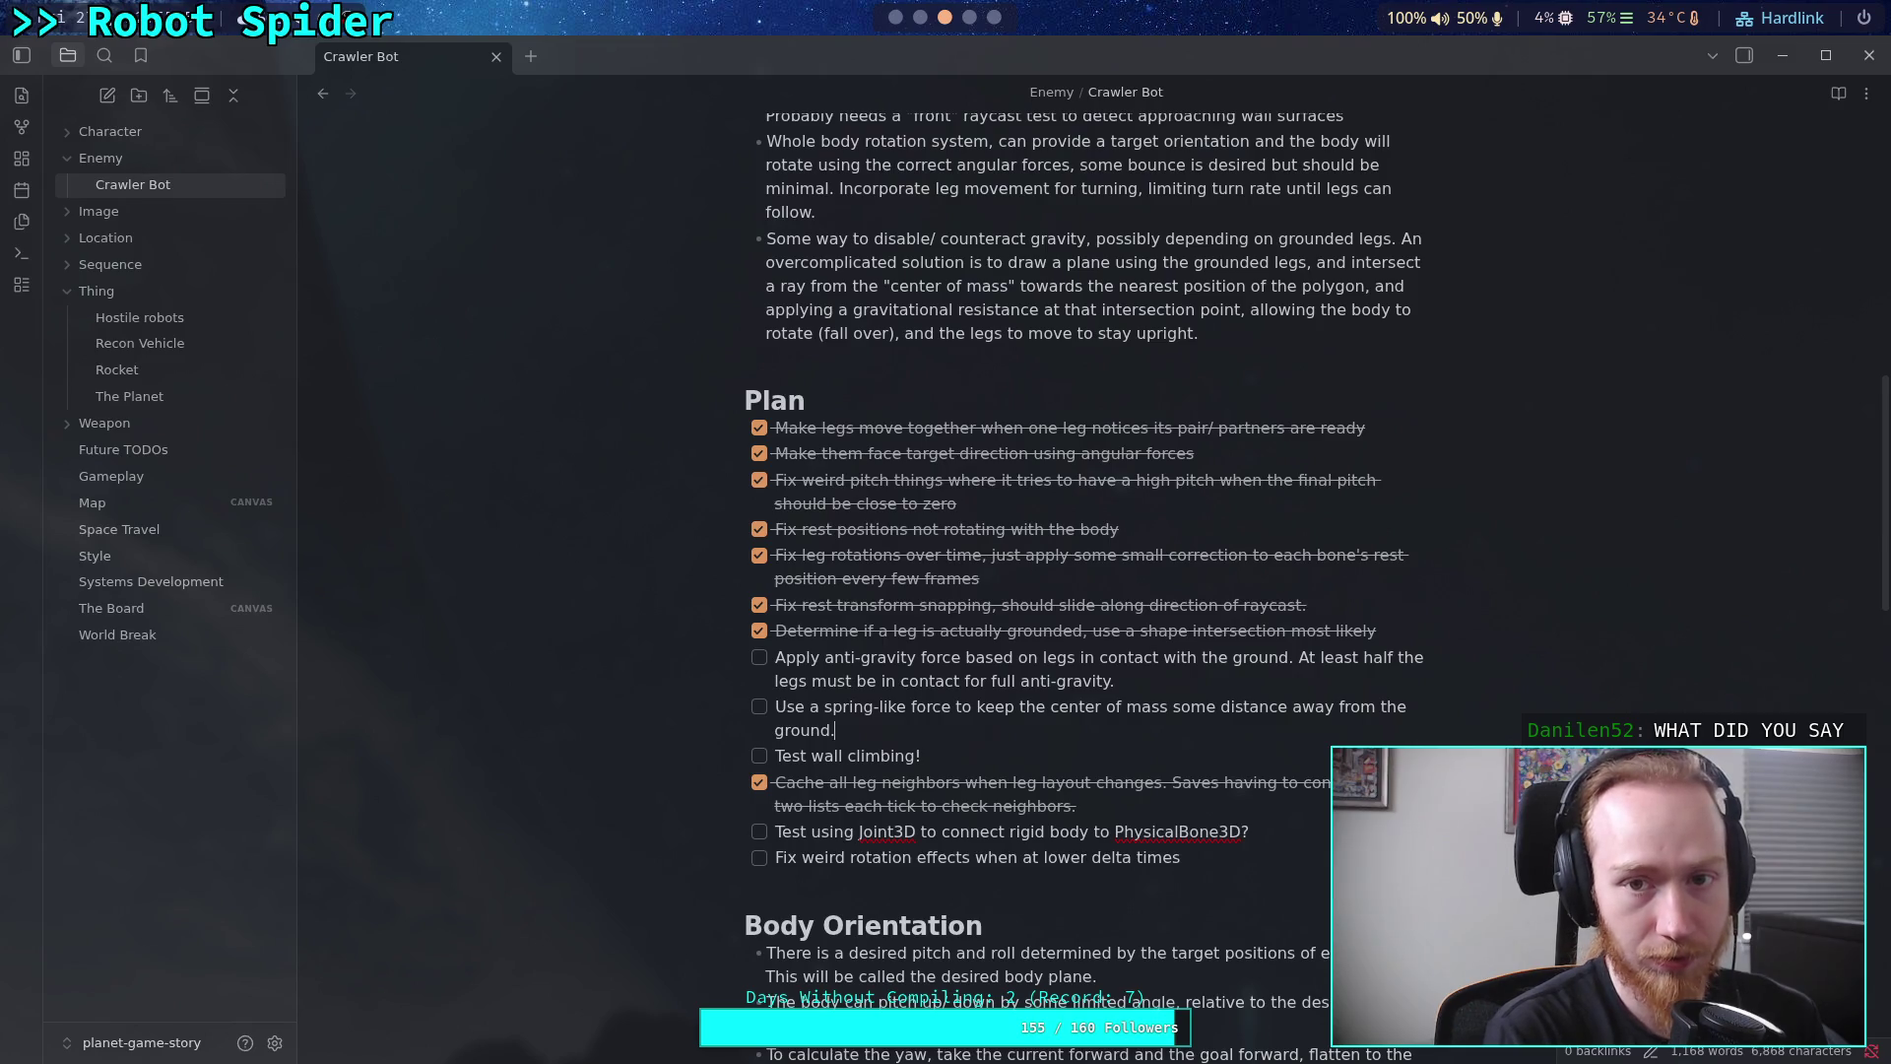
key(alt+Tab)
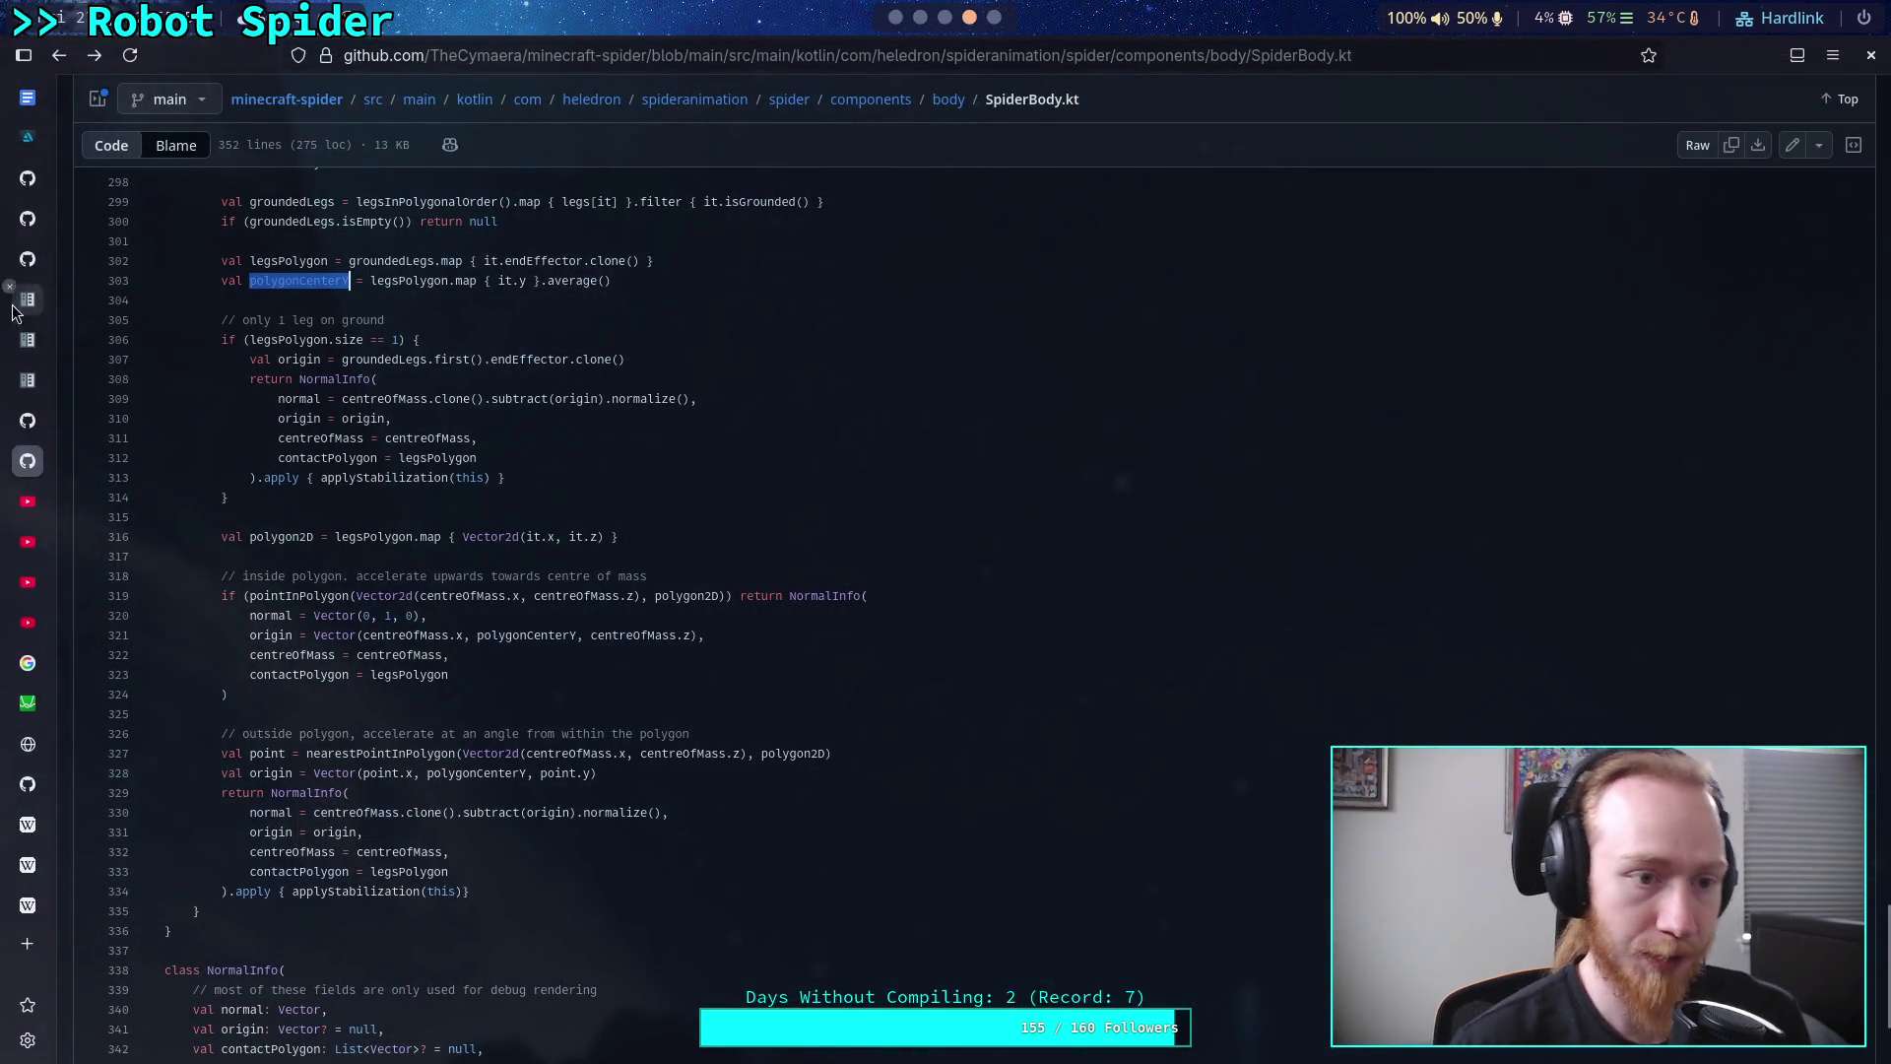
click(11, 296)
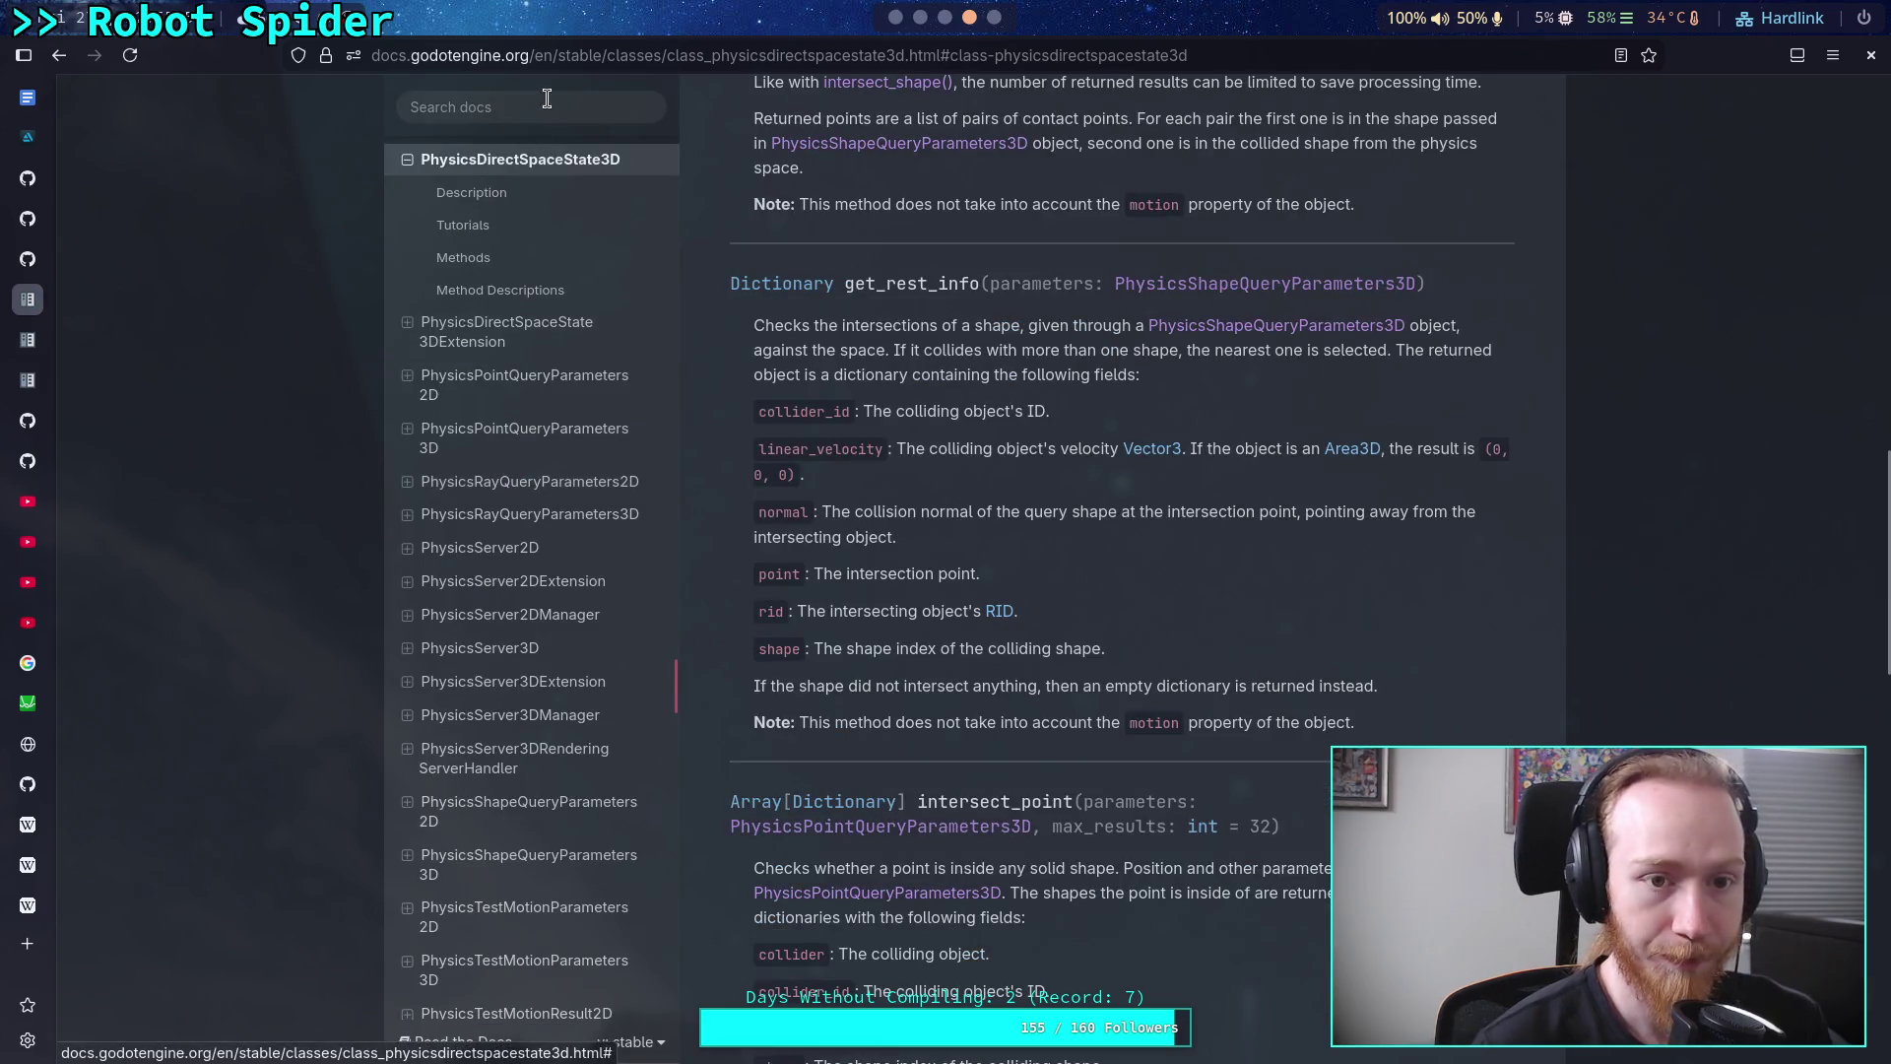
click(546, 99)
text(plolygon)
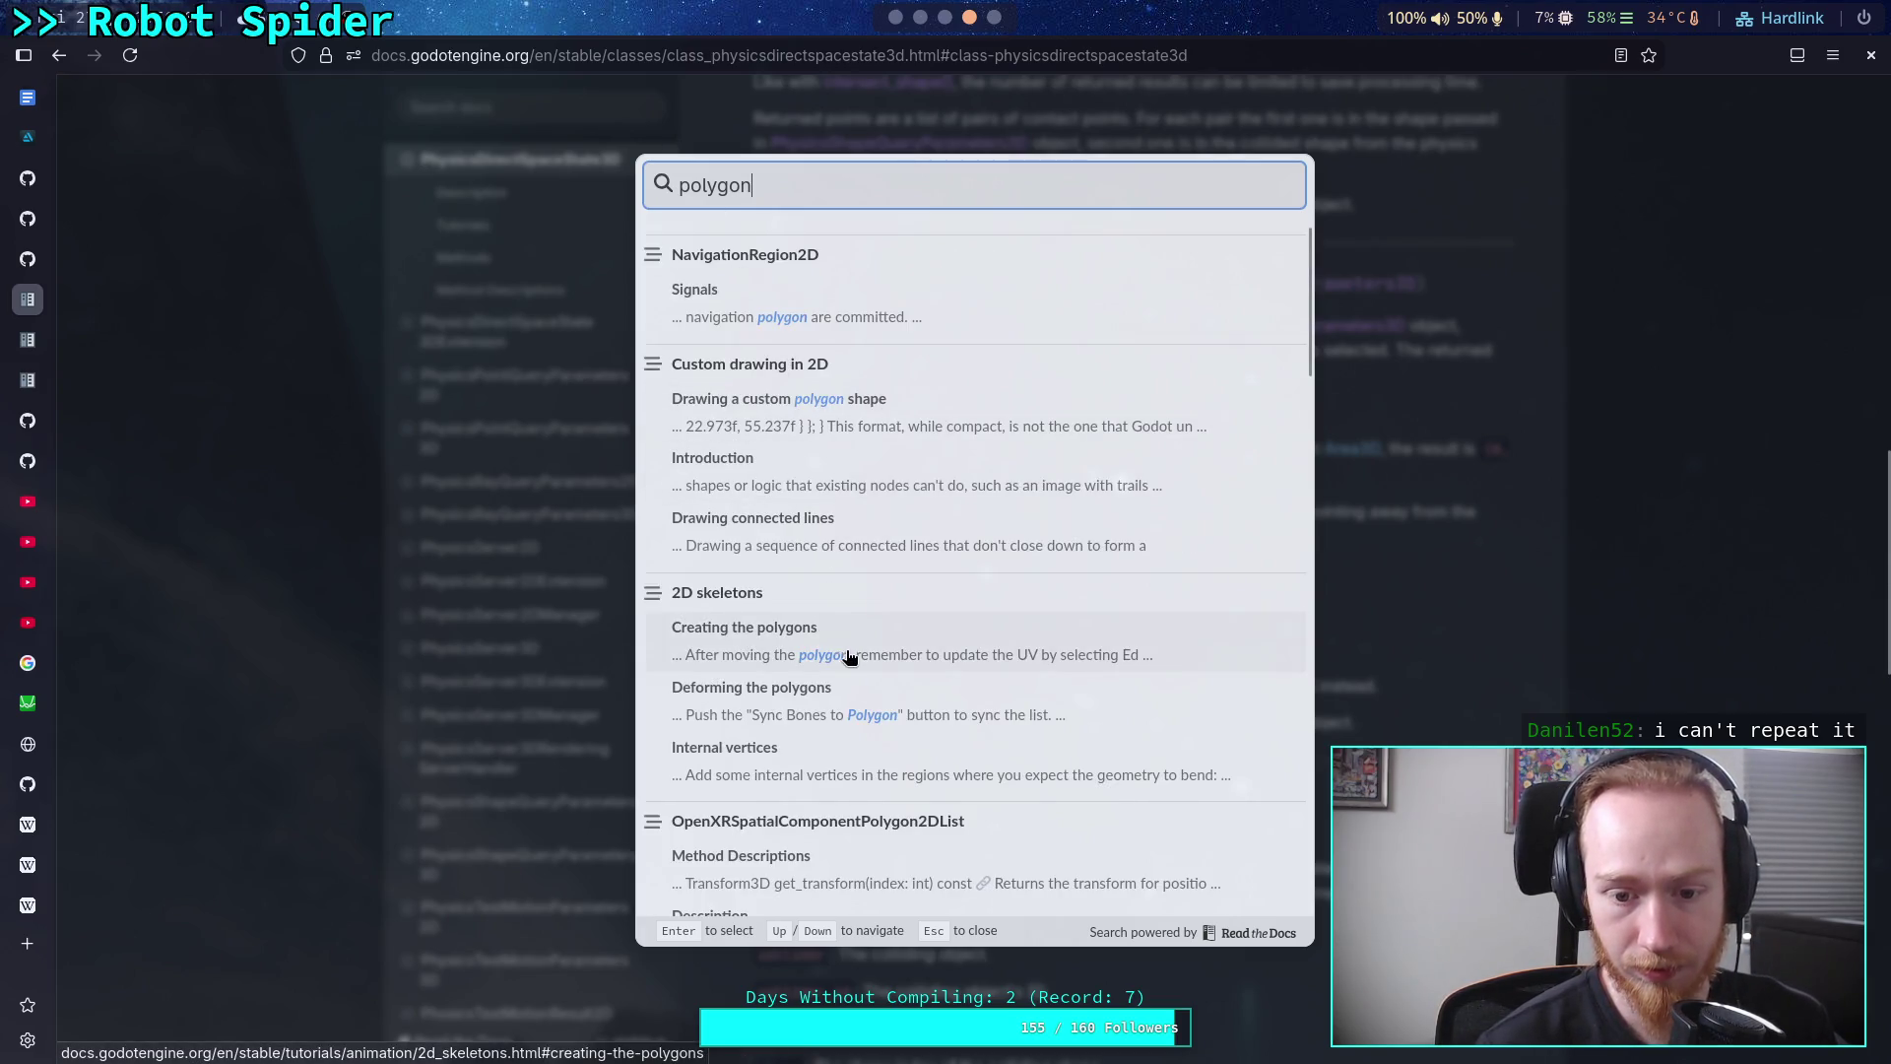
scroll(853, 670, down, 9)
scroll(861, 693, down, 7)
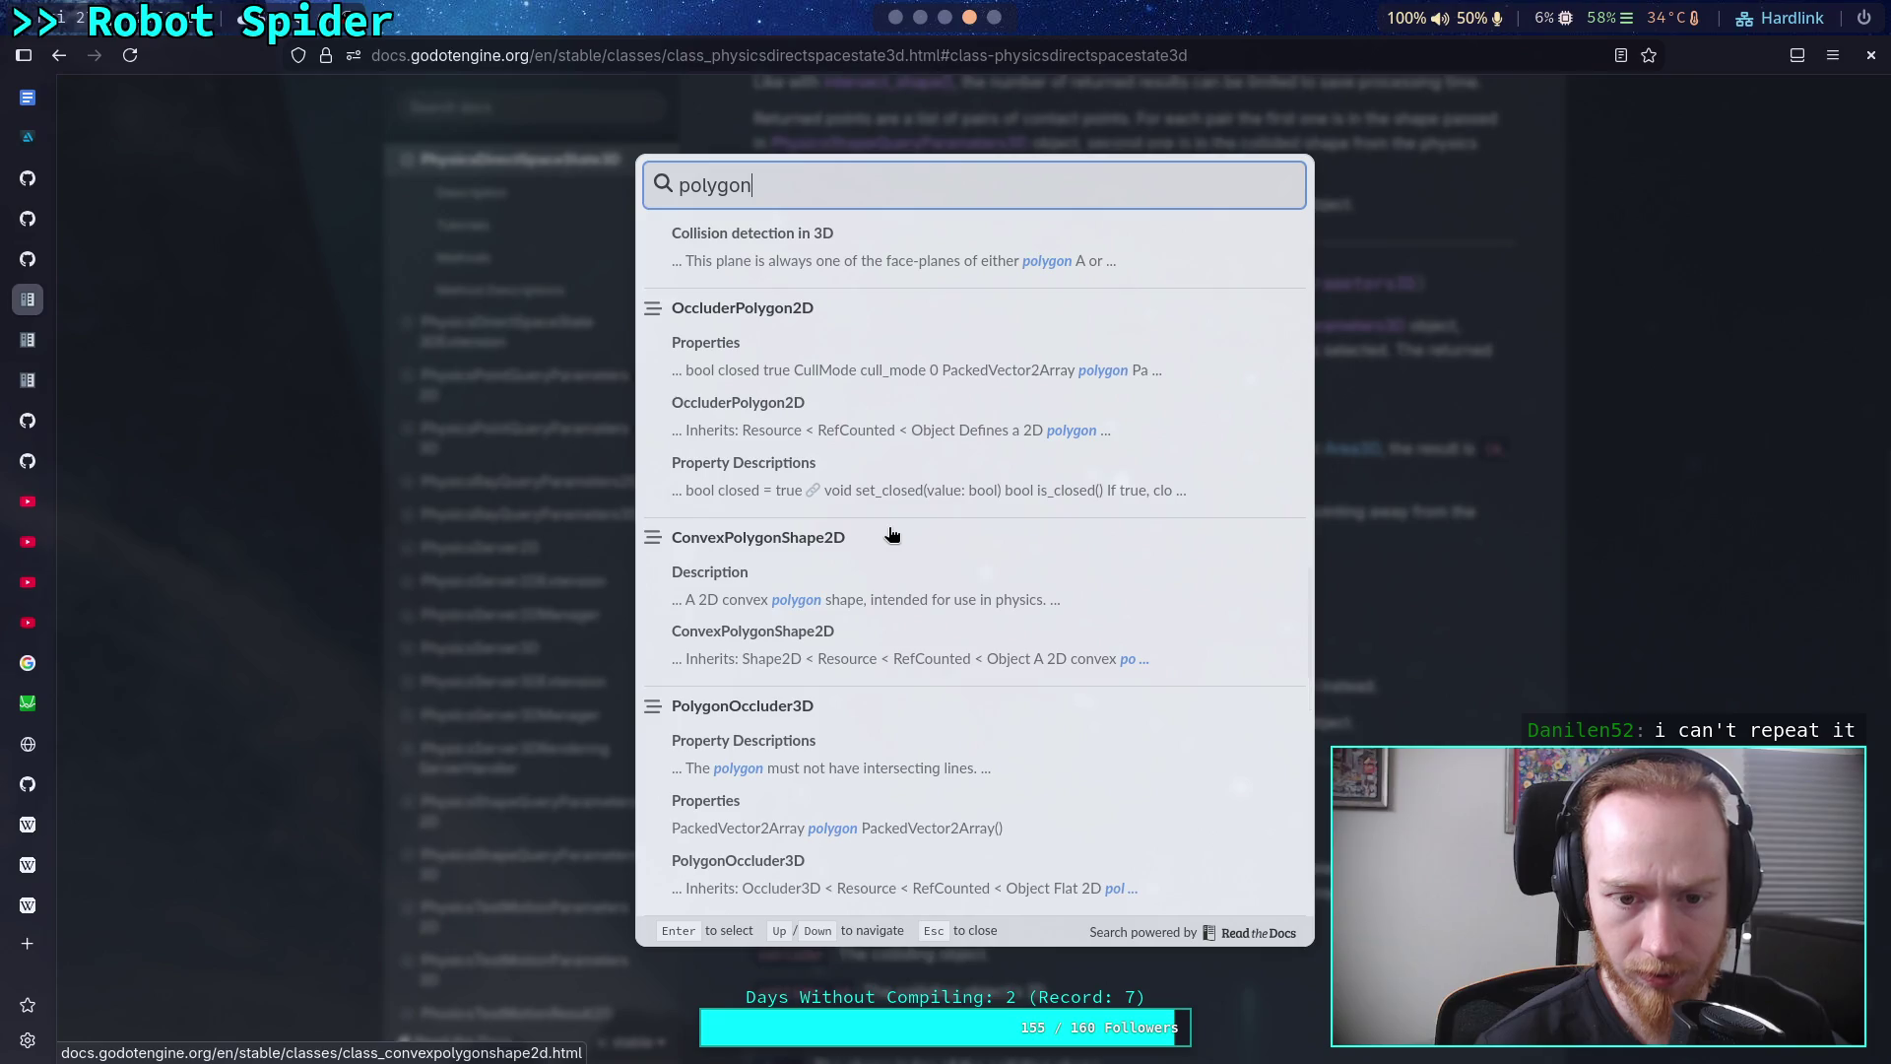
scroll(891, 533, down, 6)
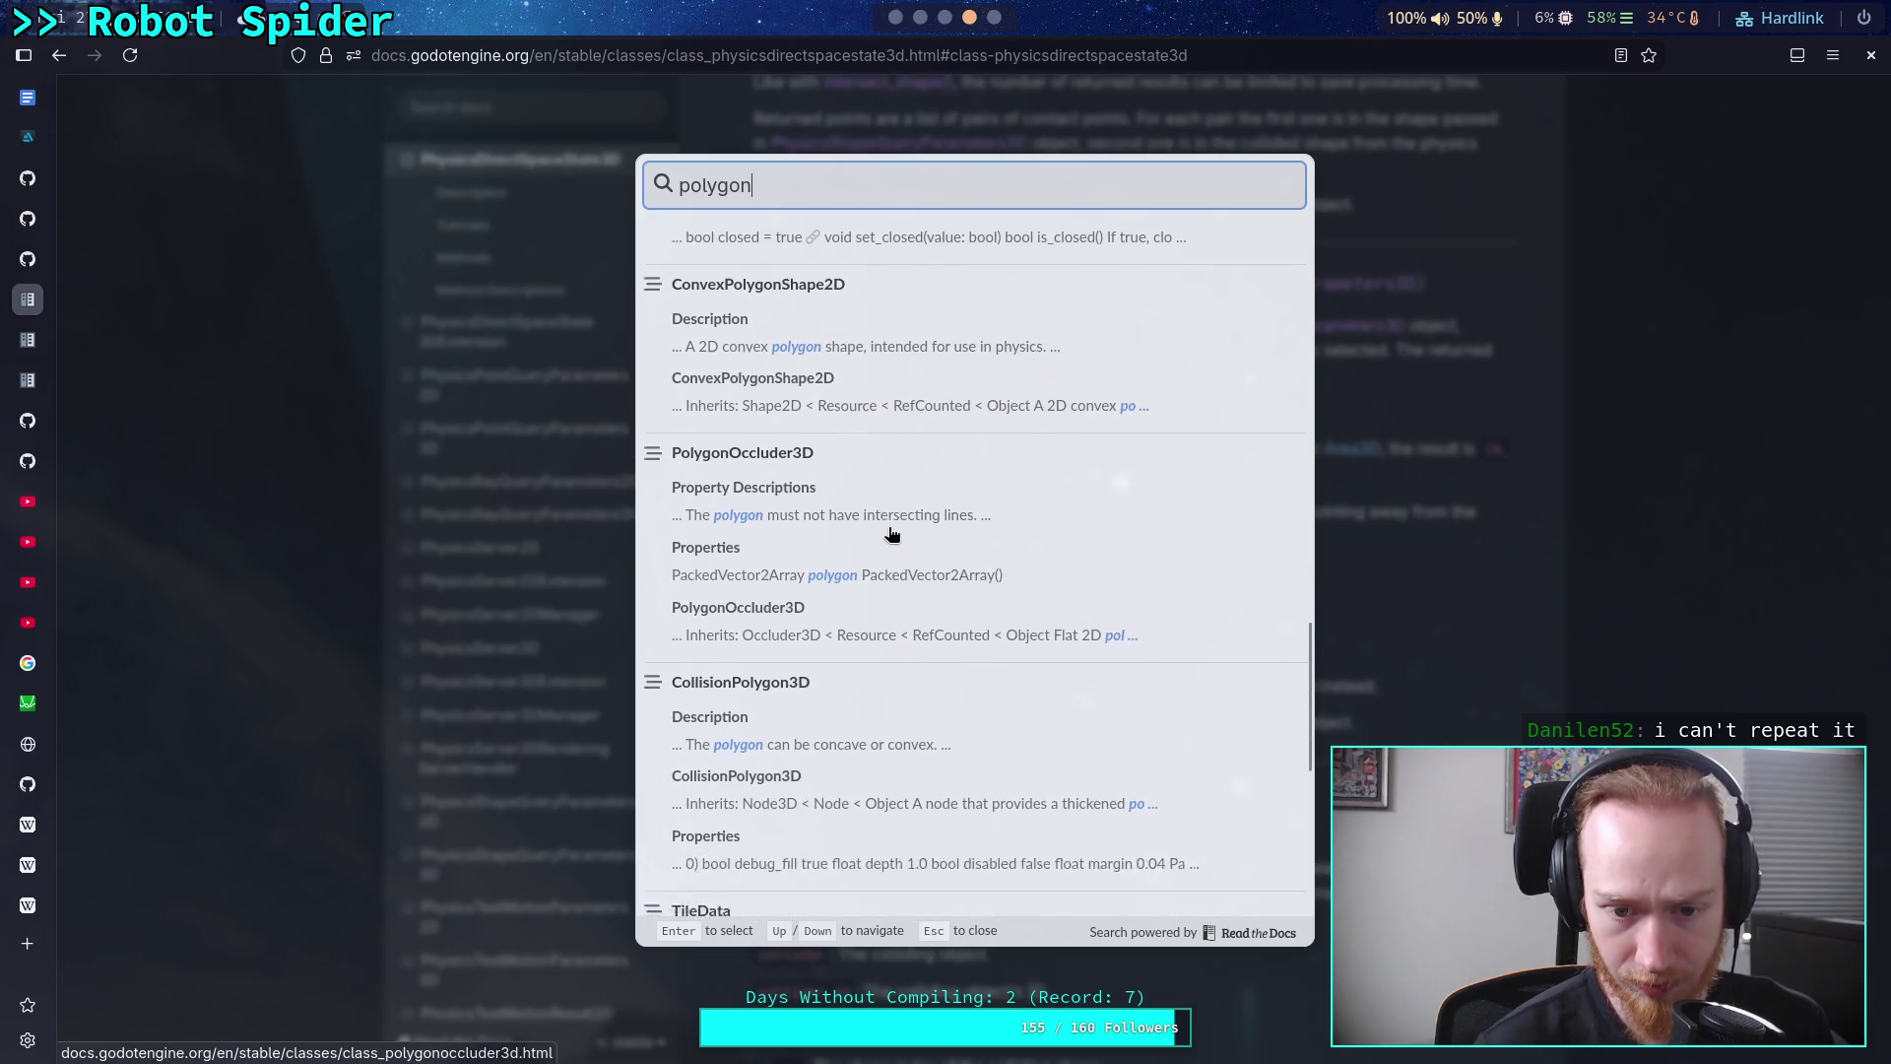
scroll(891, 535, down, 3)
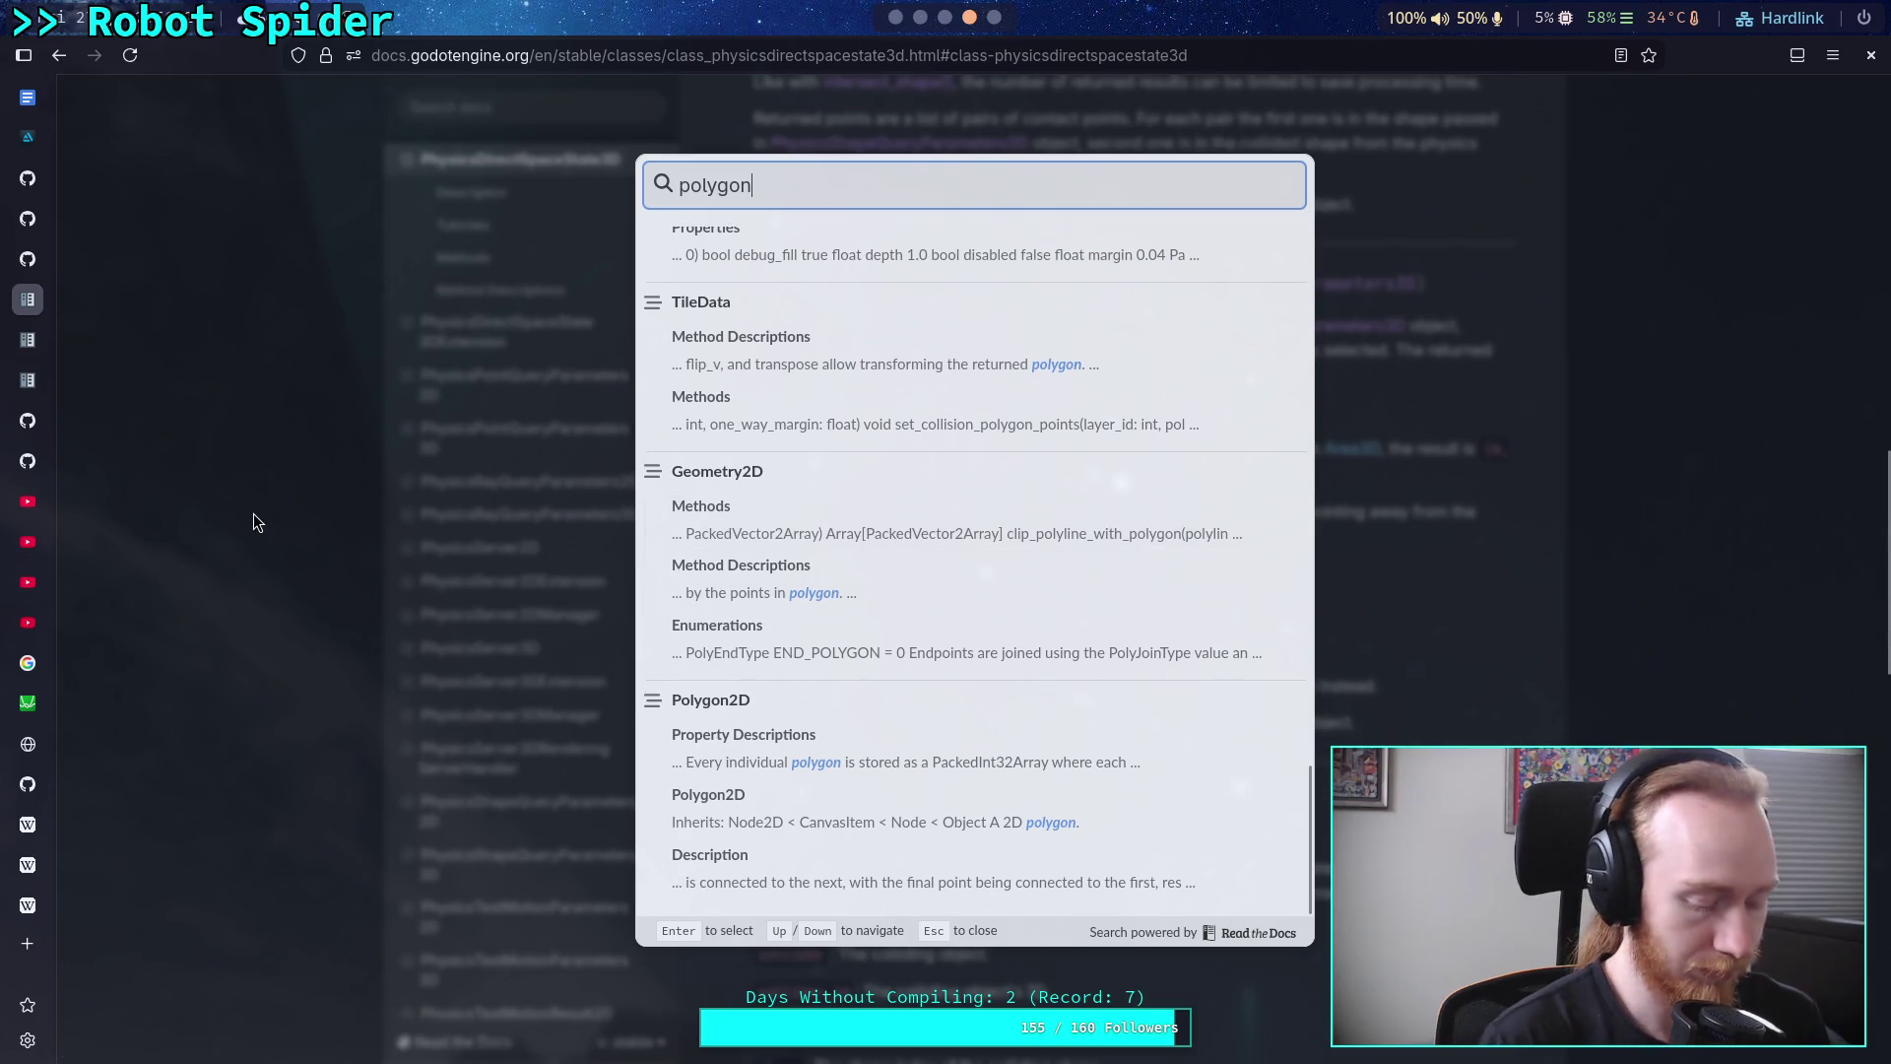
text(3d)
key(BackSpace)
text(D)
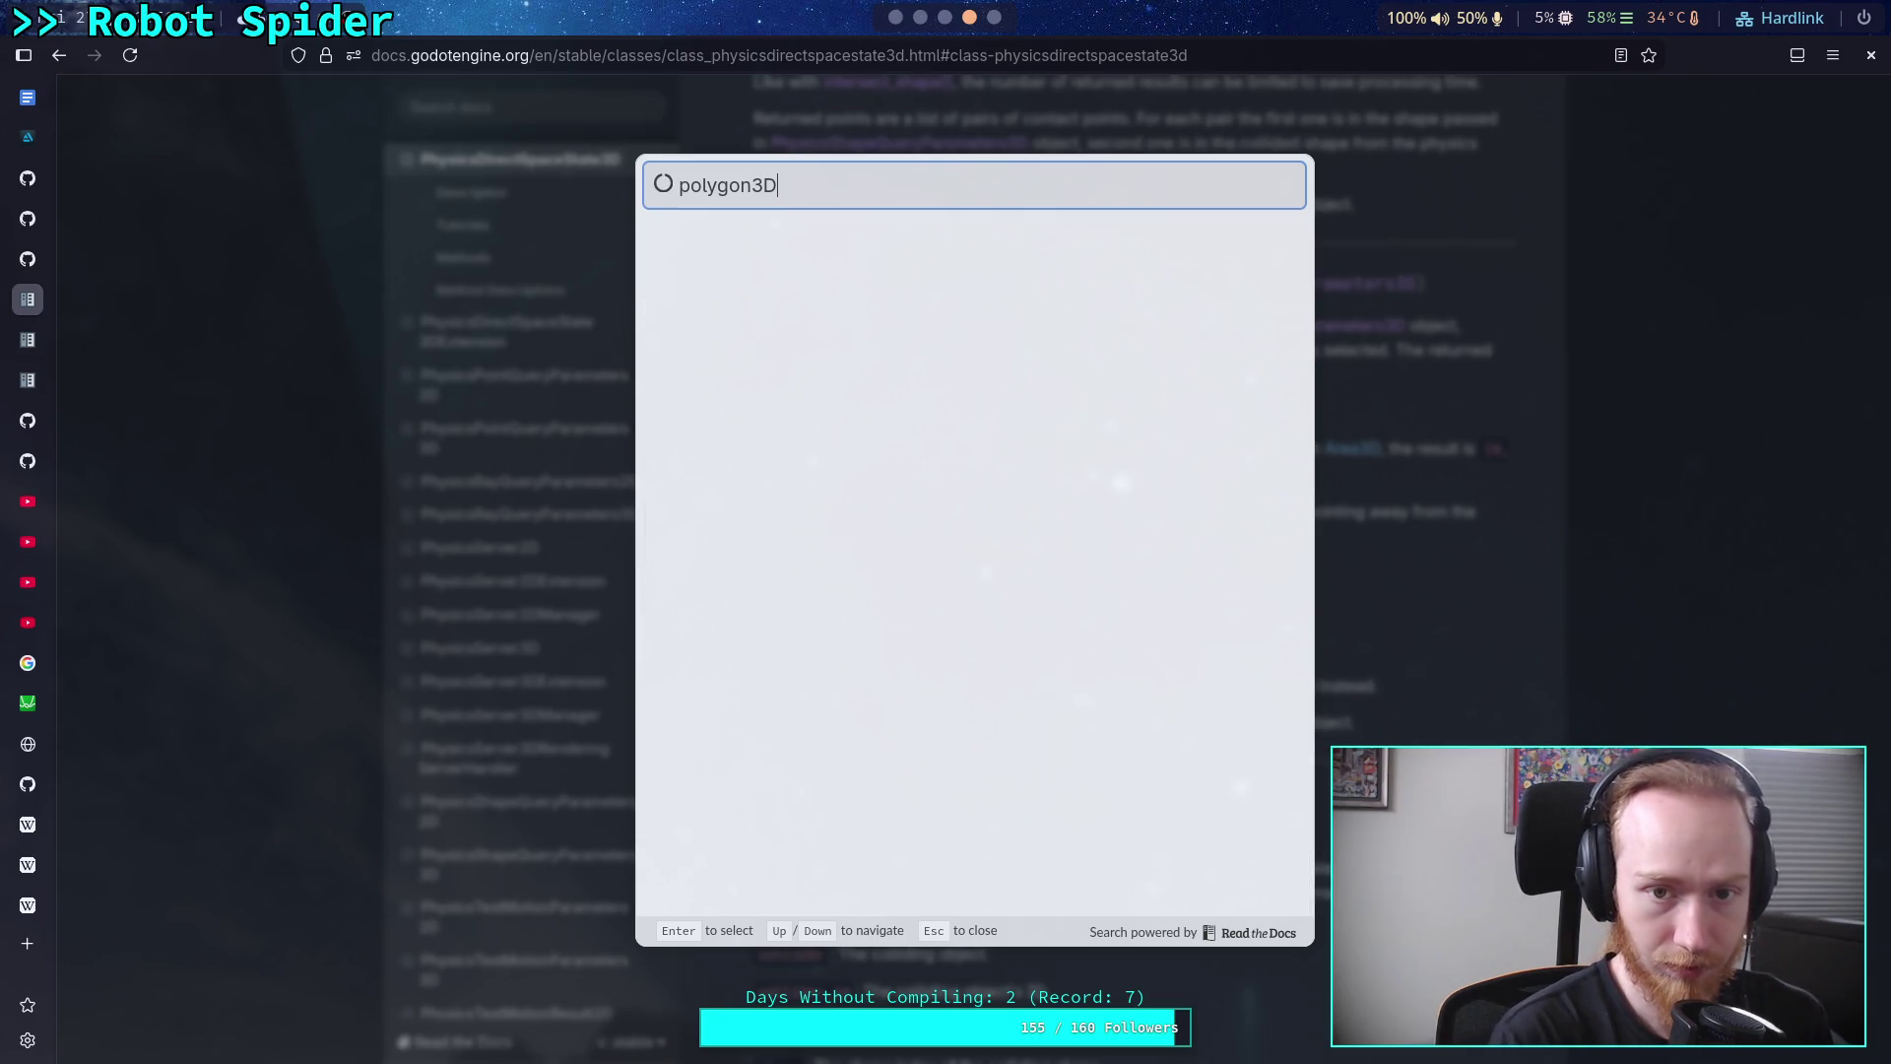
key(ctrl+BackSpace)
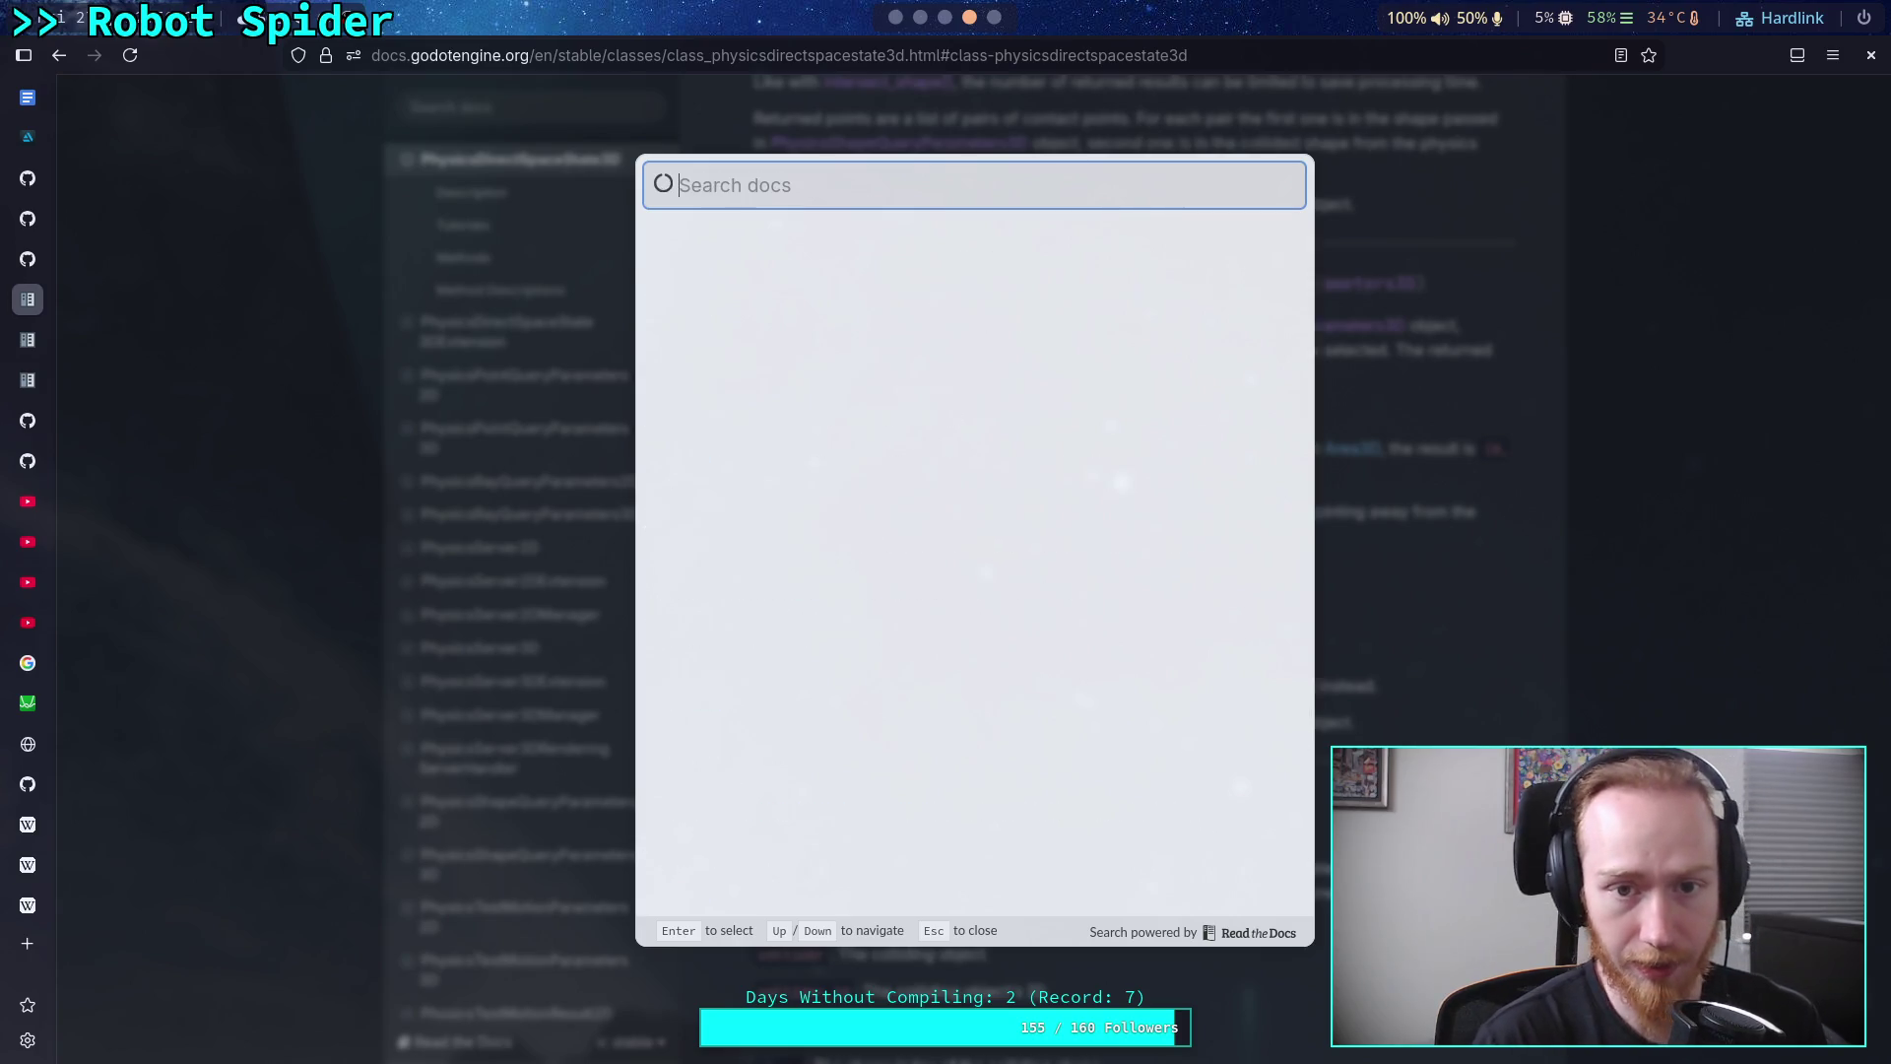
key(Escape)
scroll(340, 591, down, 8)
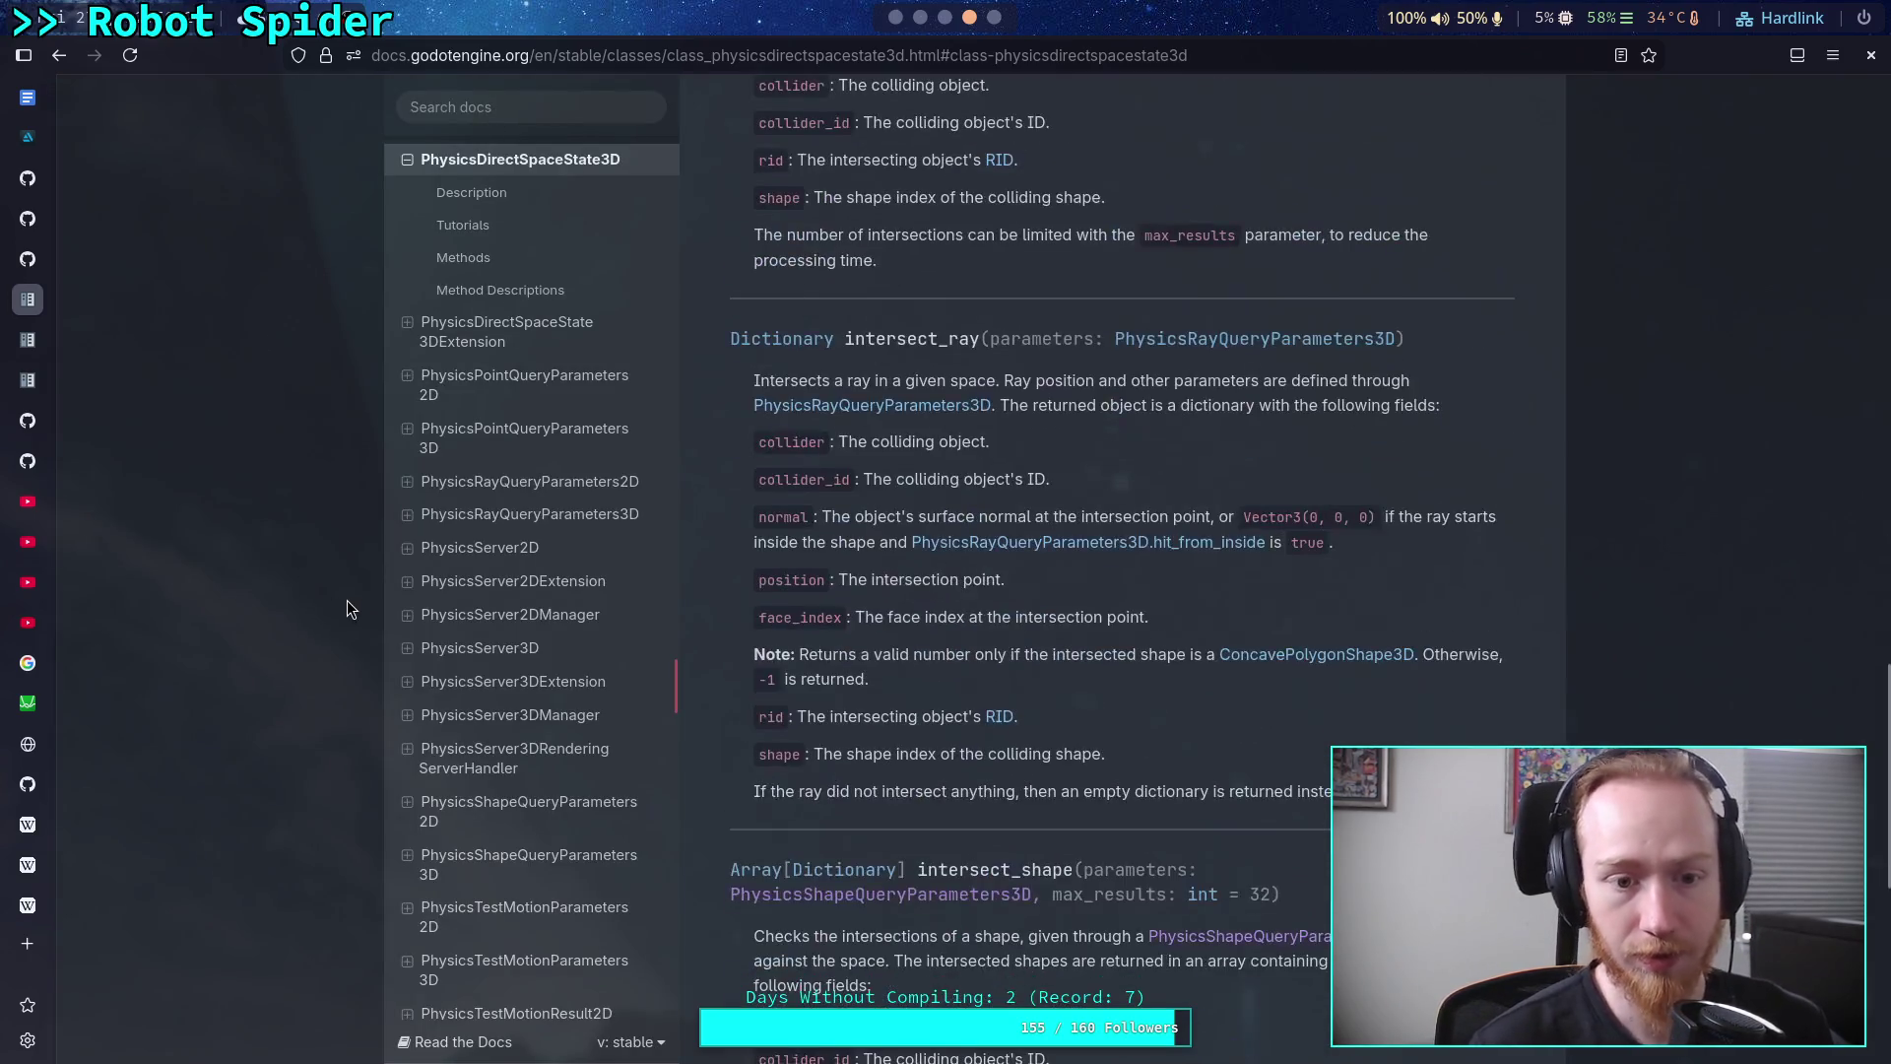
Scroll the docs sidebar to the top and collapse the Other objects category
scroll(492, 591, down, 20)
scroll(521, 660, up, 20)
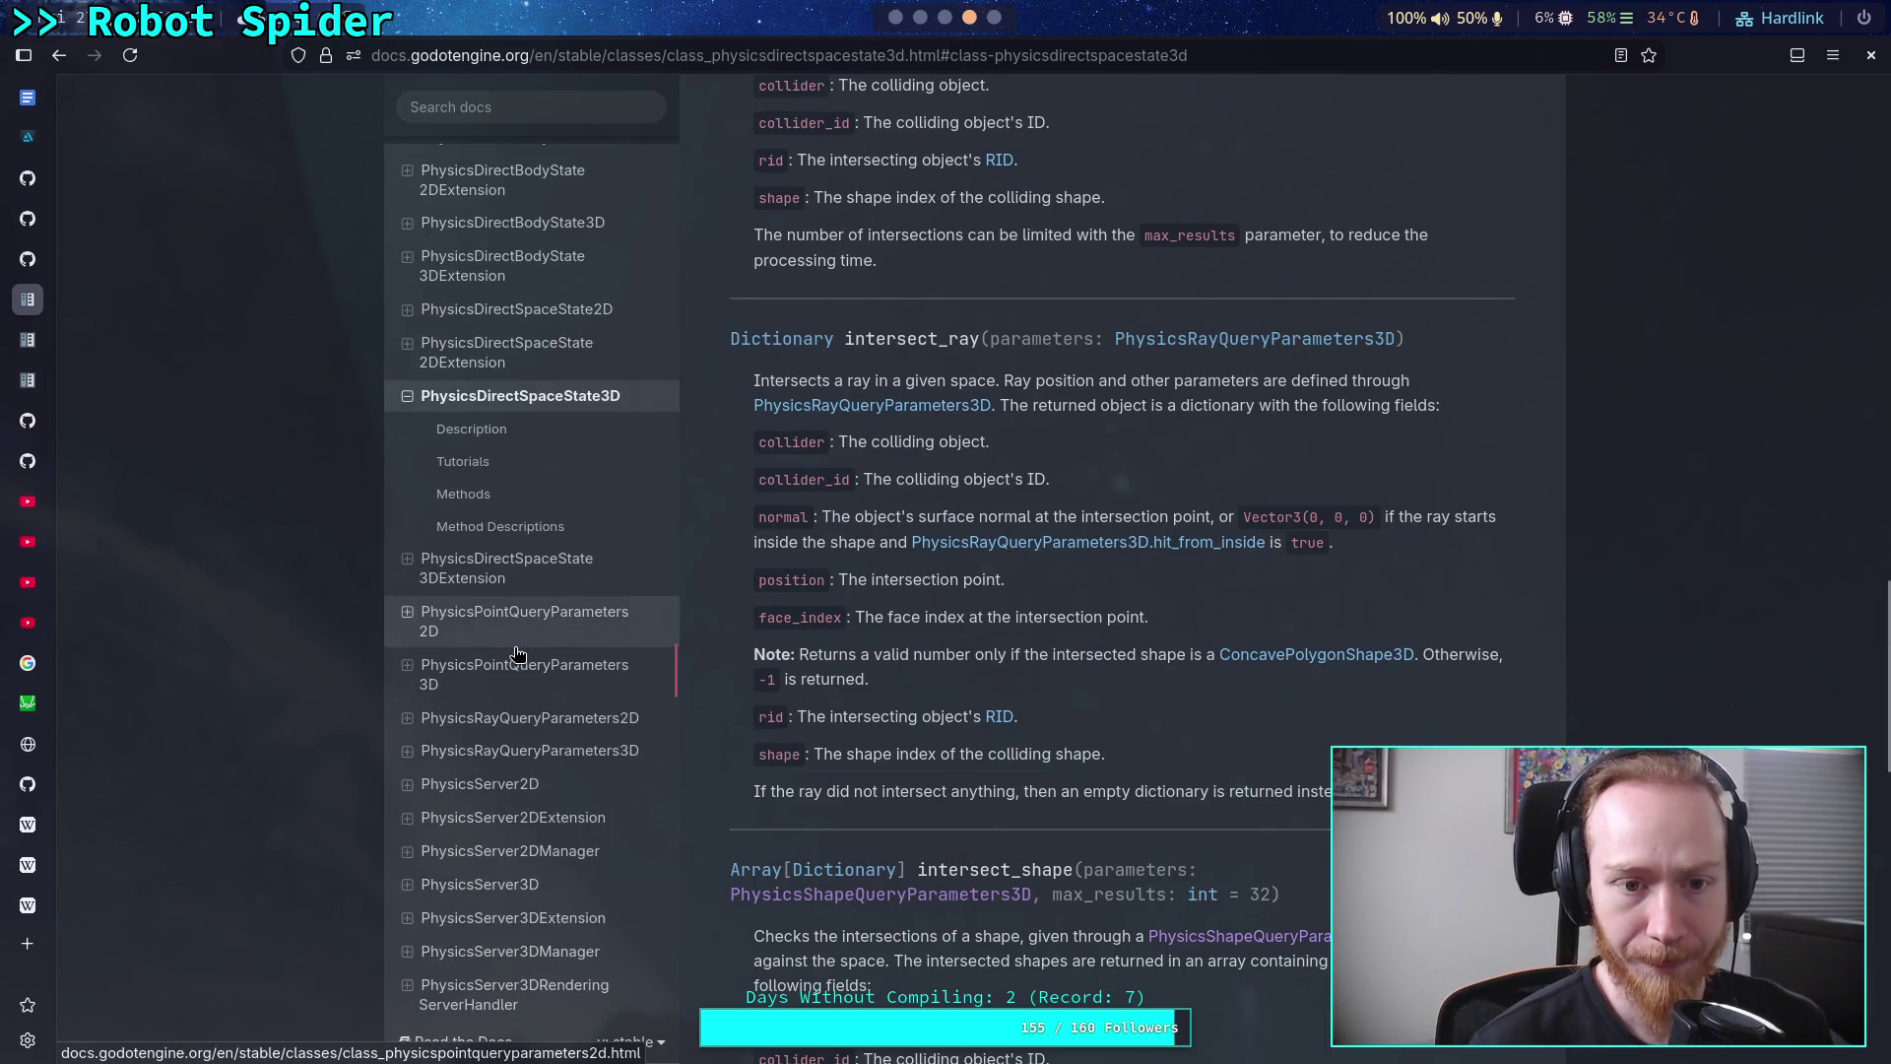
scroll(517, 655, down, 20)
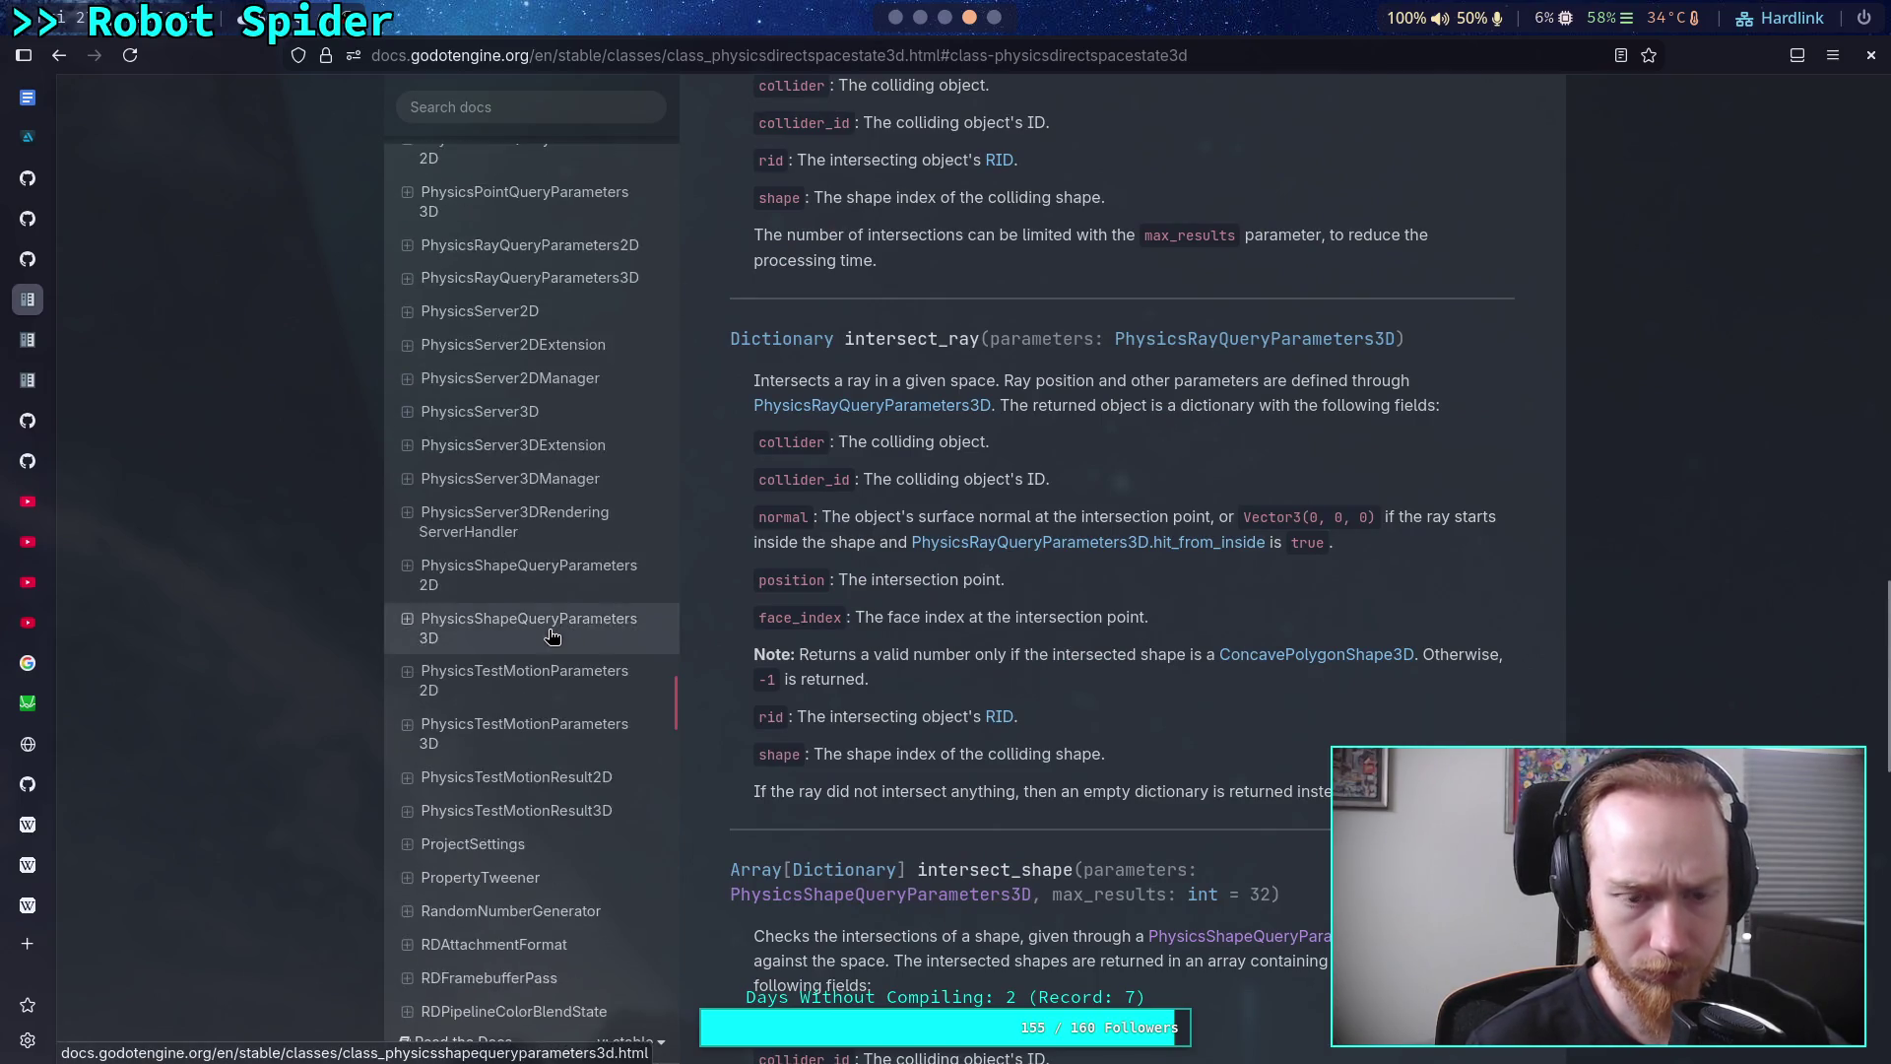
scroll(550, 638, down, 5)
scroll(541, 626, up, 20)
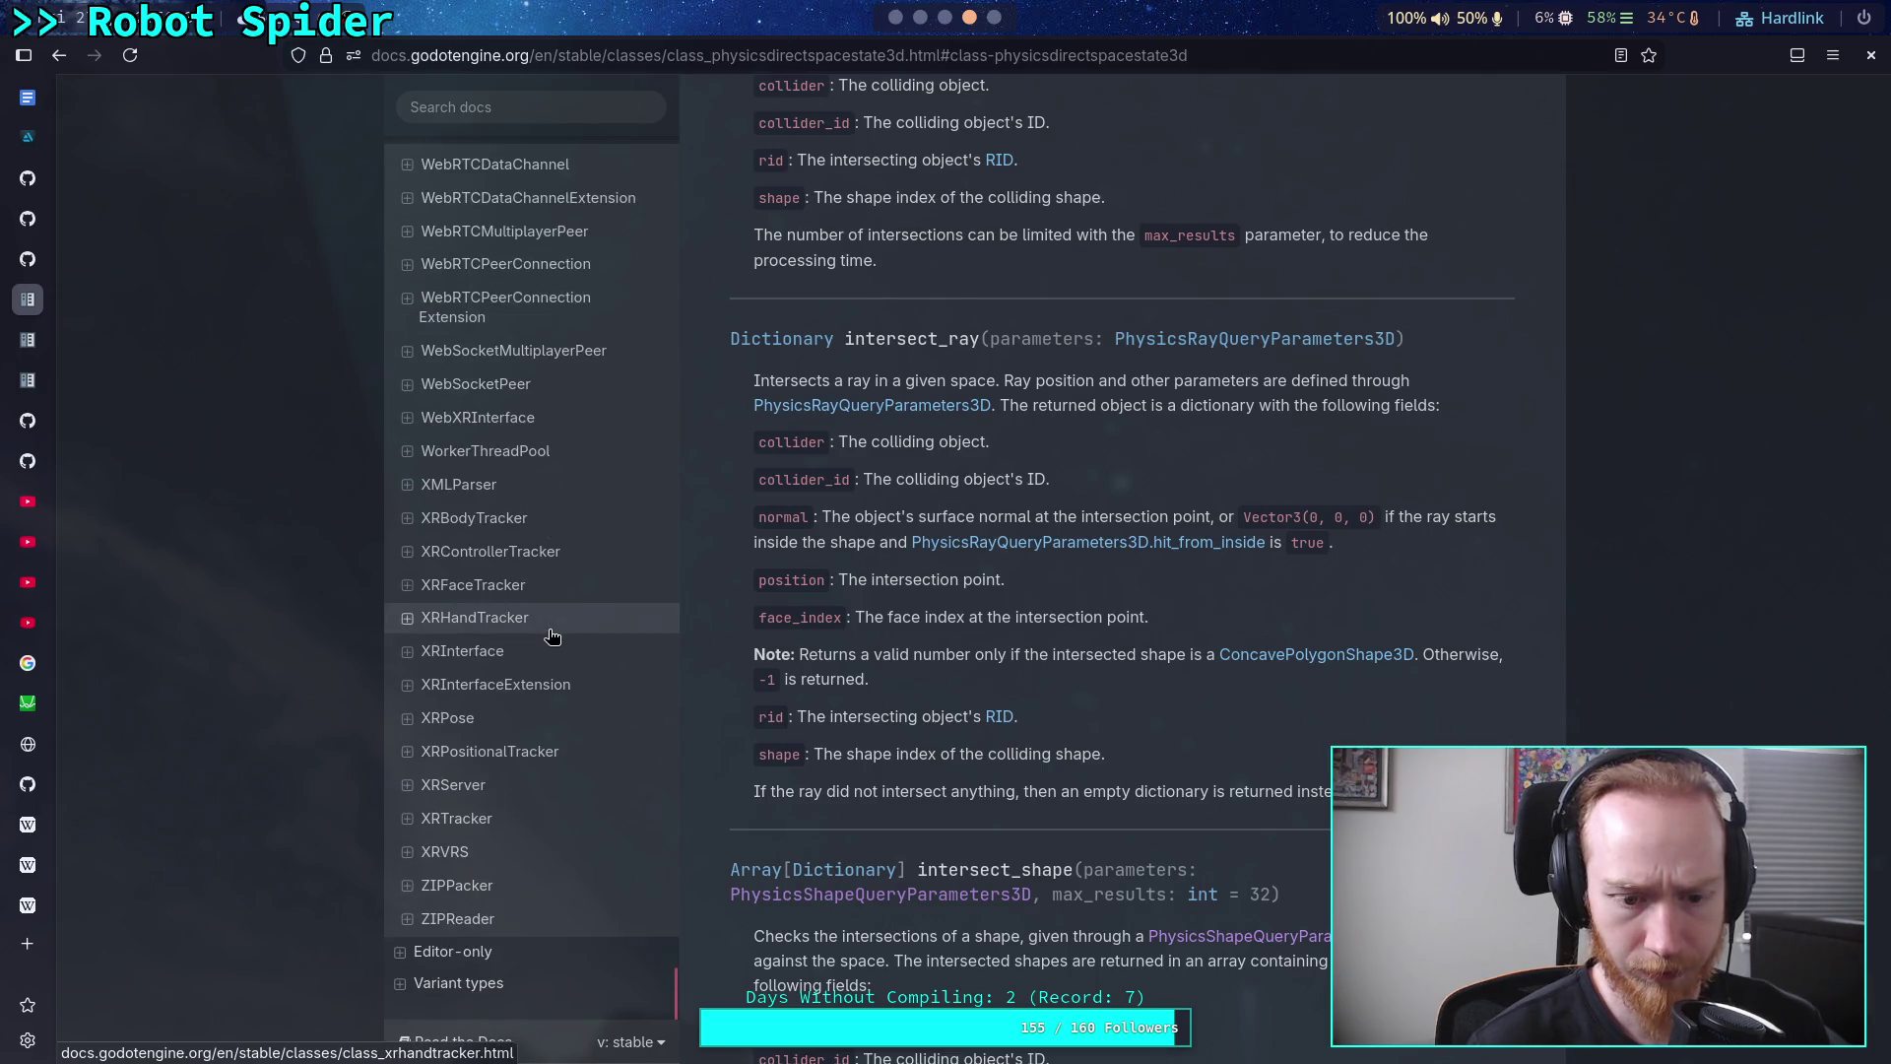
scroll(539, 618, up, 20)
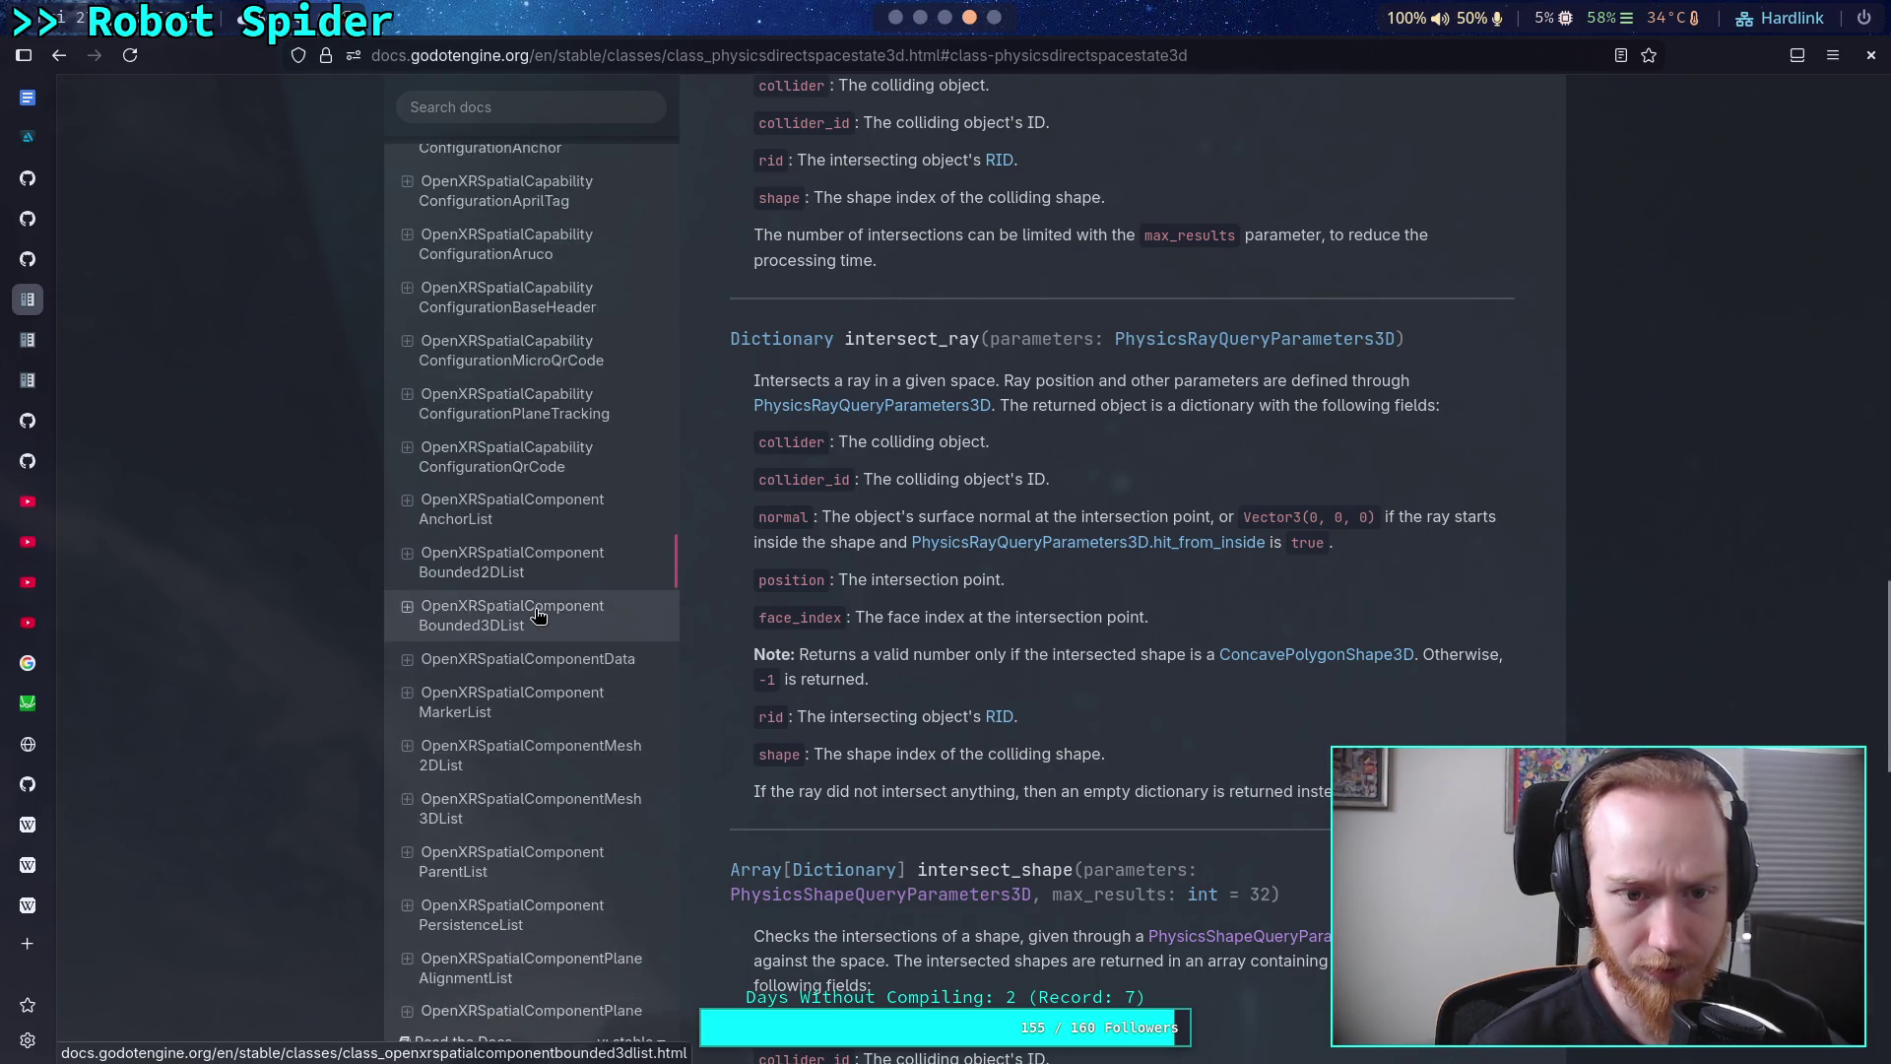
scroll(539, 618, up, 20)
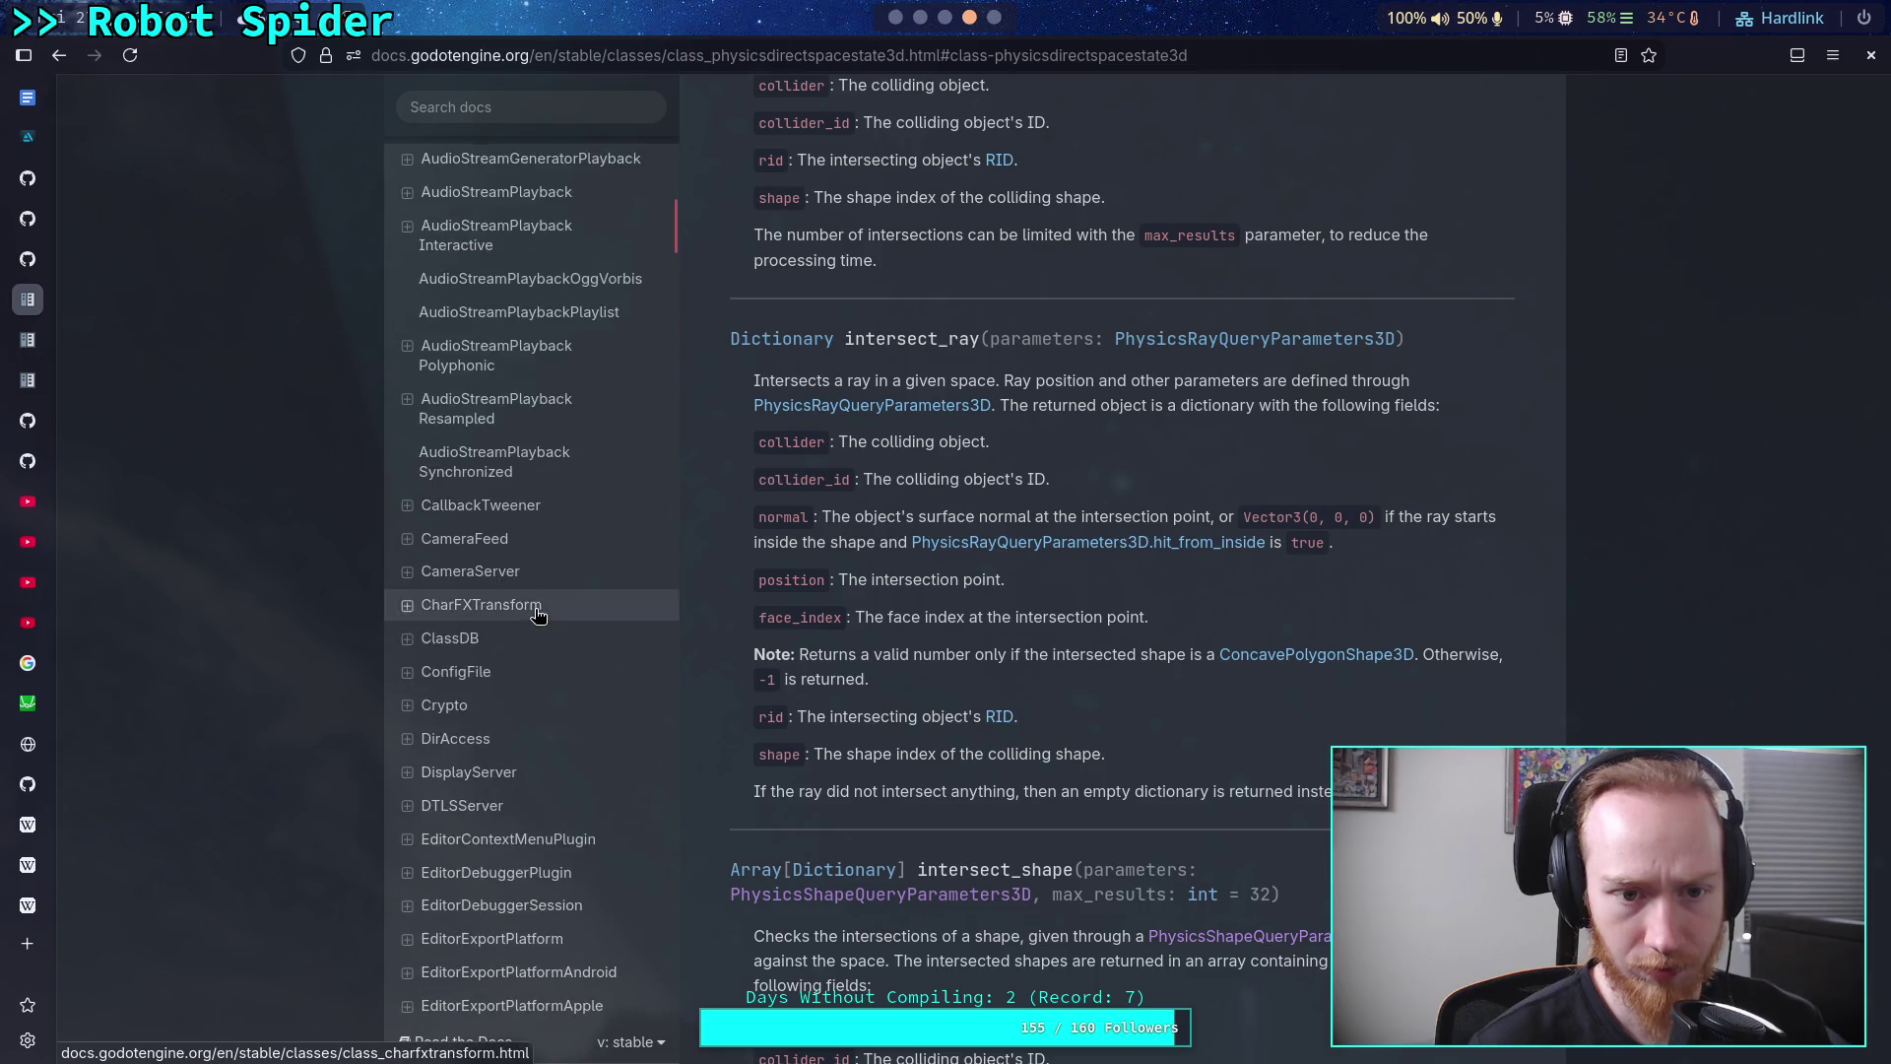
click(400, 548)
Expand the Resources category and scroll down to the classes starting with P
click(401, 514)
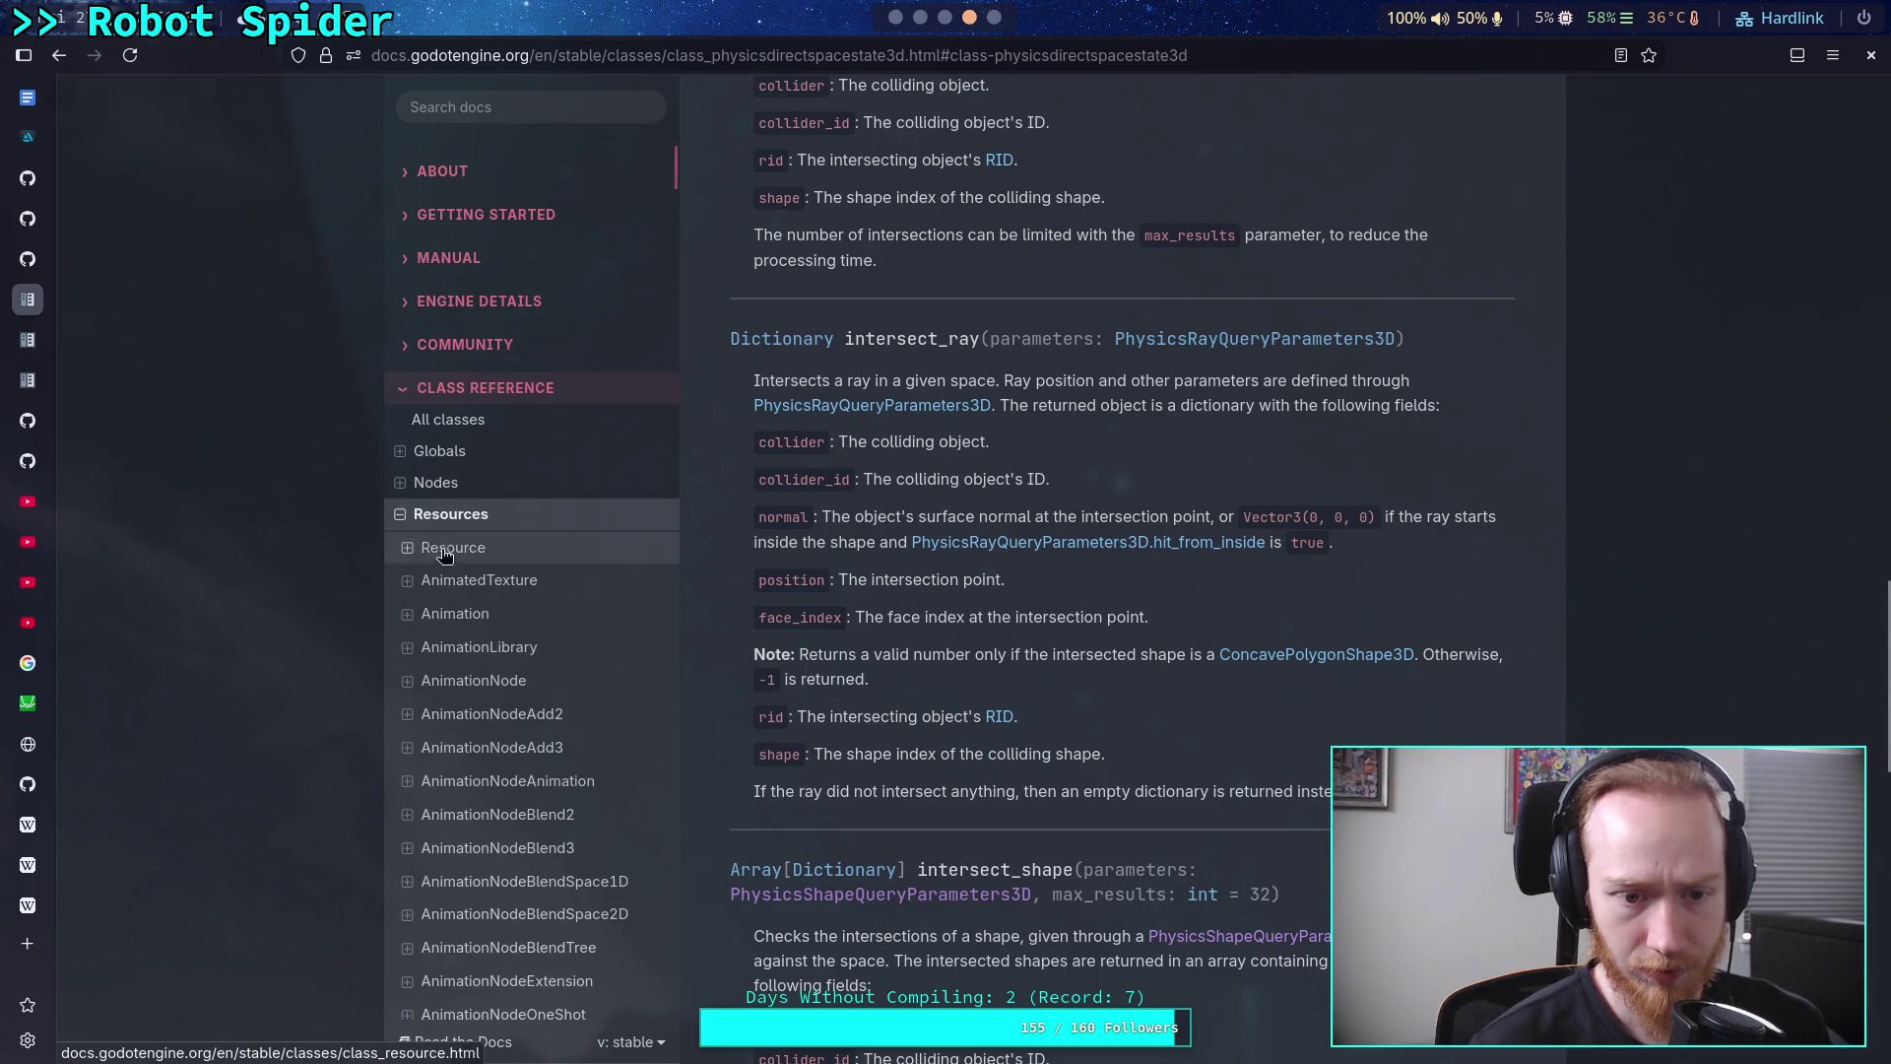
scroll(532, 621, down, 10)
scroll(532, 620, down, 20)
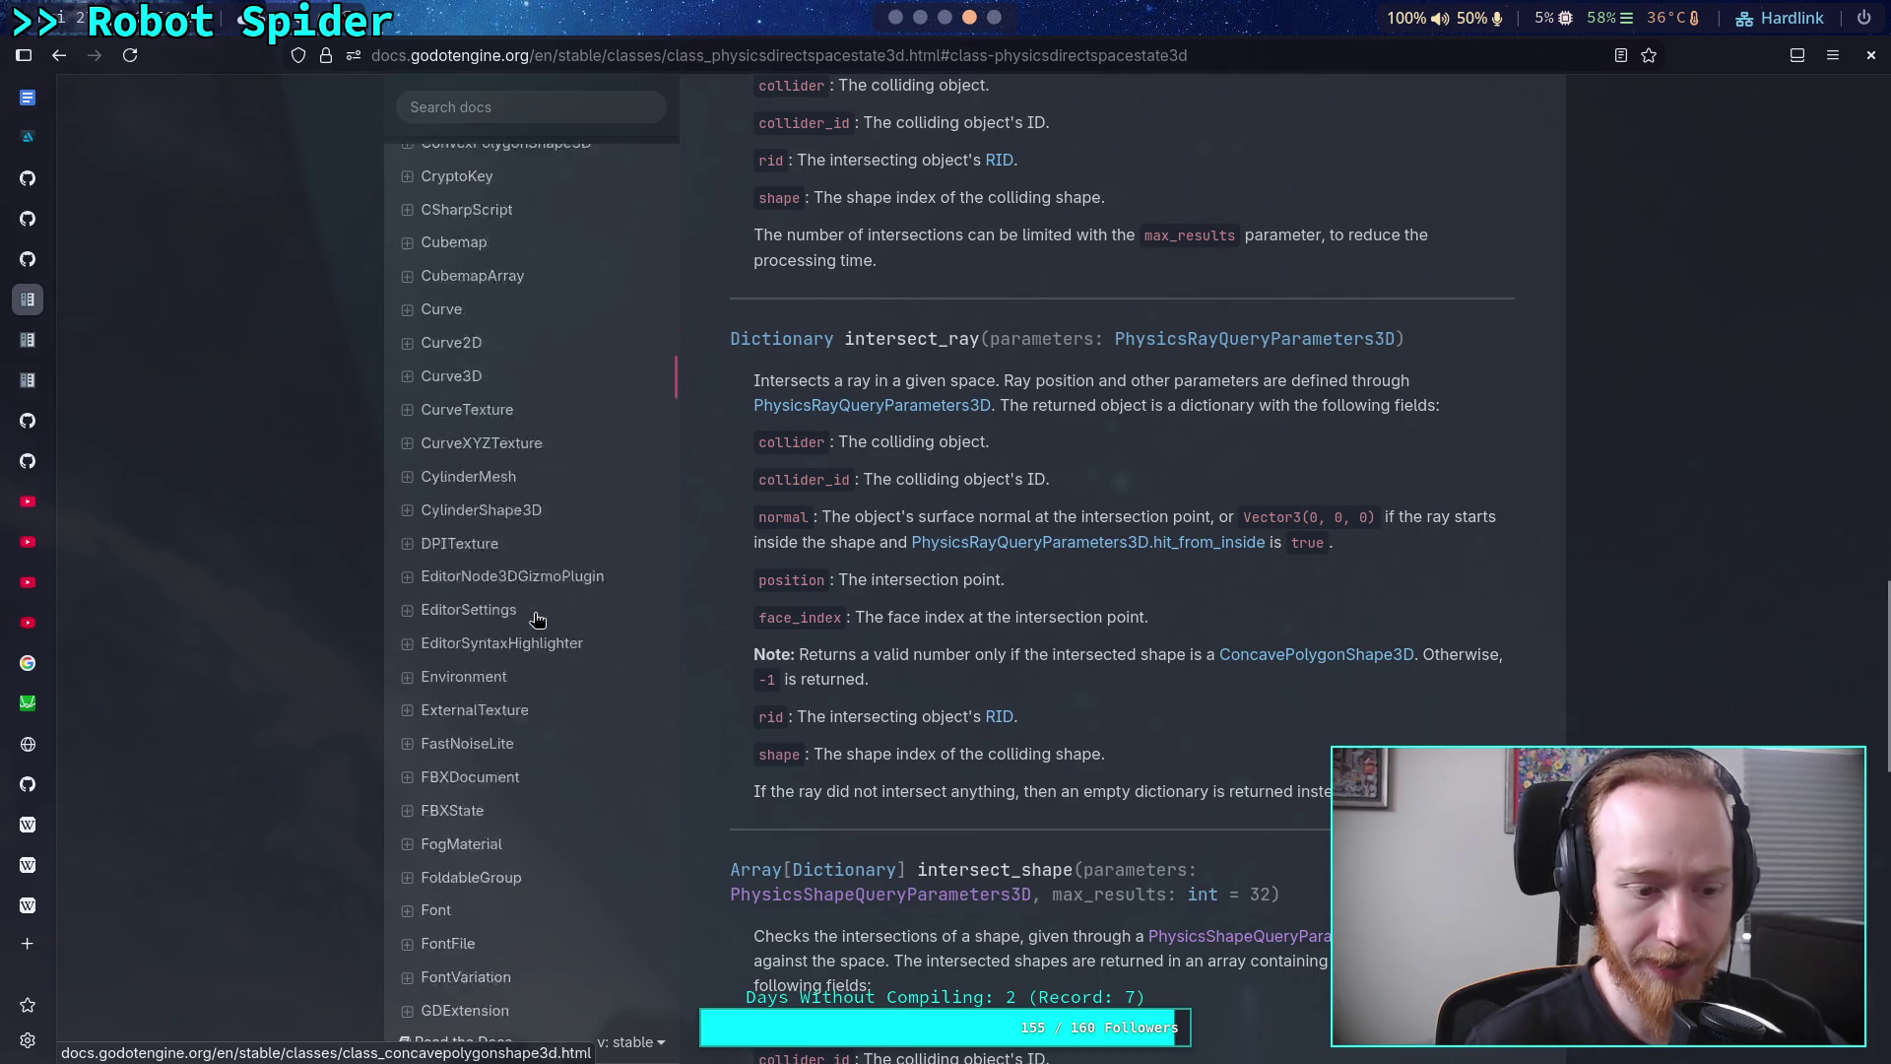
scroll(539, 617, down, 15)
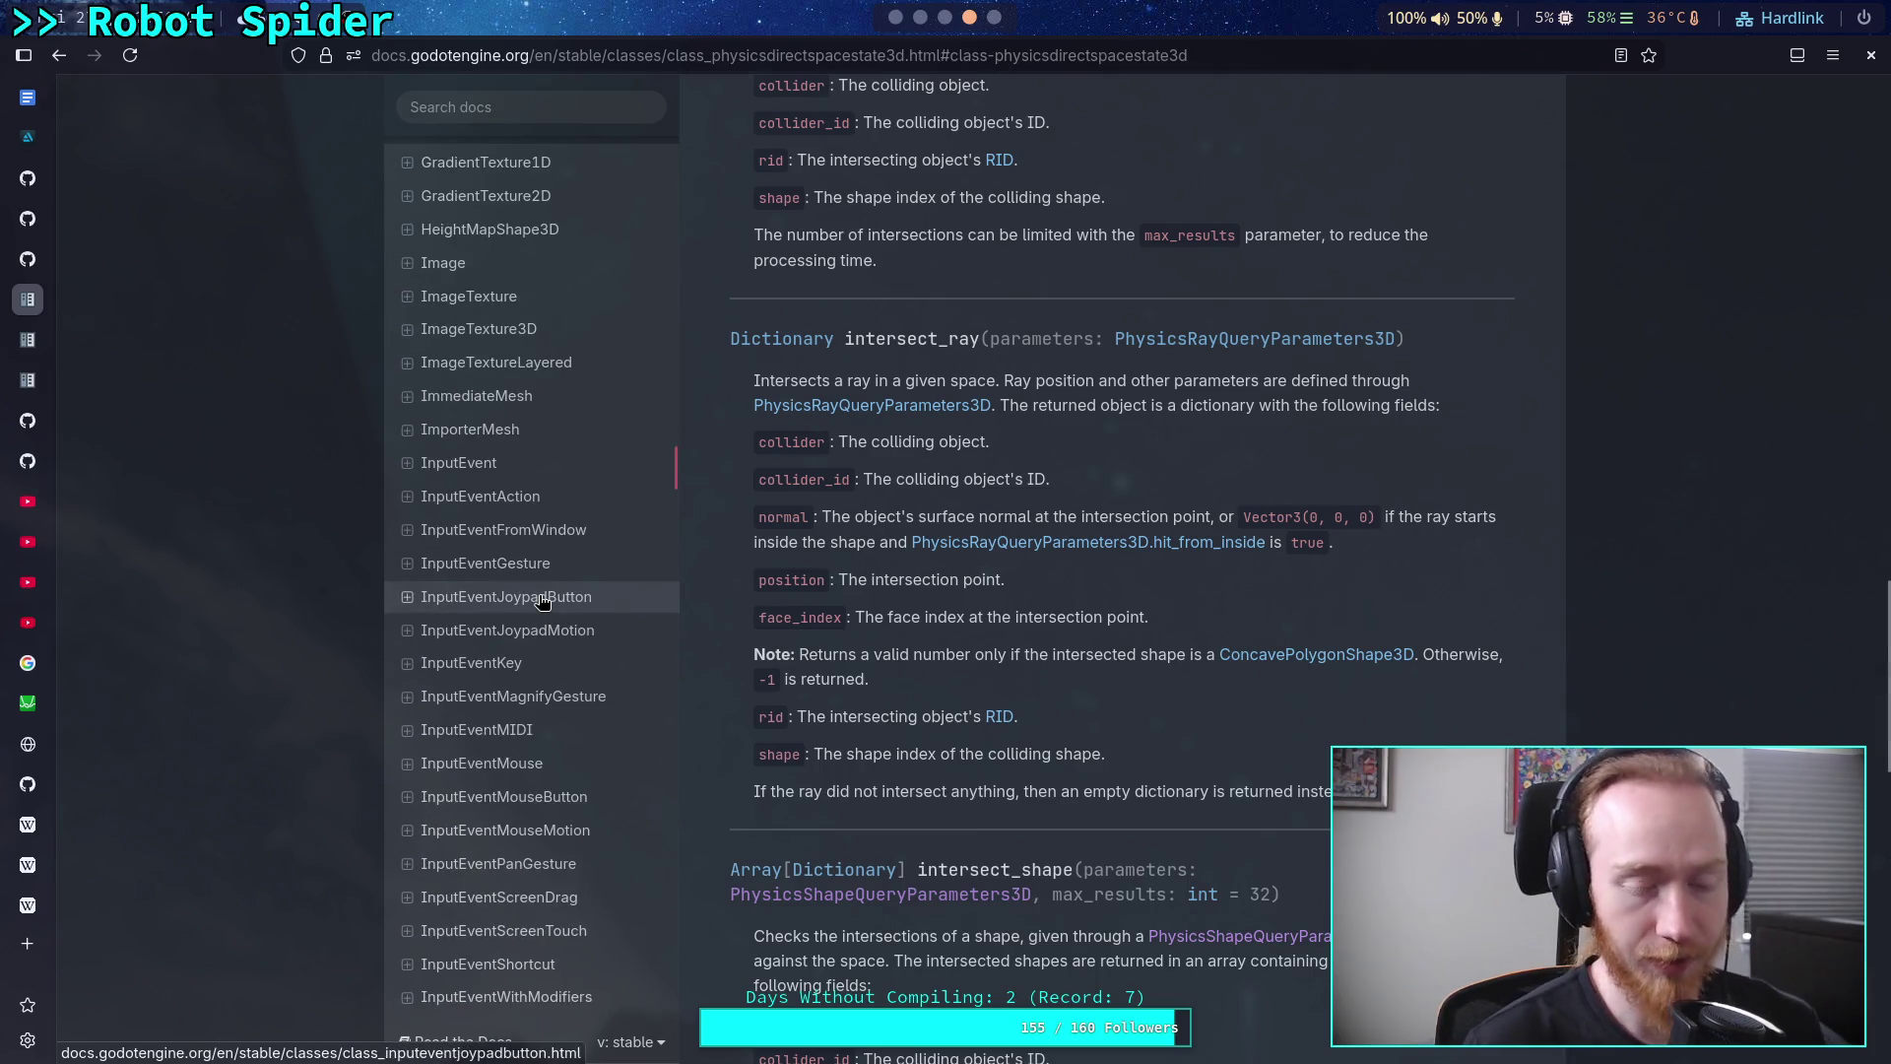
scroll(542, 600, down, 20)
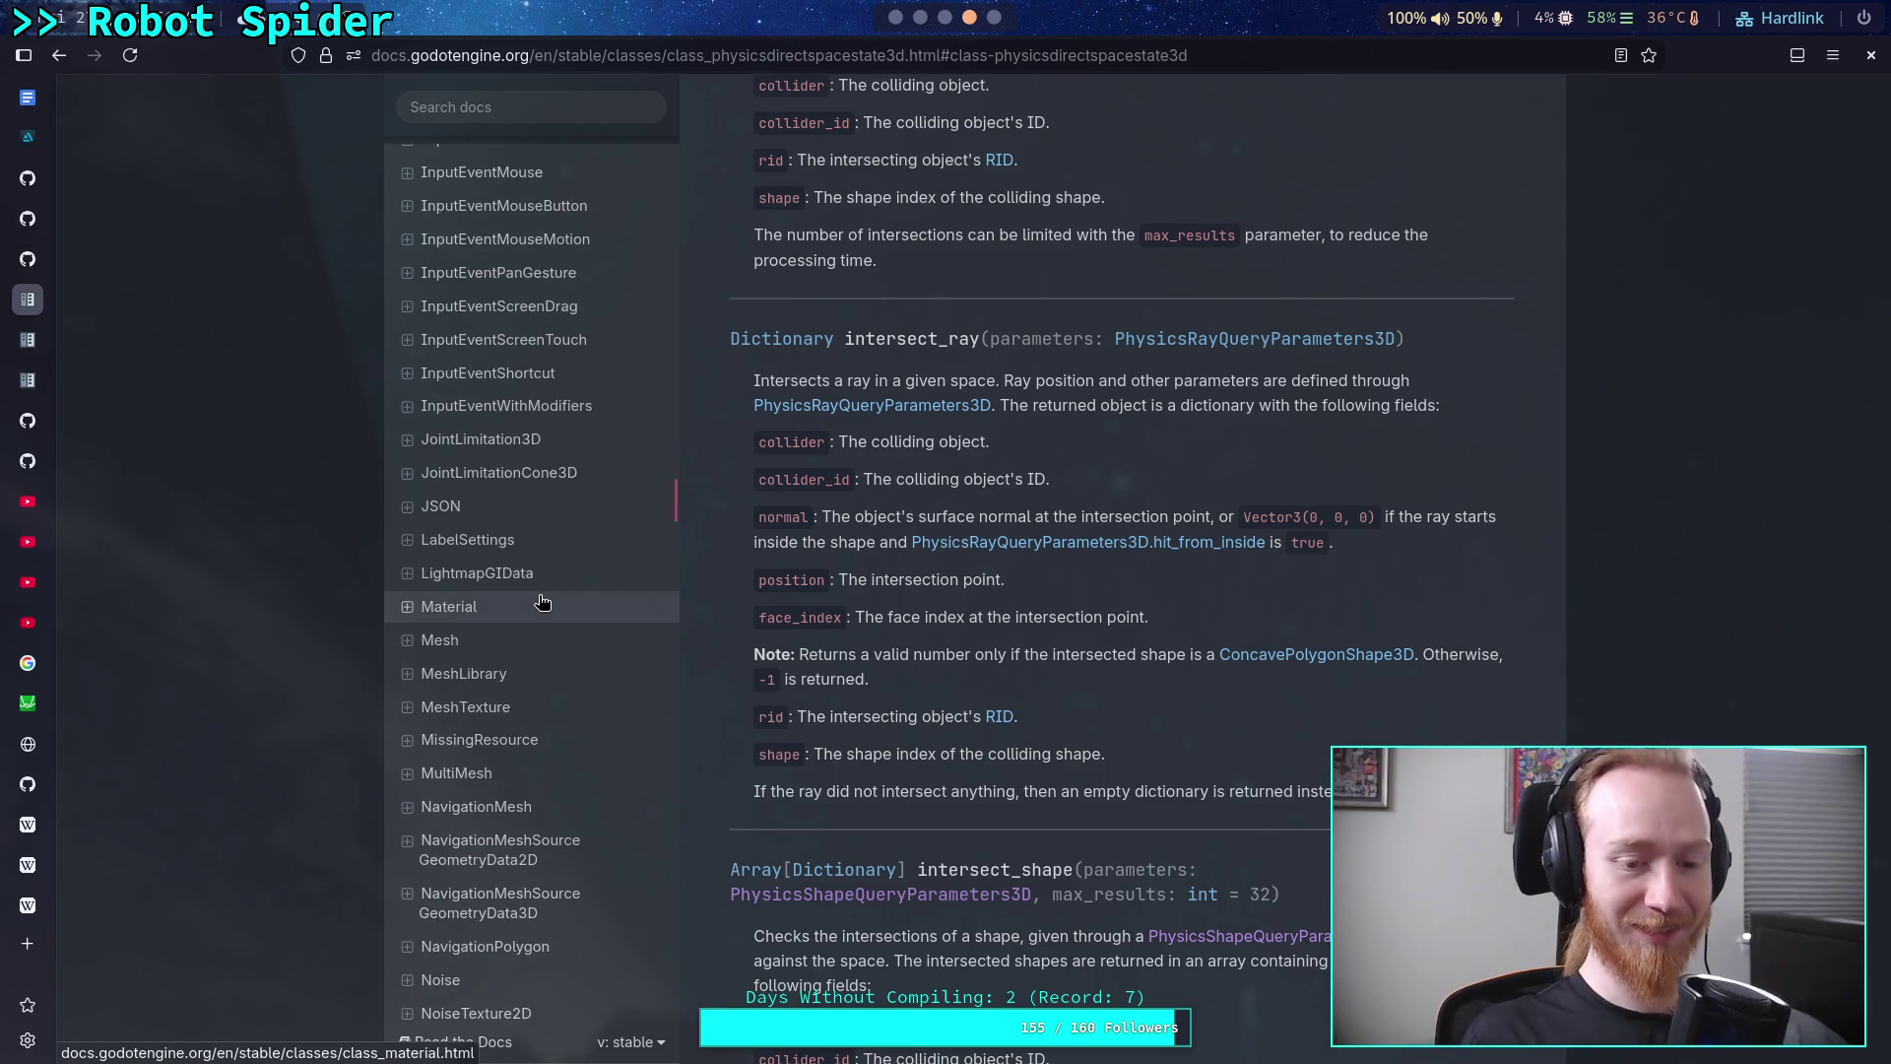
scroll(546, 600, down, 20)
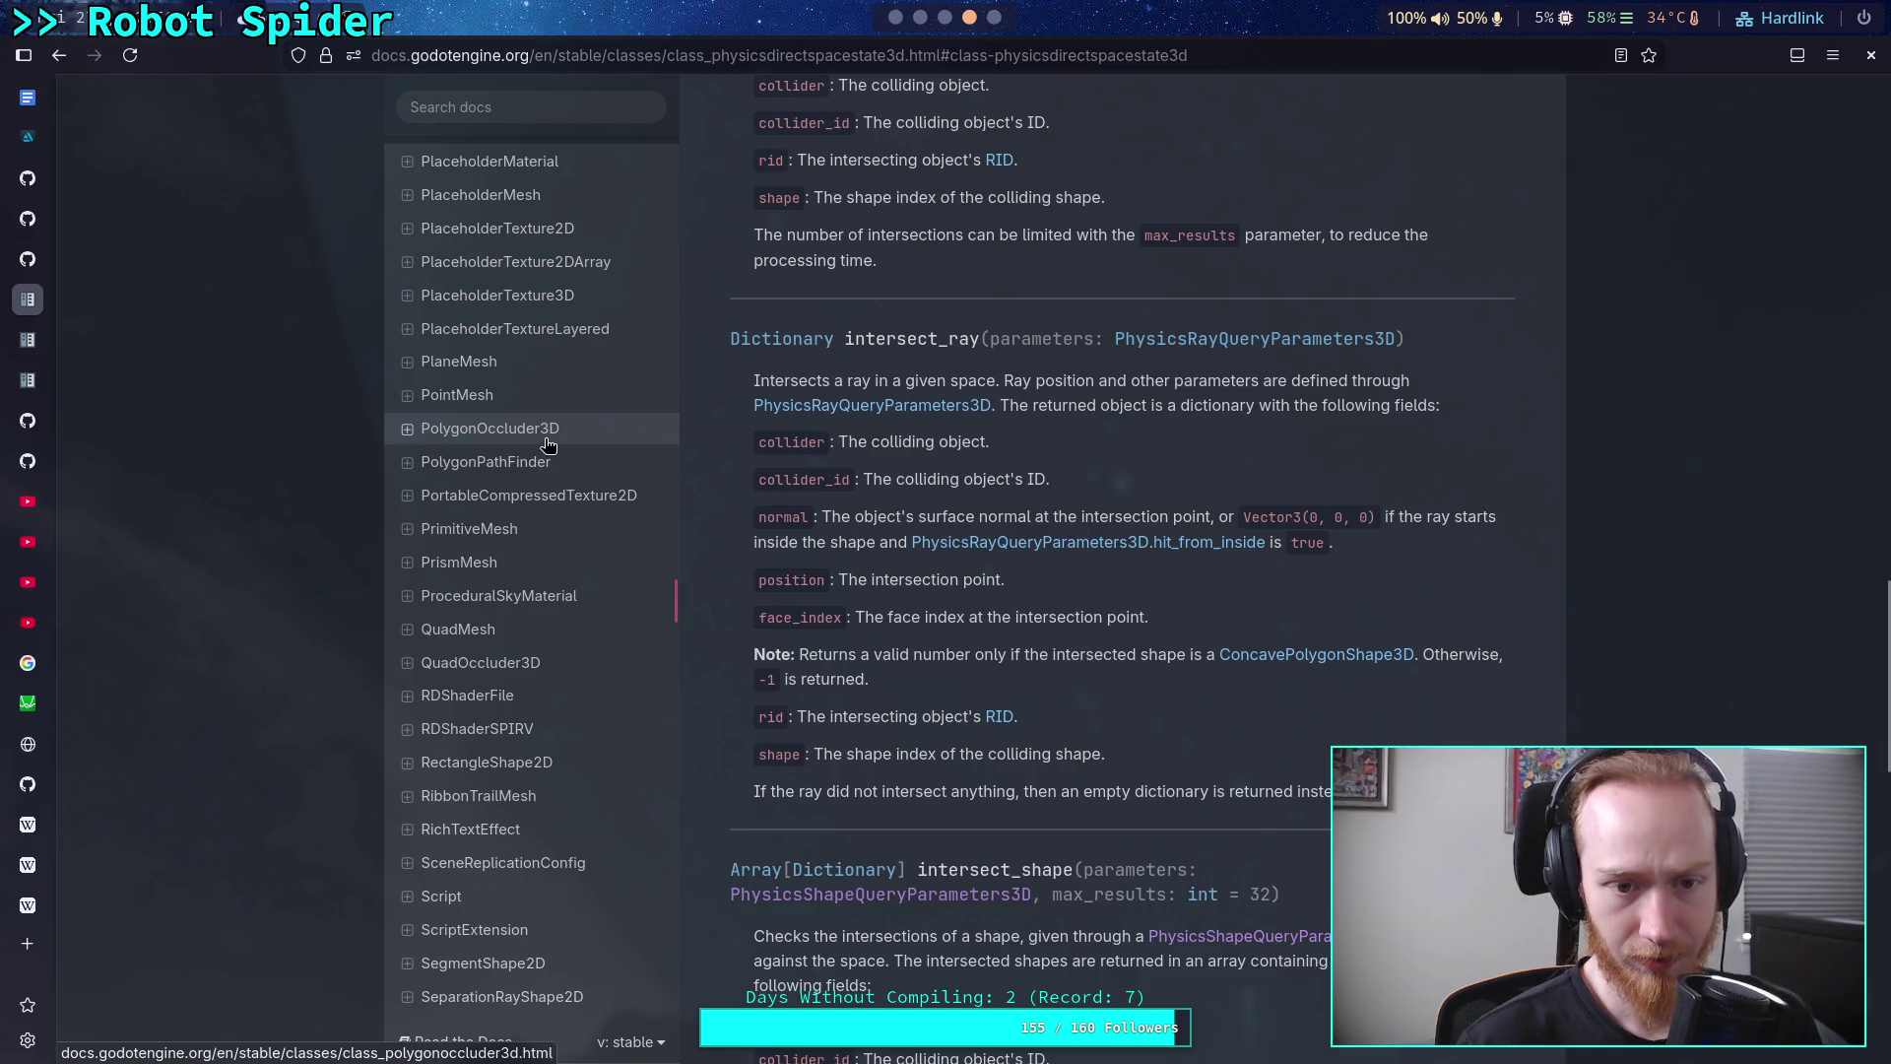
Open the PolygonOccluder3D reference and briefly highlight its 2D polygon shape summary phrase
click(548, 438)
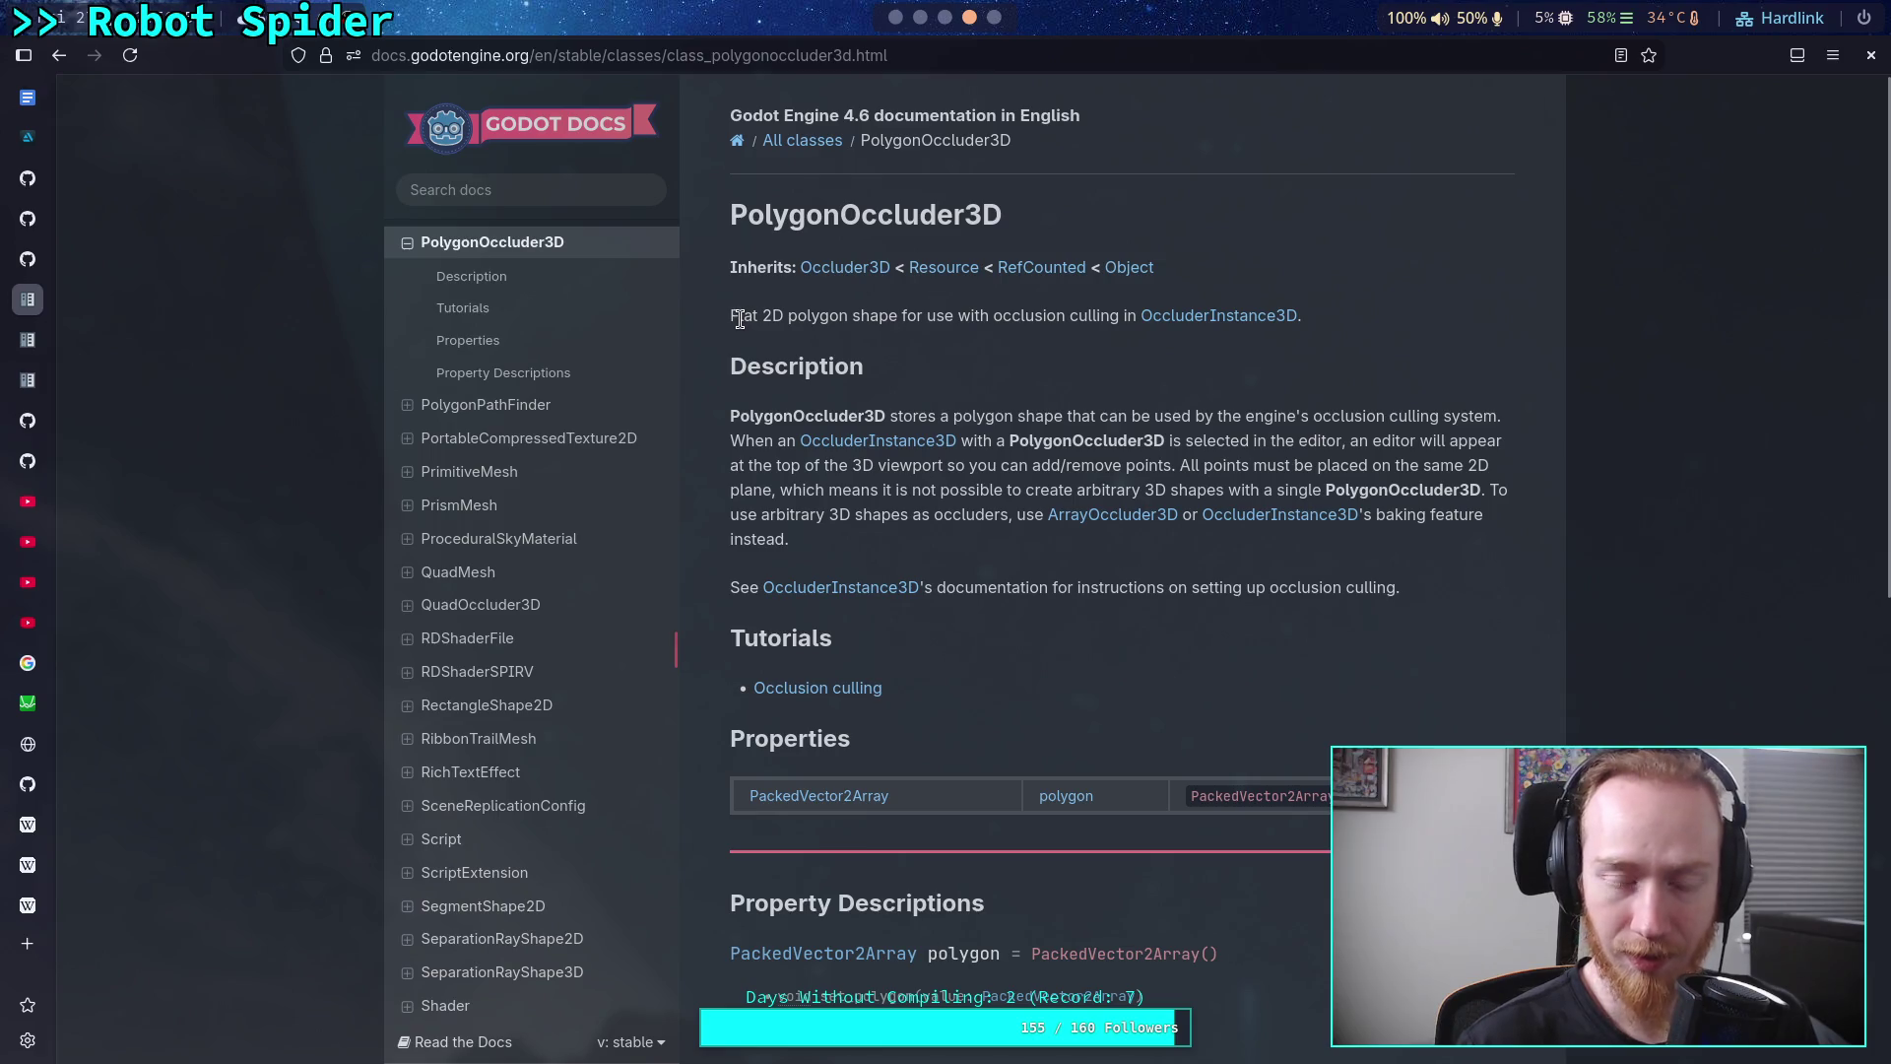
drag(740, 315, 904, 315)
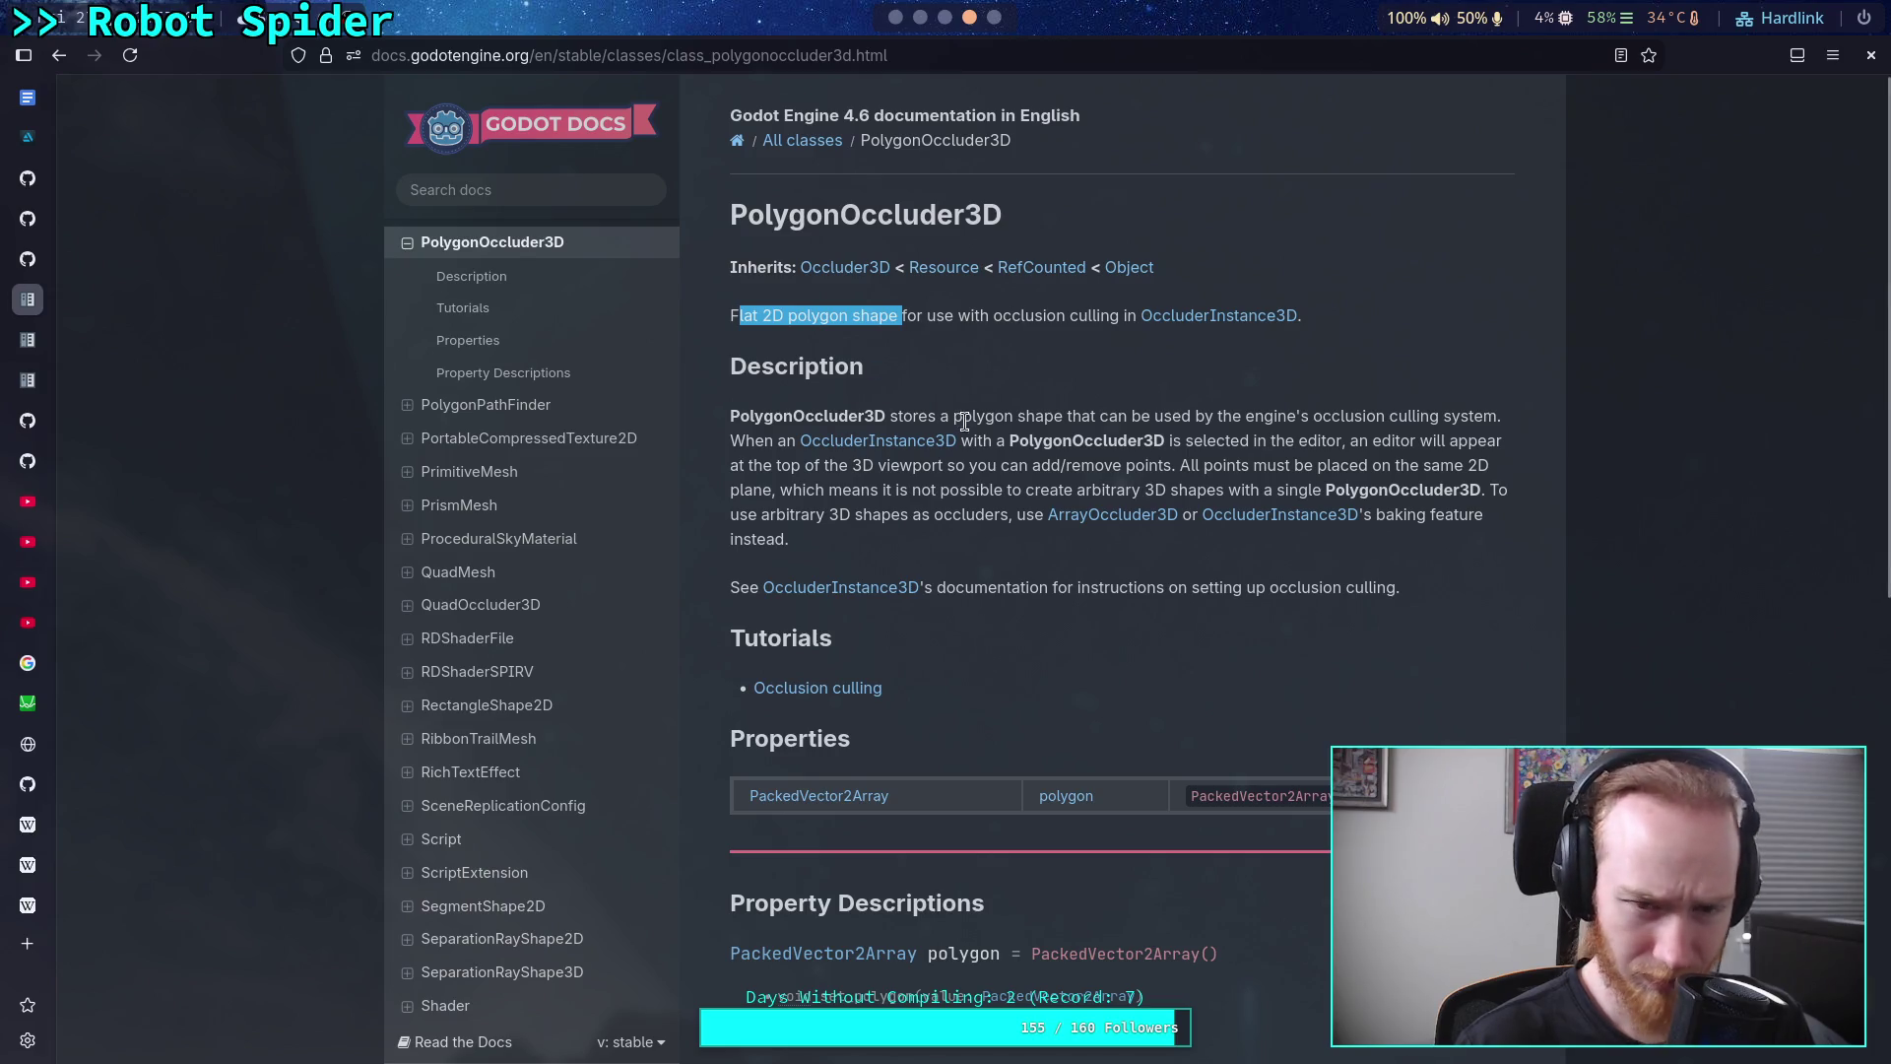
click(1009, 415)
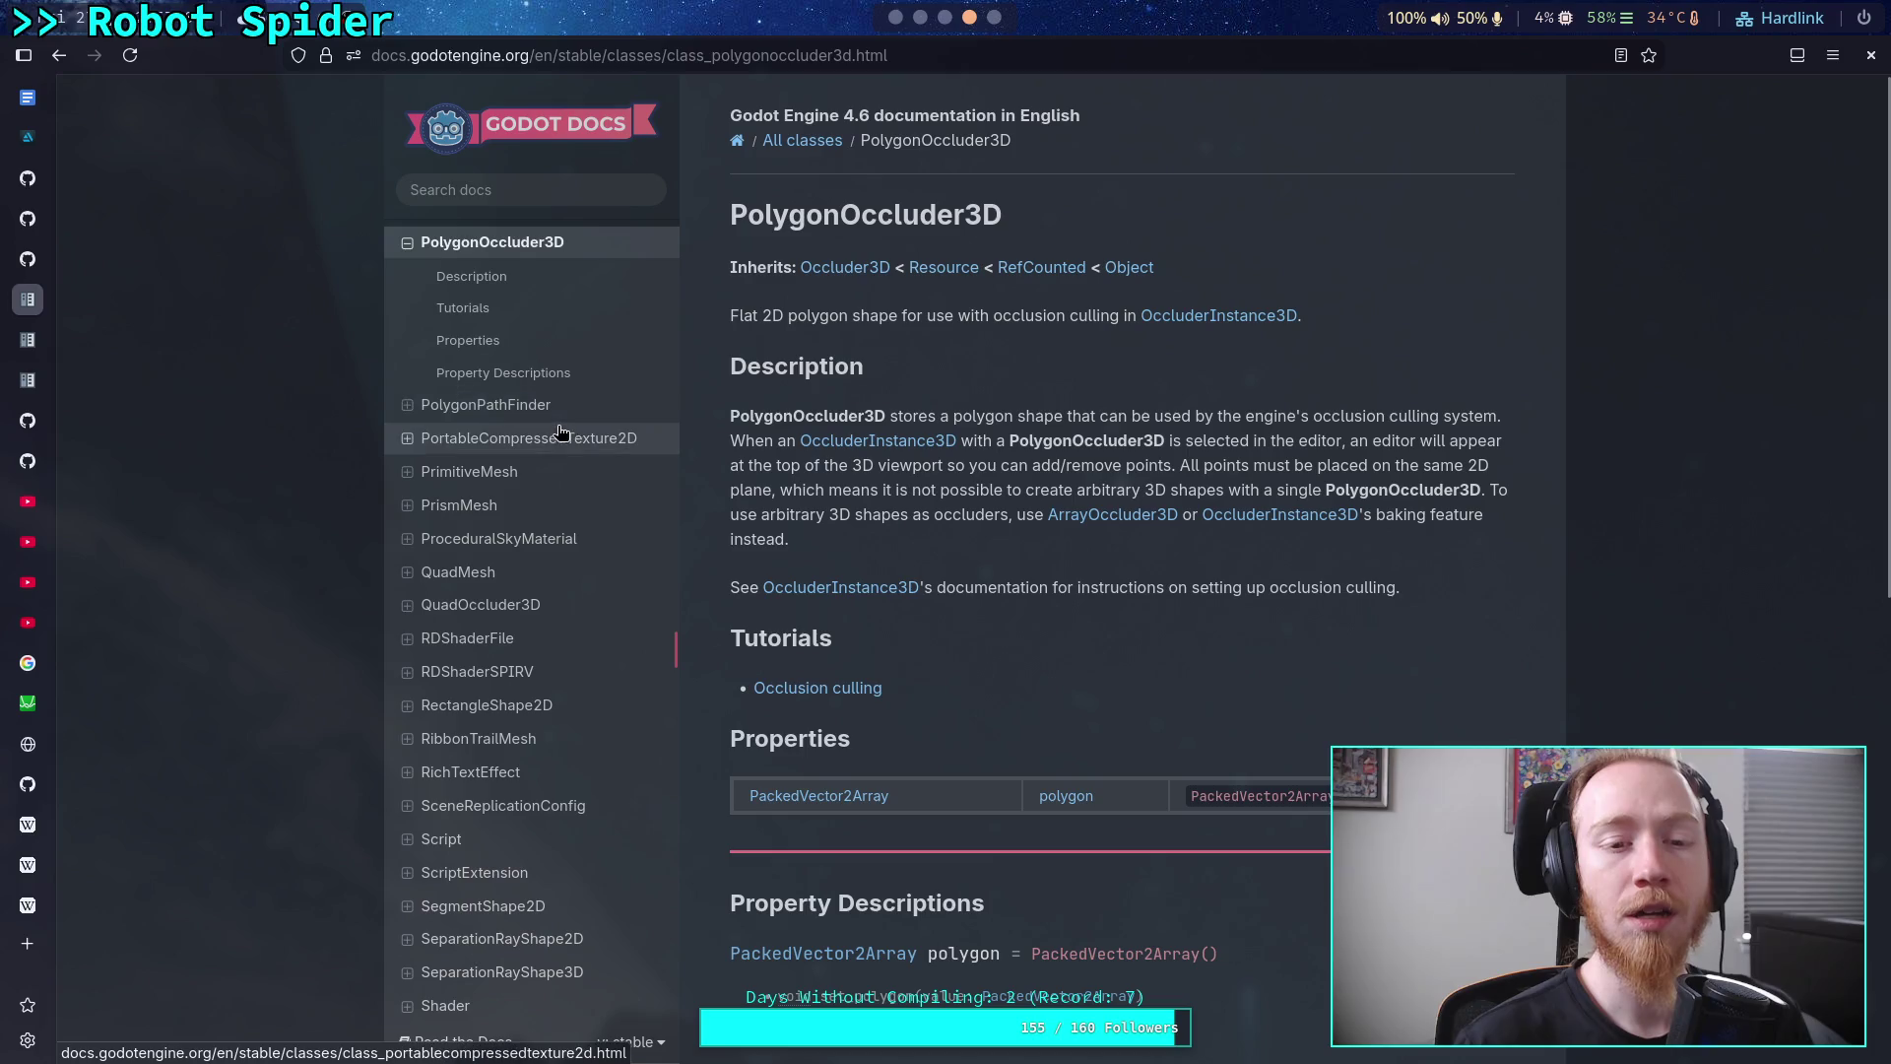
scroll(551, 453, up, 2)
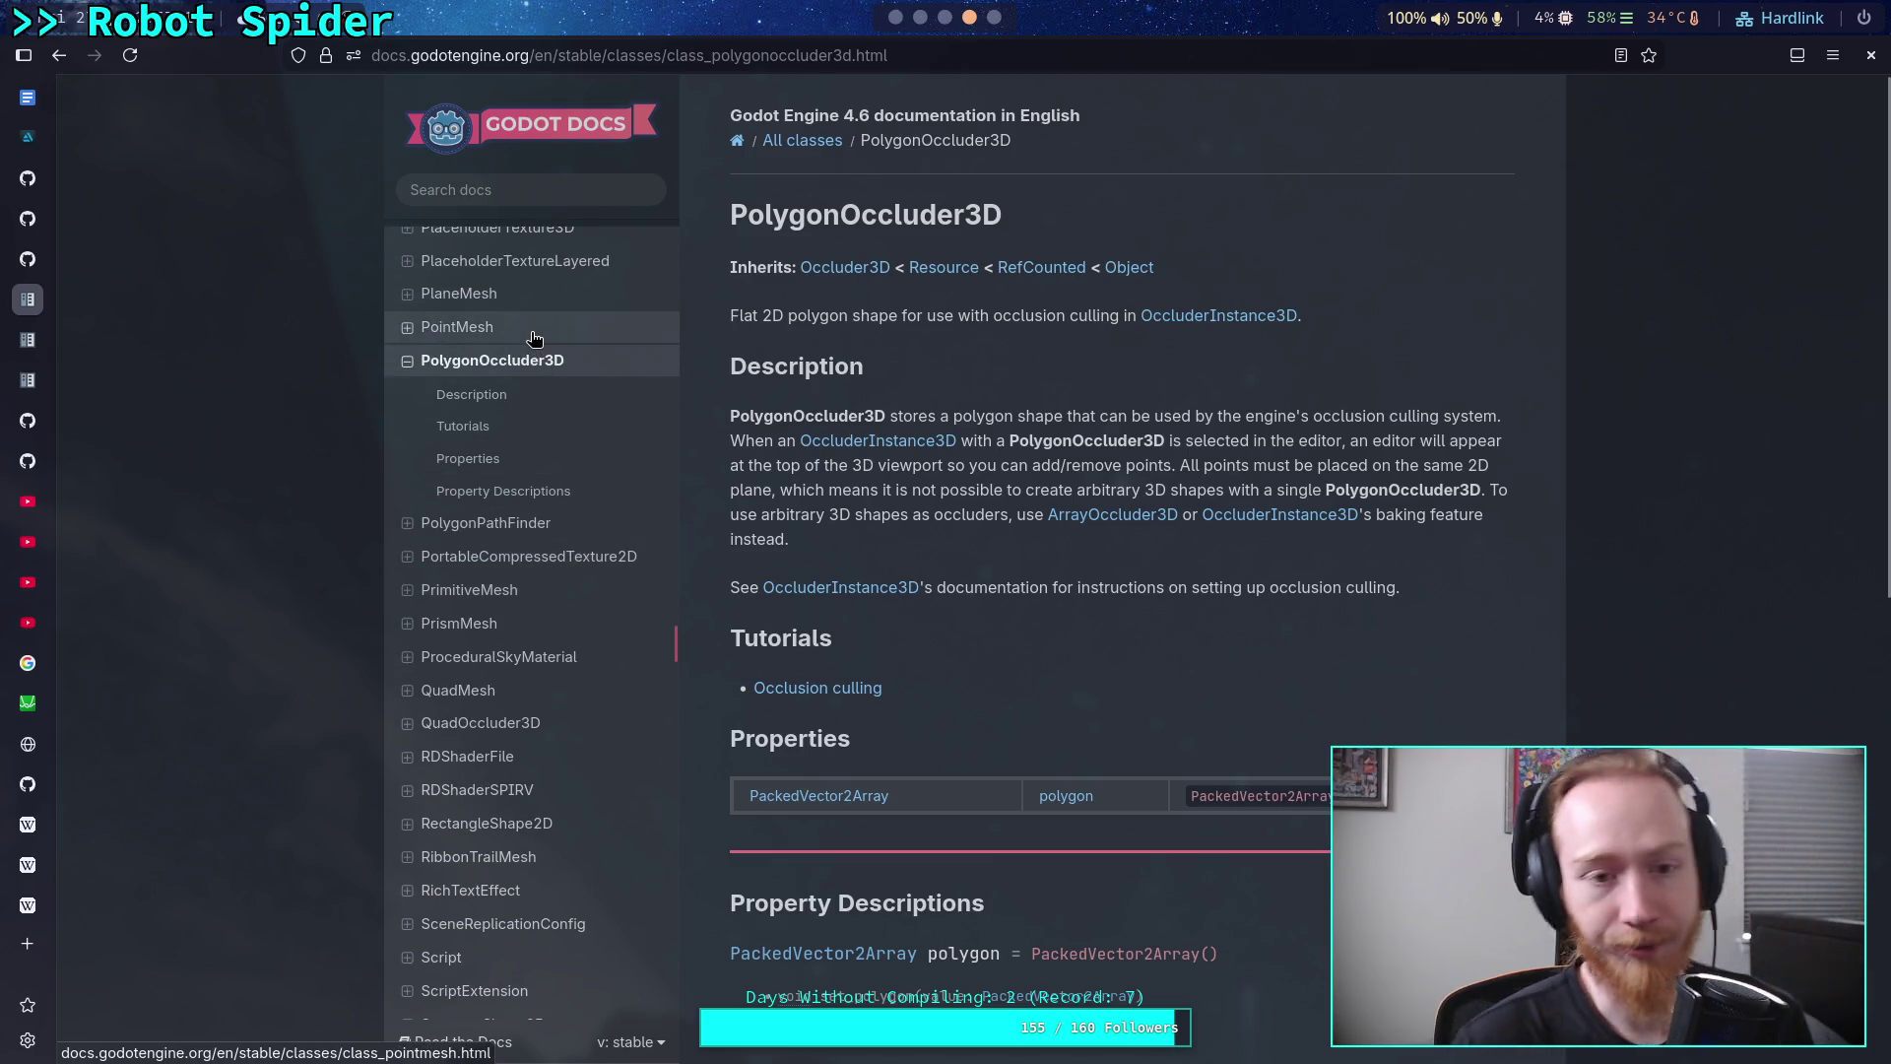
click(485, 338)
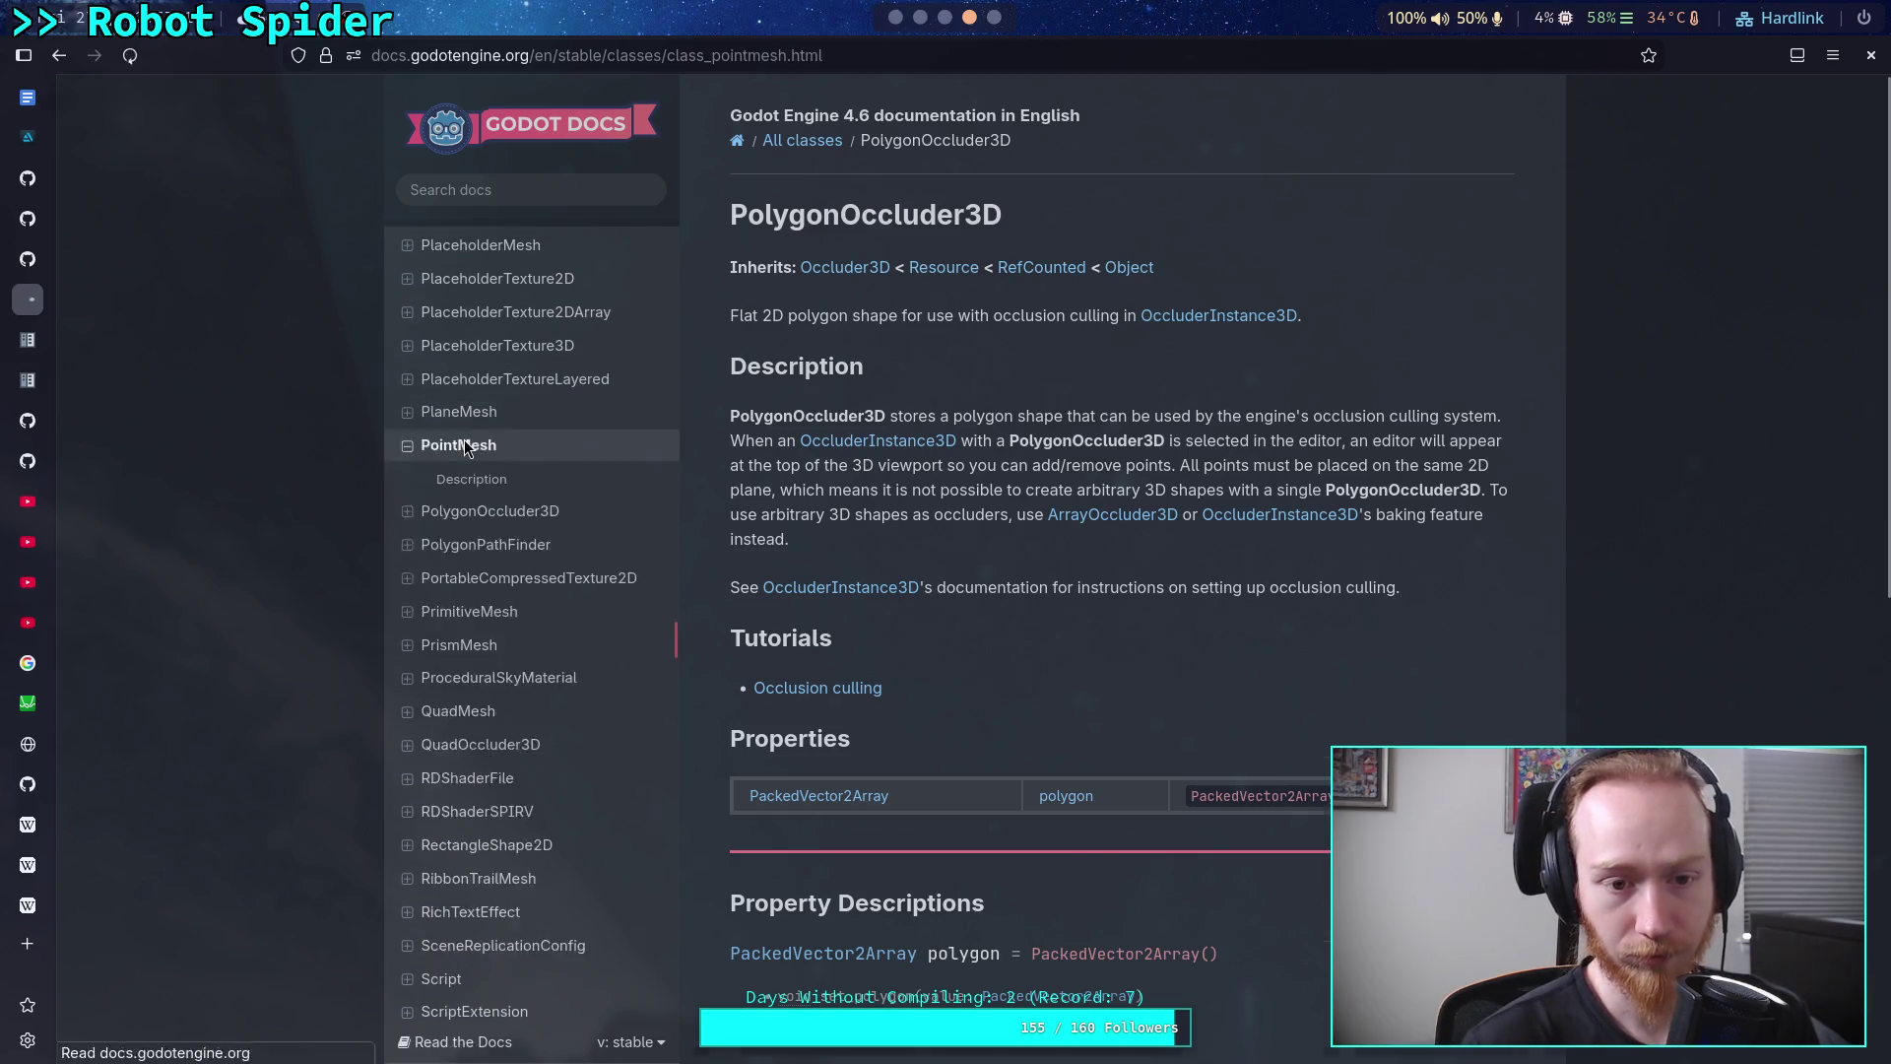
scroll(519, 529, up, 2)
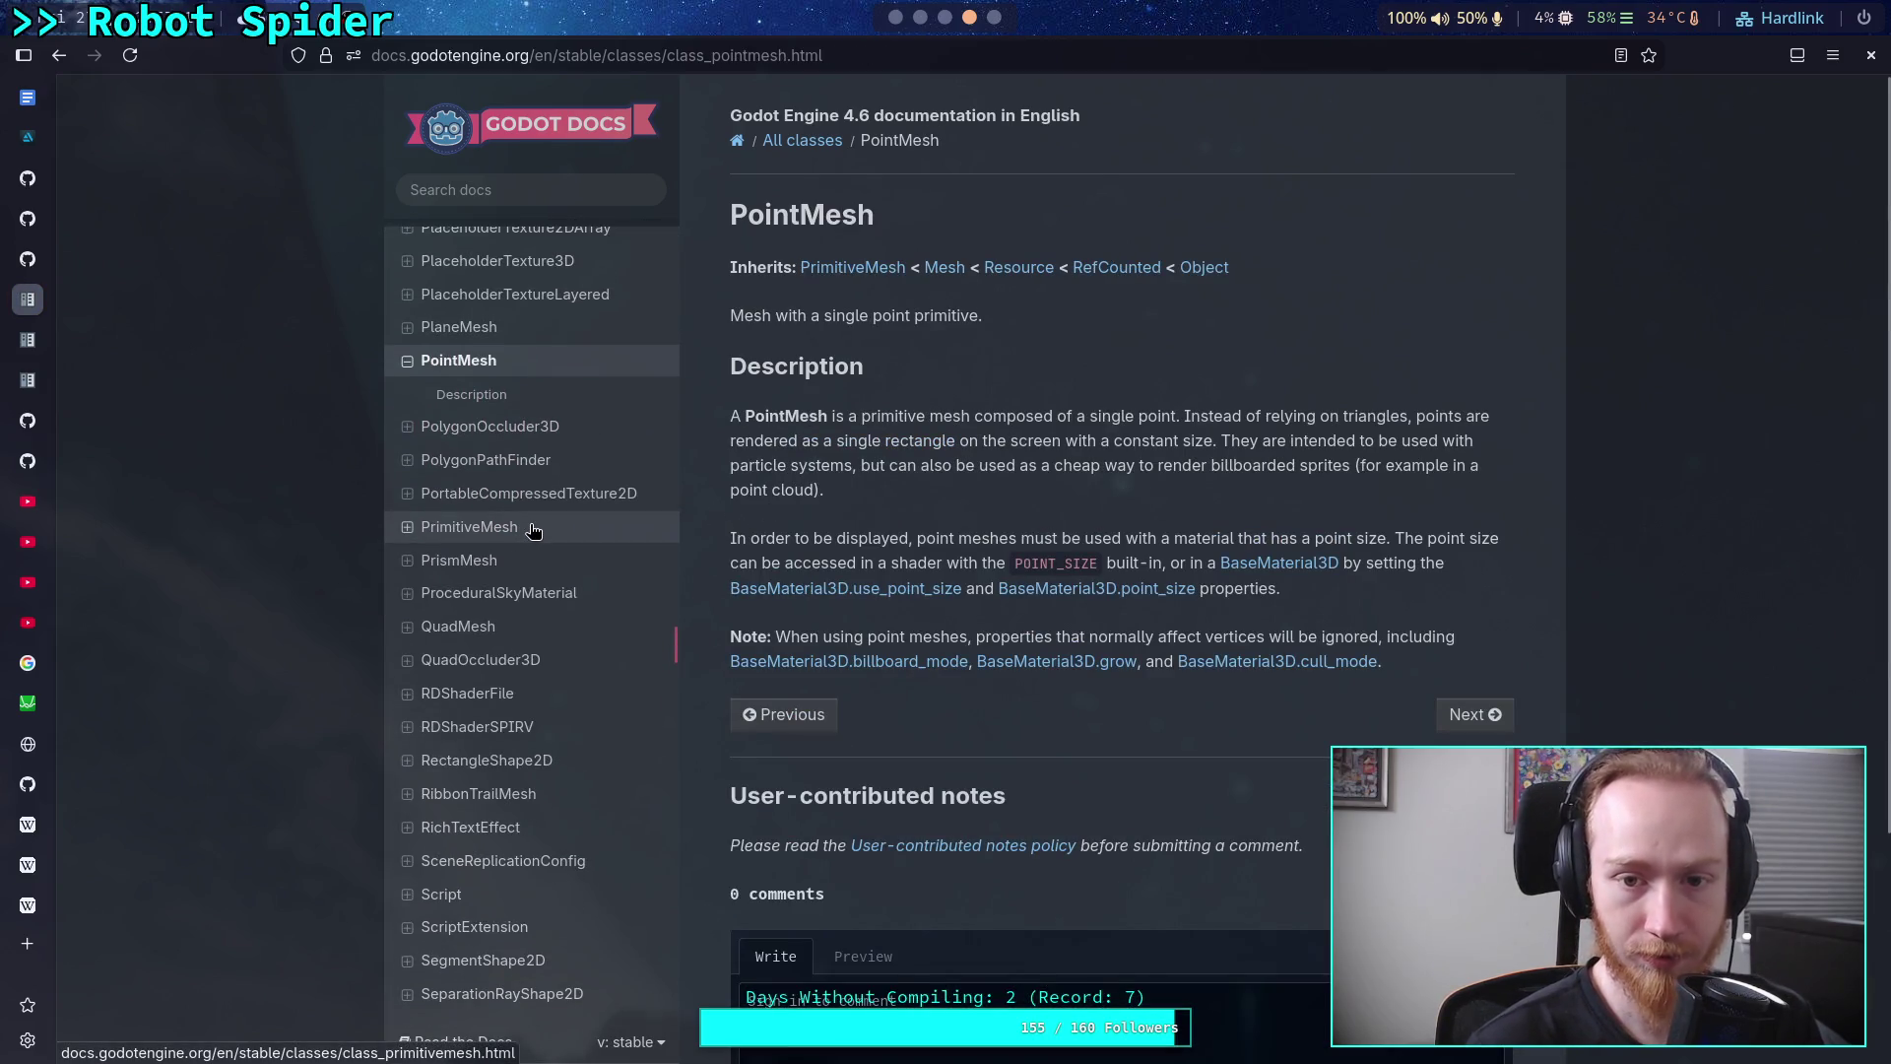
scroll(527, 502, up, 2)
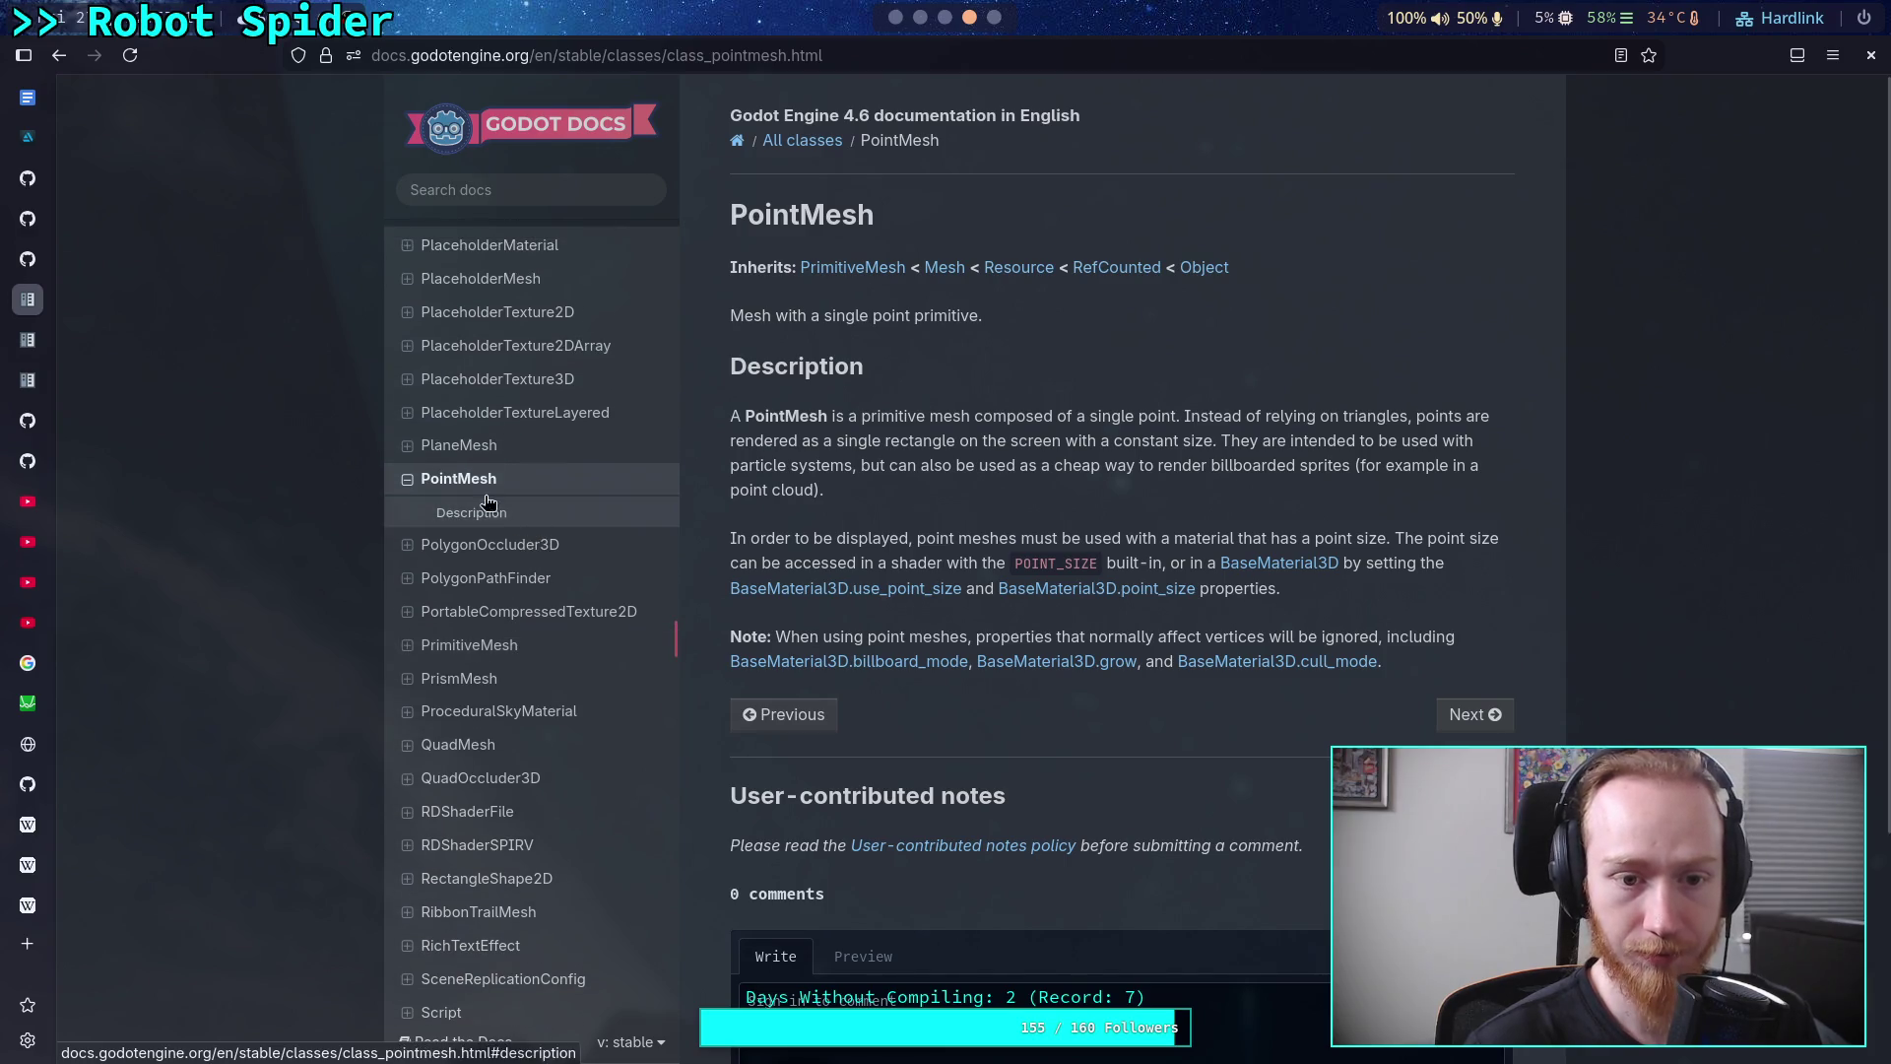
scroll(527, 566, up, 2)
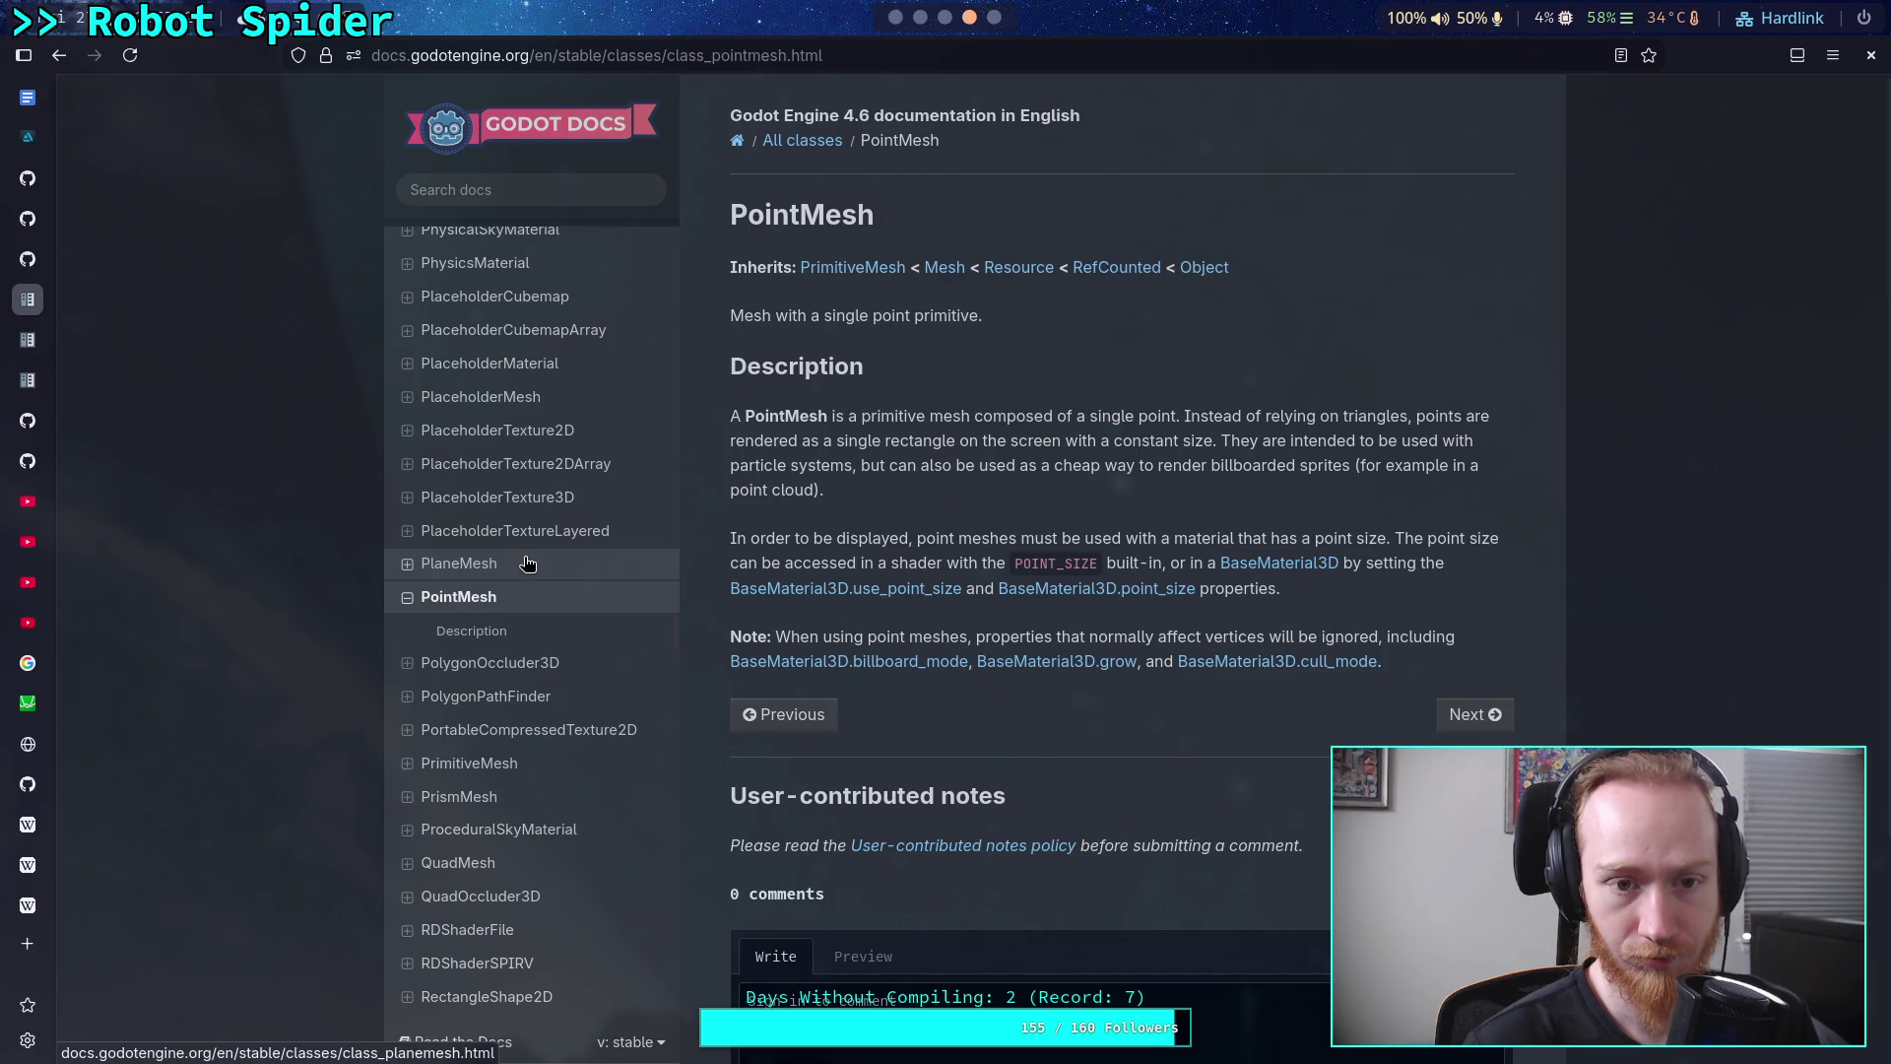
scroll(528, 566, up, 2)
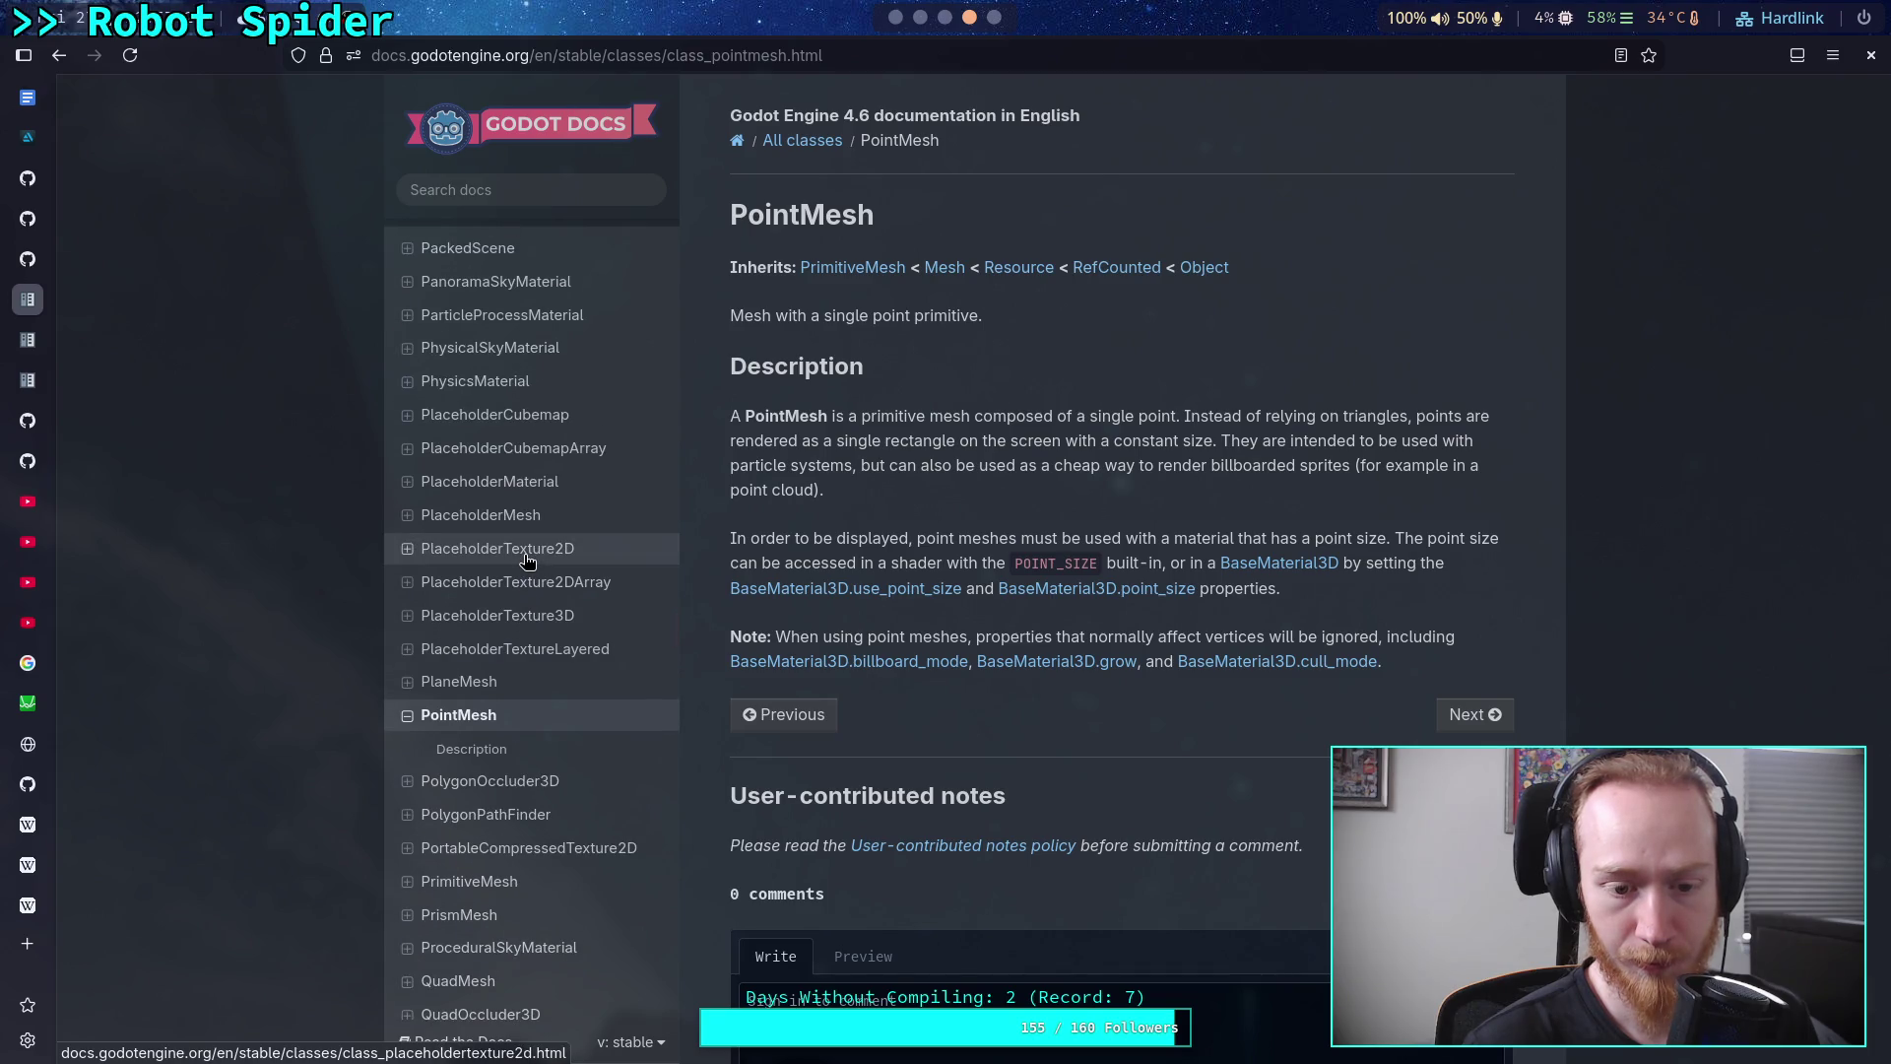
scroll(528, 561, down, 2)
scroll(528, 562, down, 2)
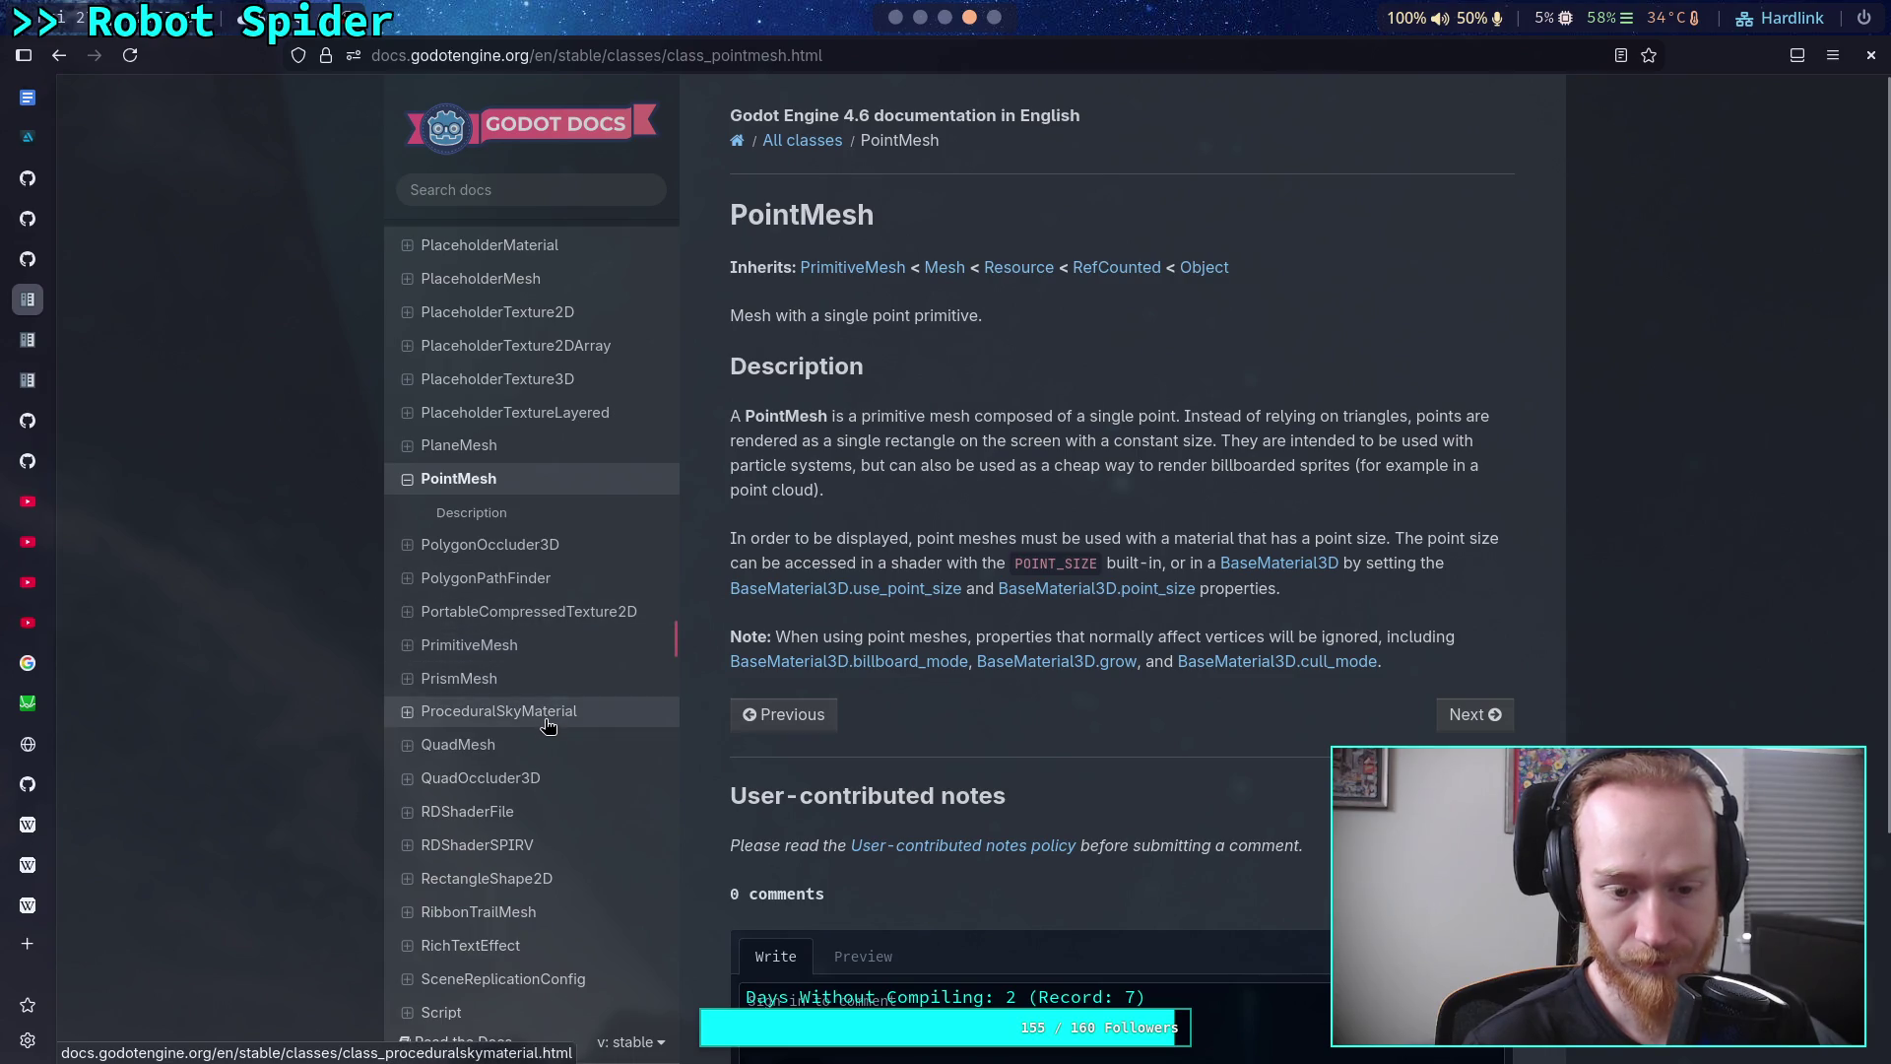
scroll(549, 726, up, 6)
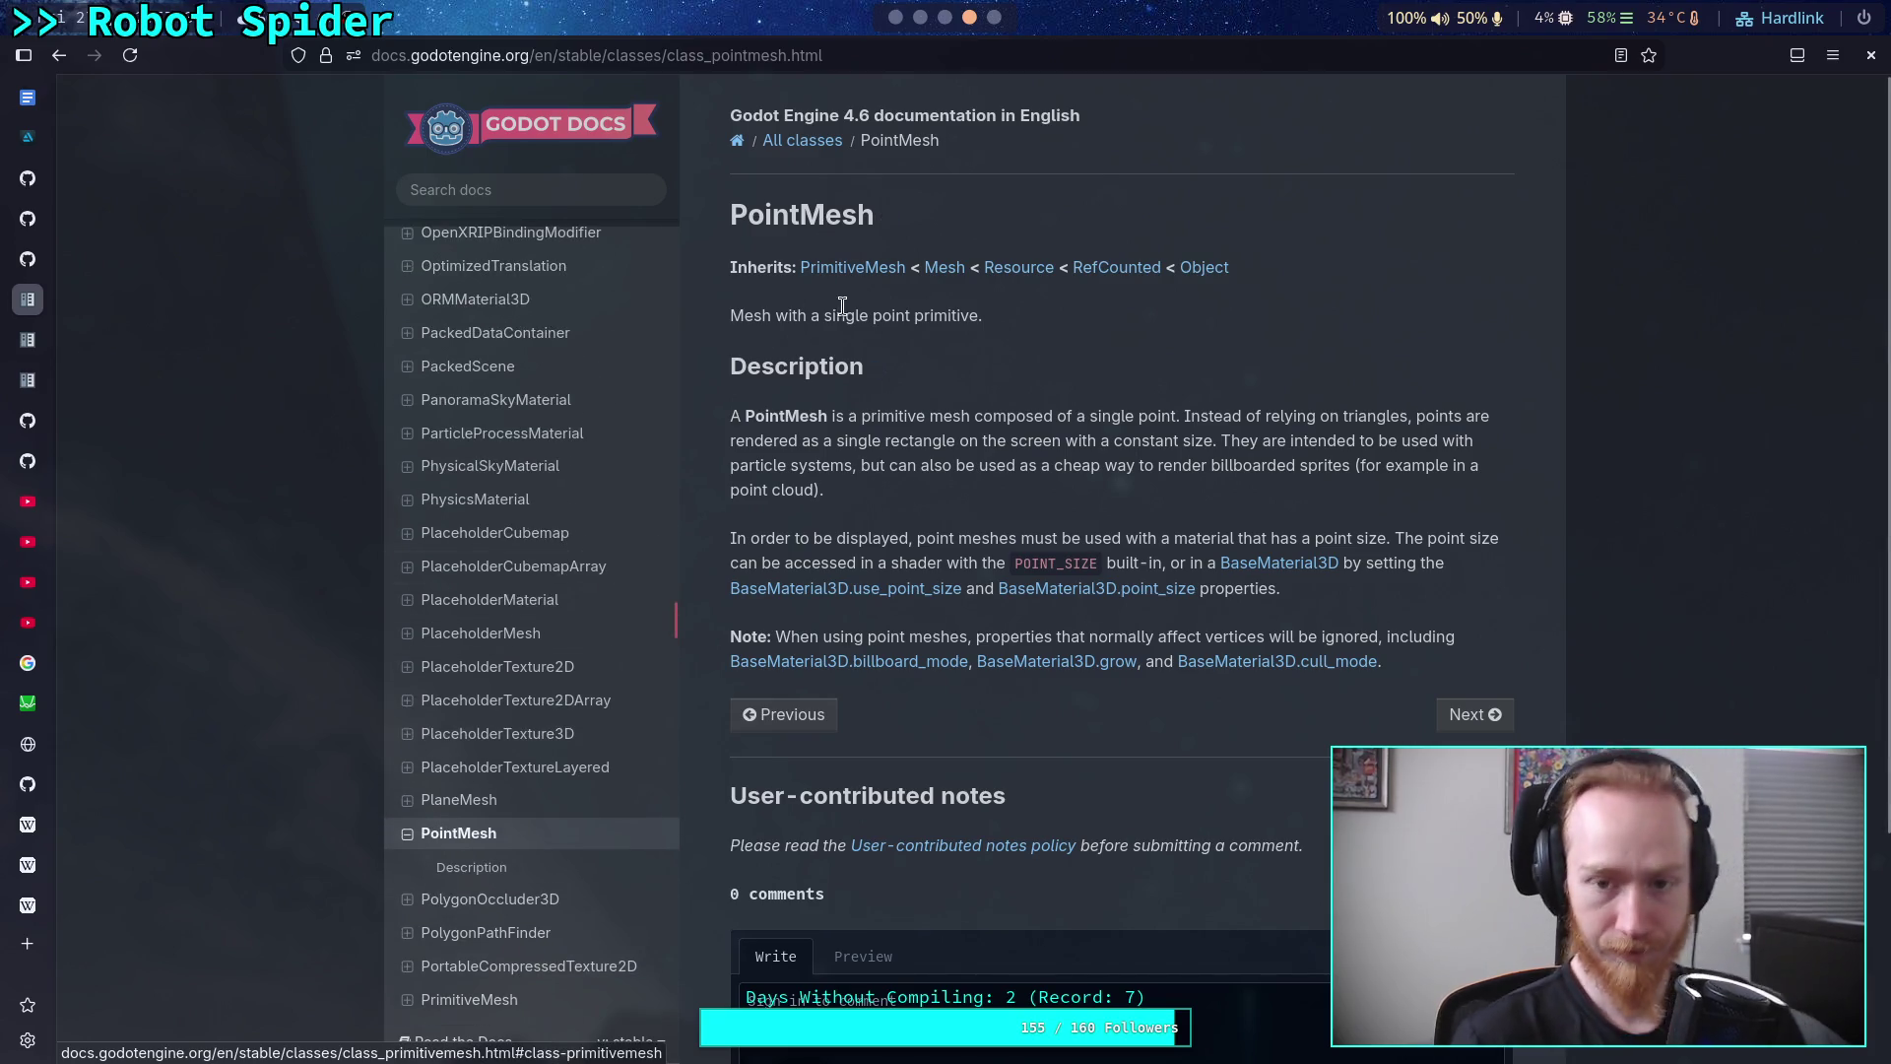
Read the Mesh reference from PointMesh's inheritance link, then return to the CrawlerCharacter.gd script
click(948, 268)
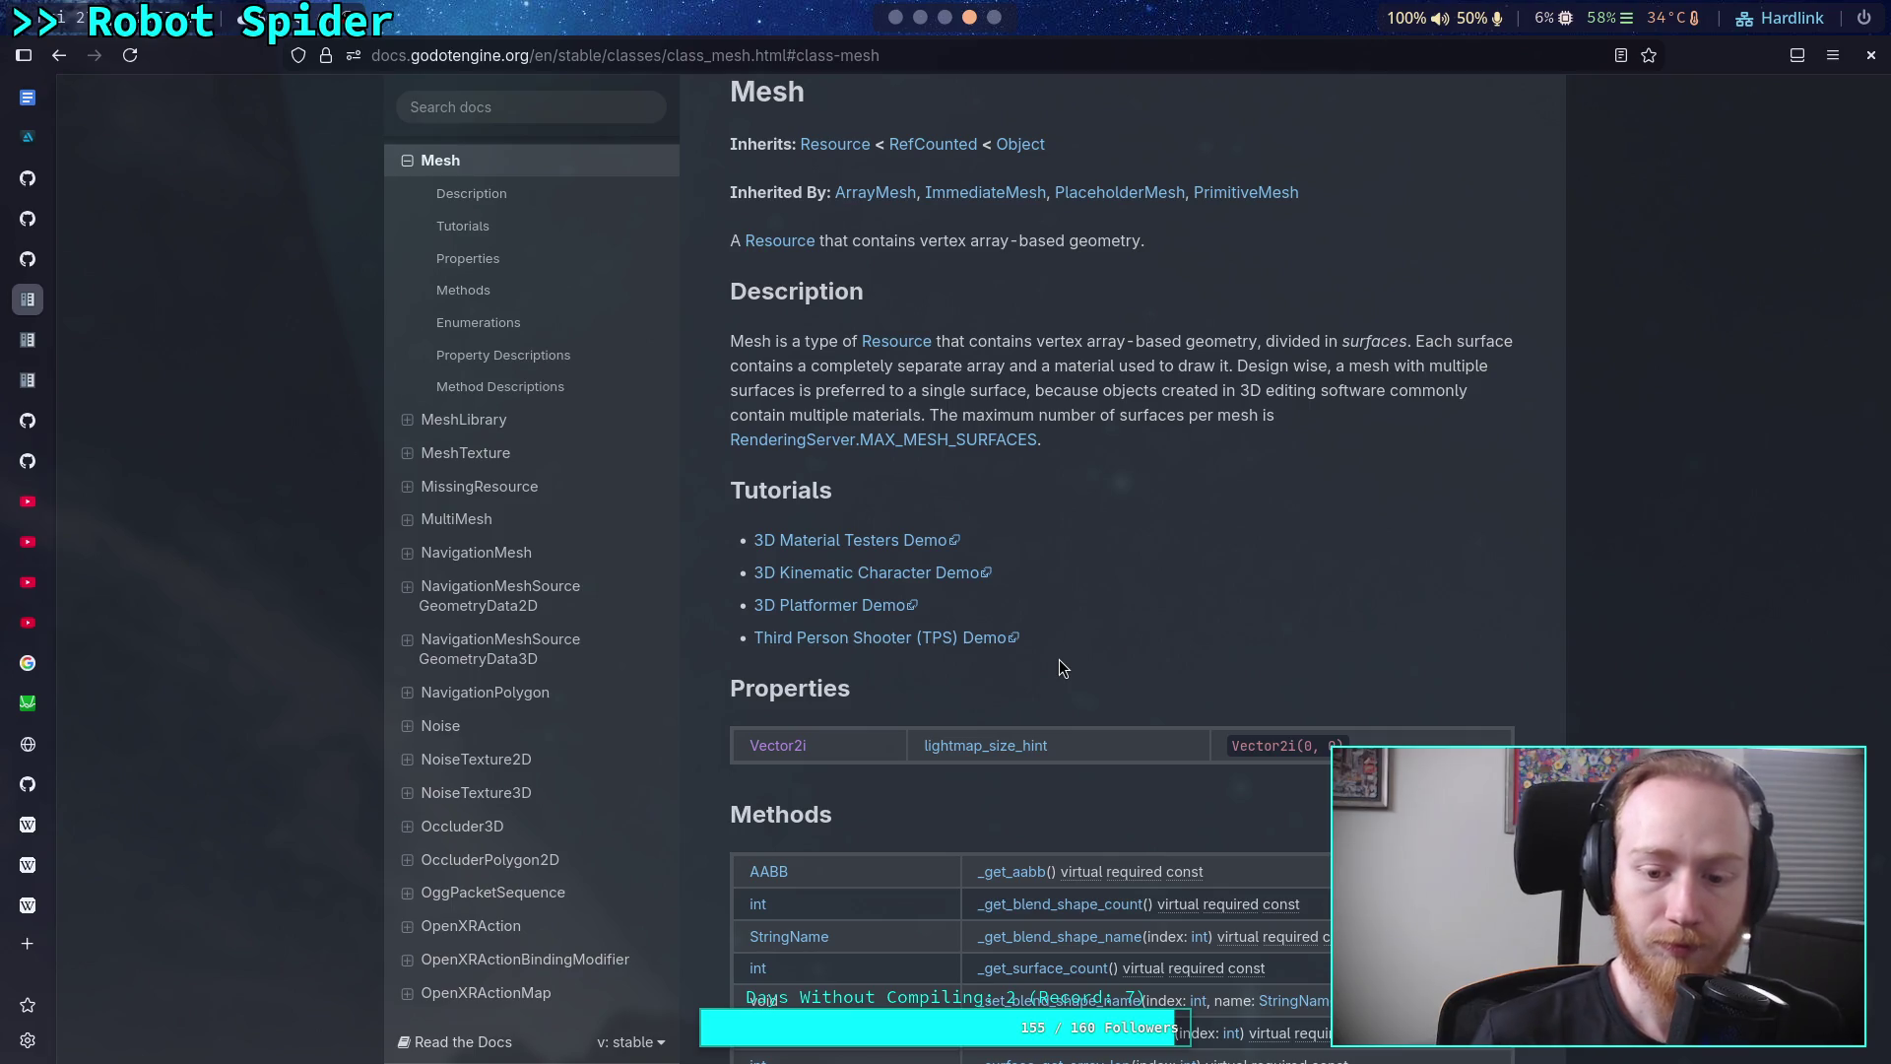
scroll(1060, 659, down, 8)
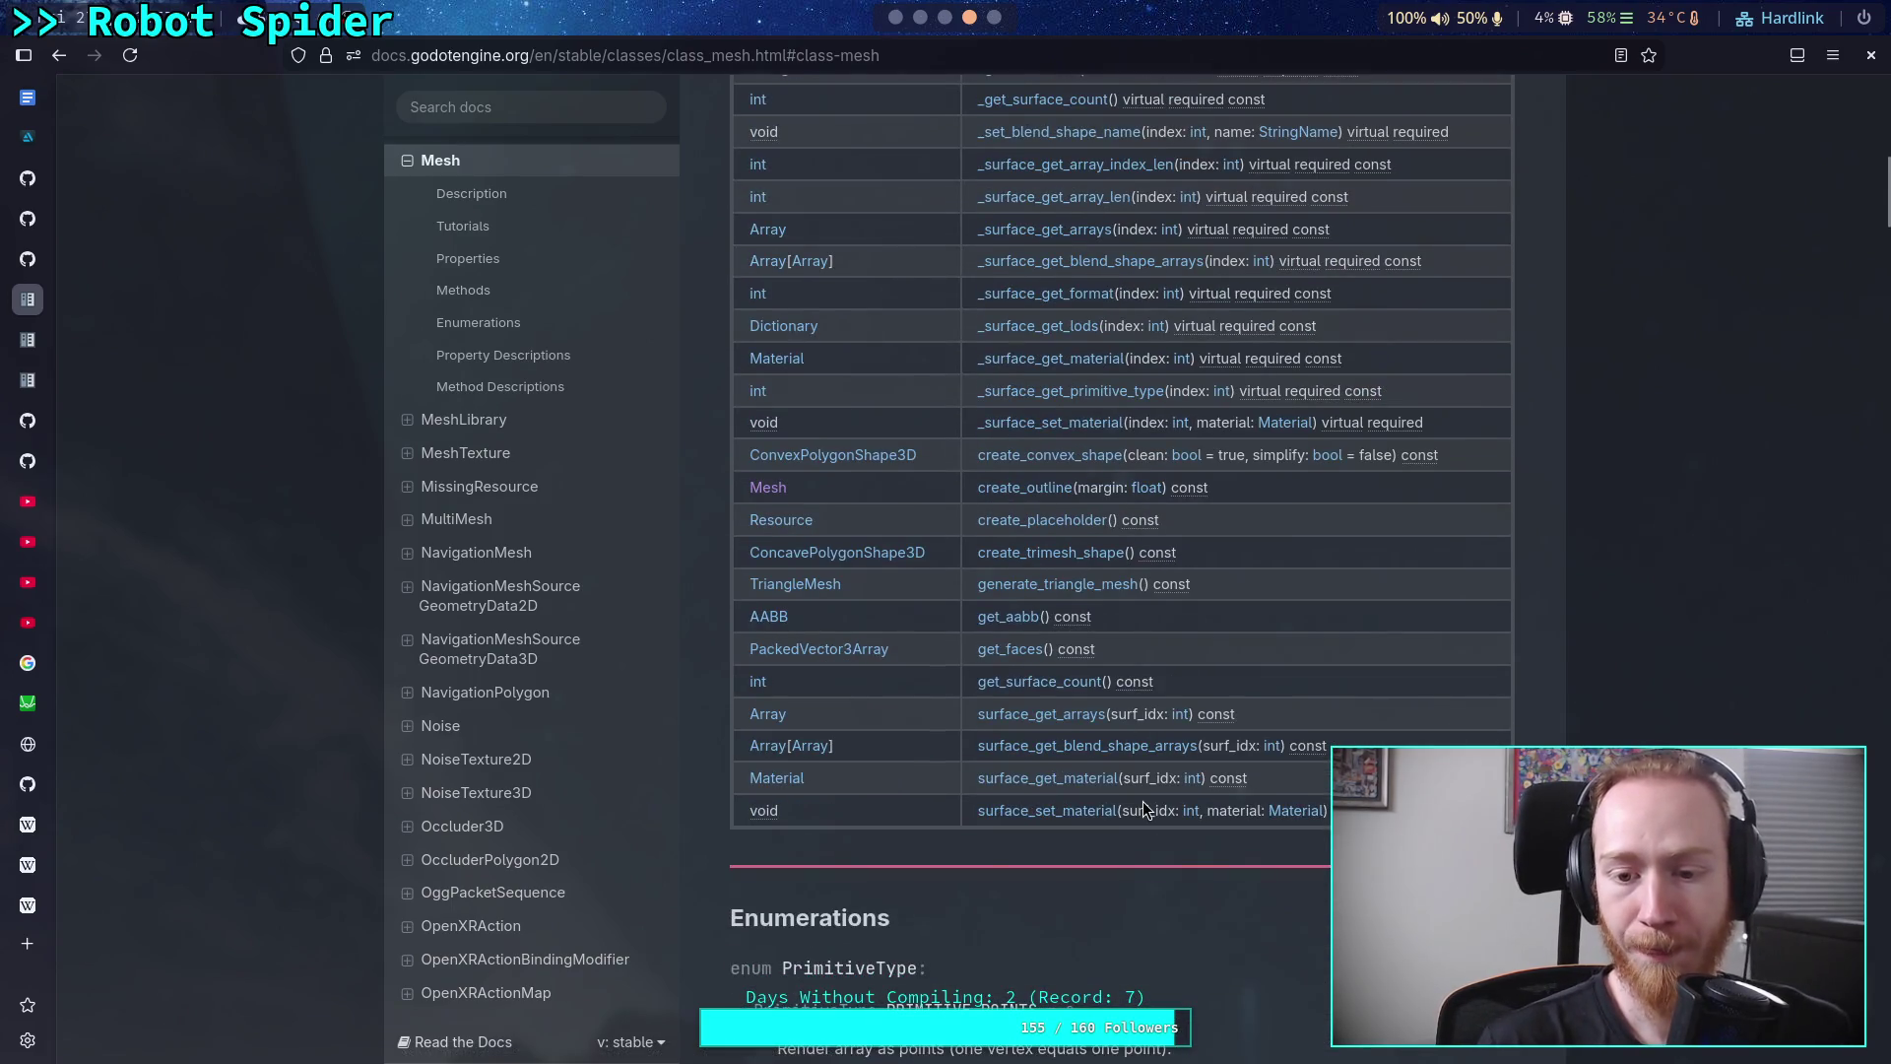
scroll(1090, 839, up, 5)
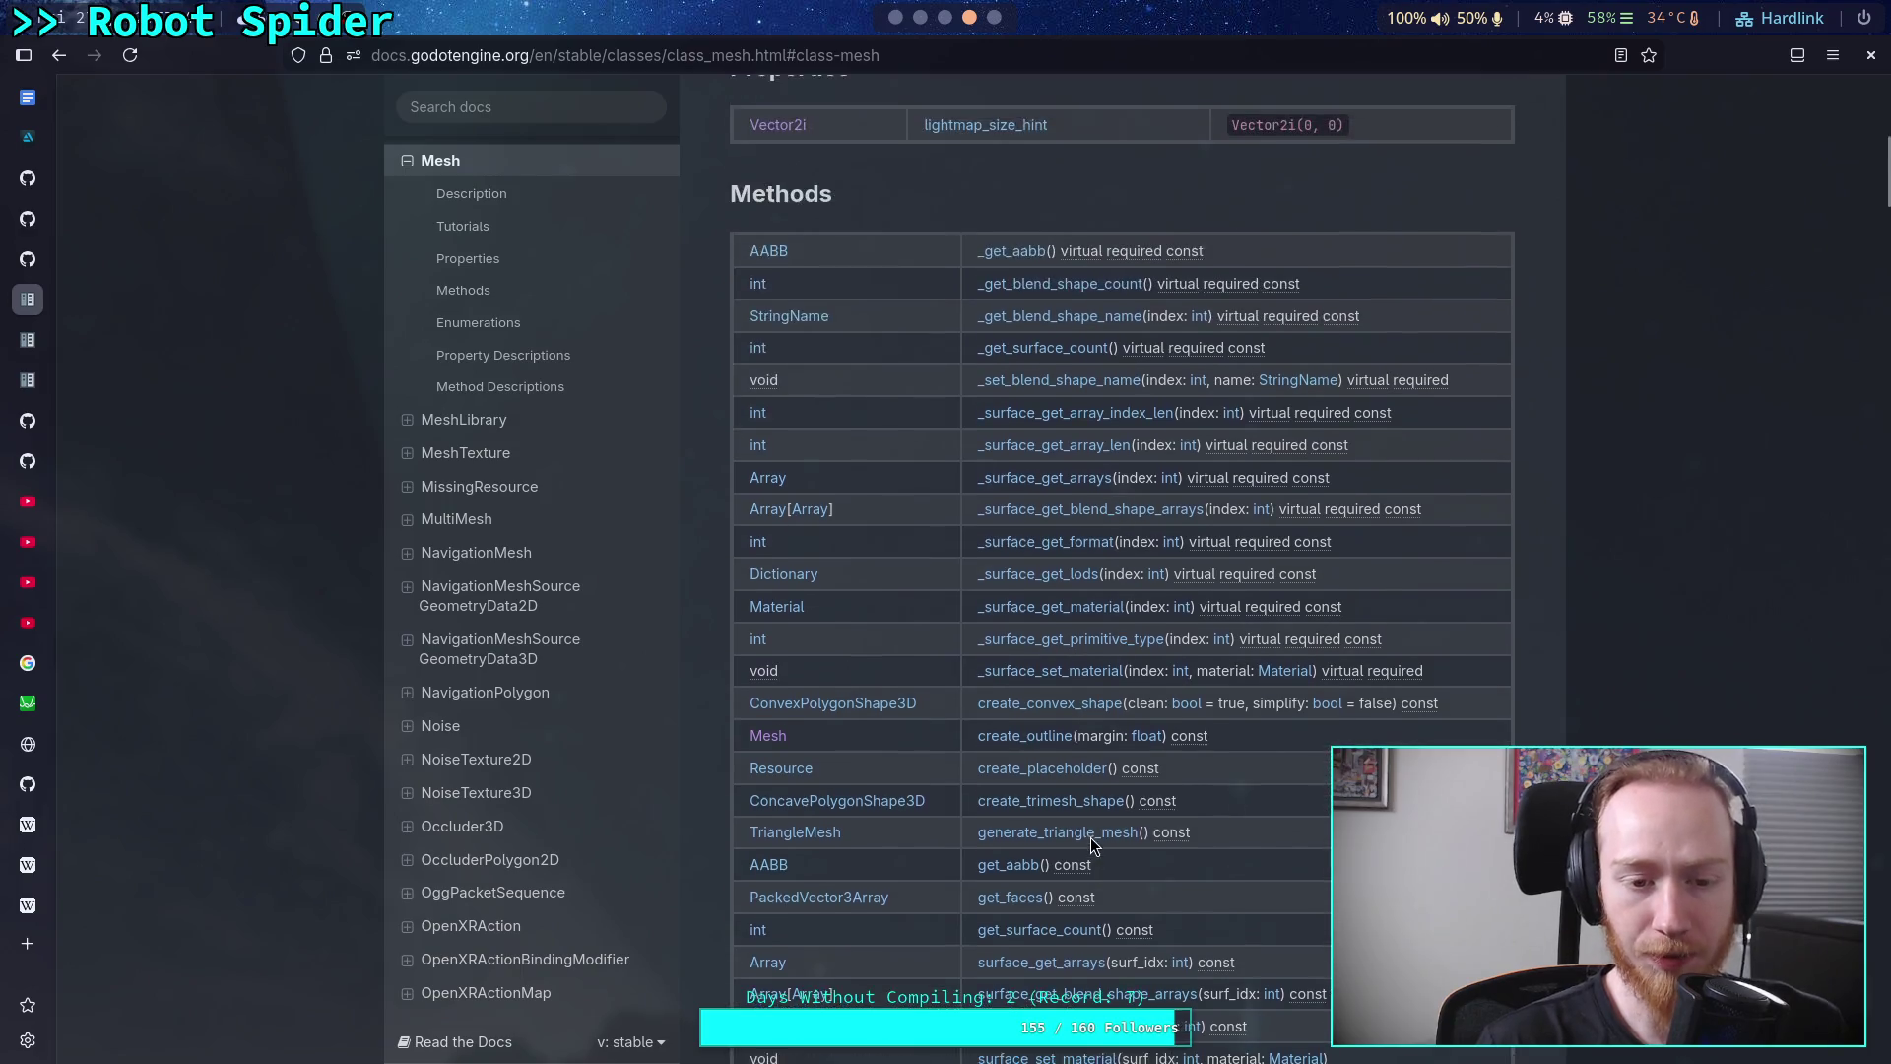
scroll(1093, 845, up, 5)
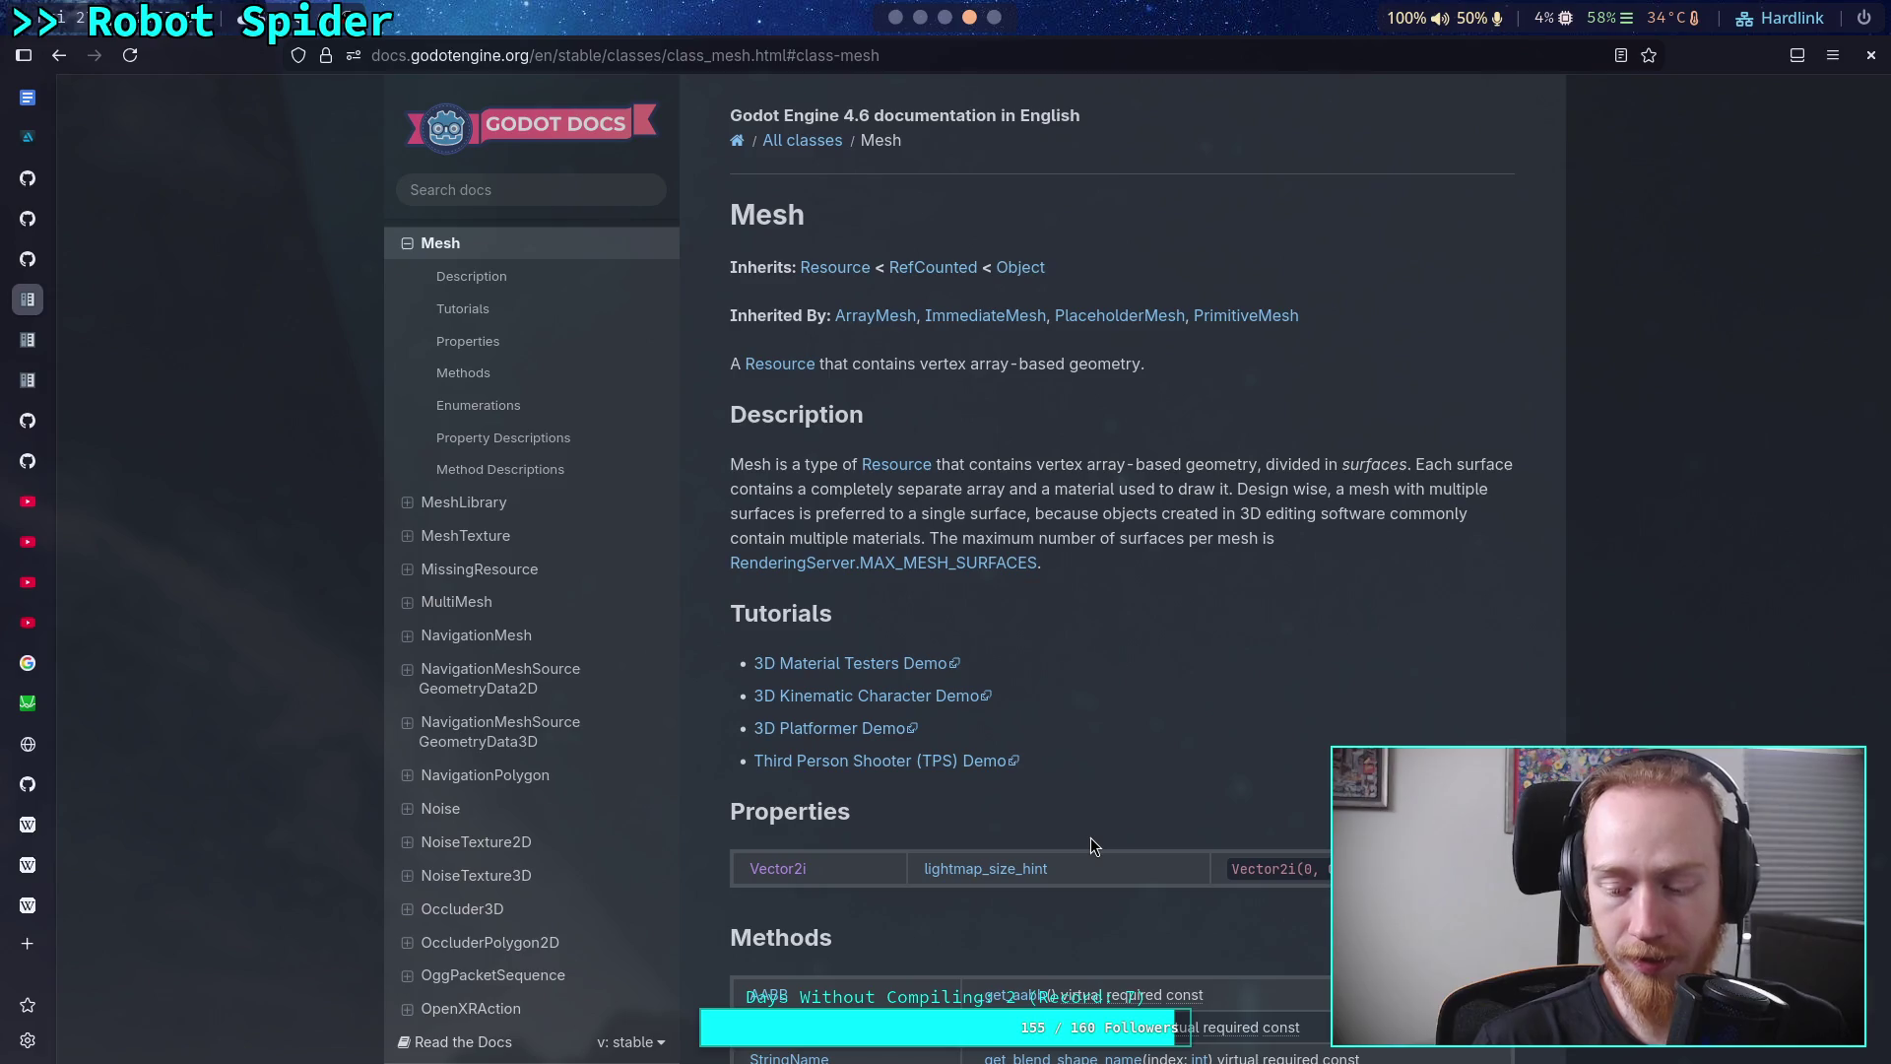
scroll(503, 734, up, 2)
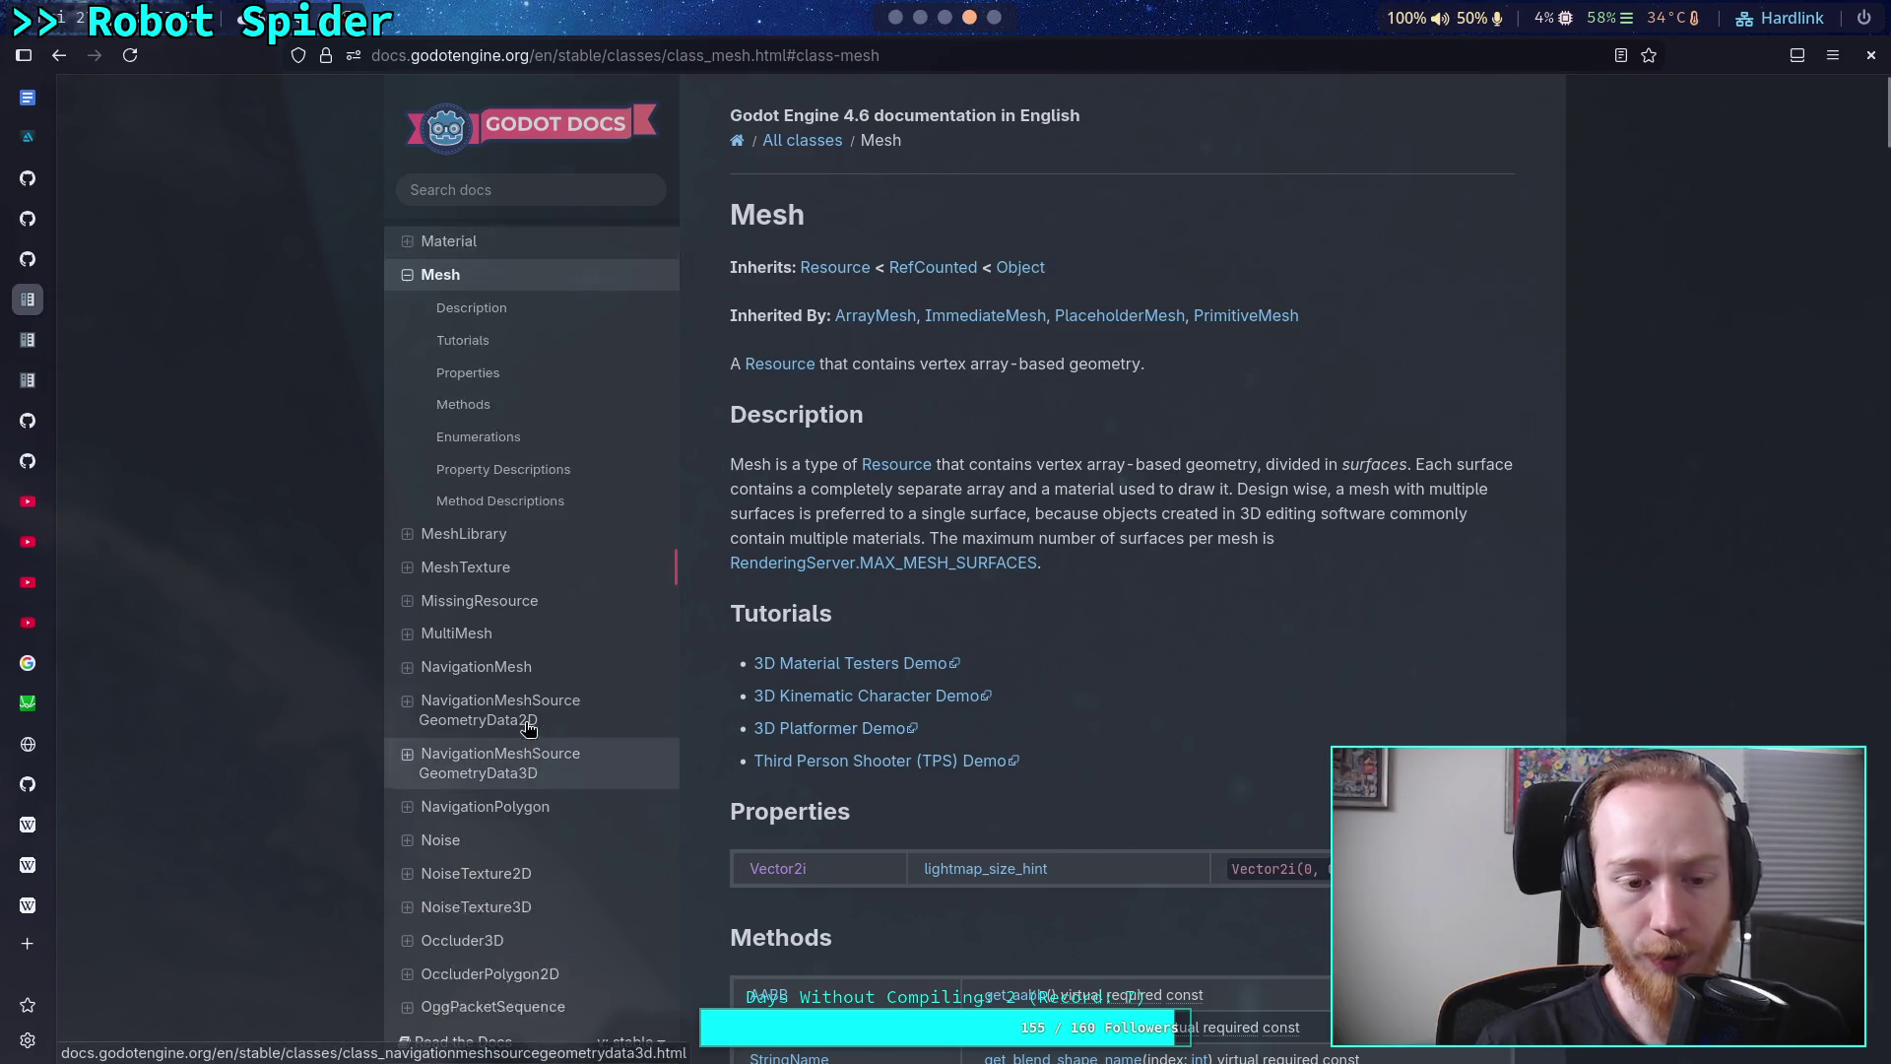
scroll(530, 725, up, 1)
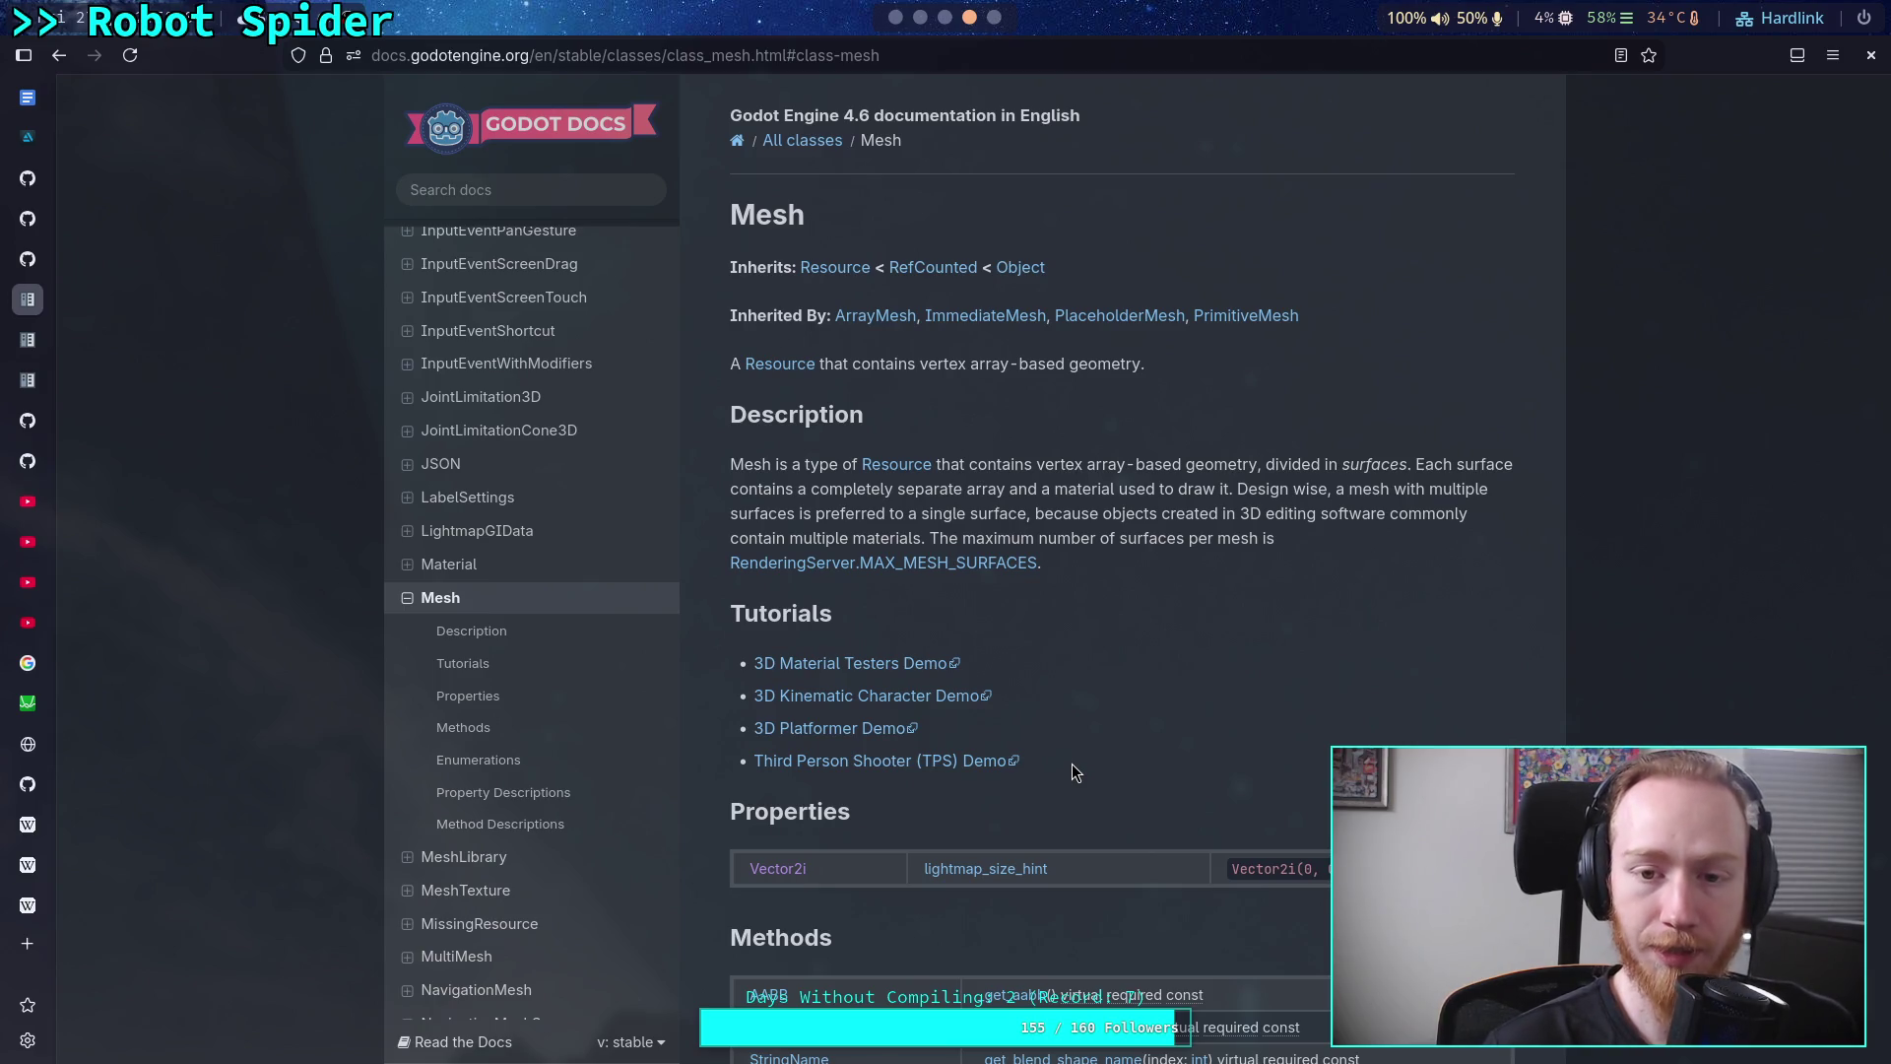
scroll(1074, 771, down, 2)
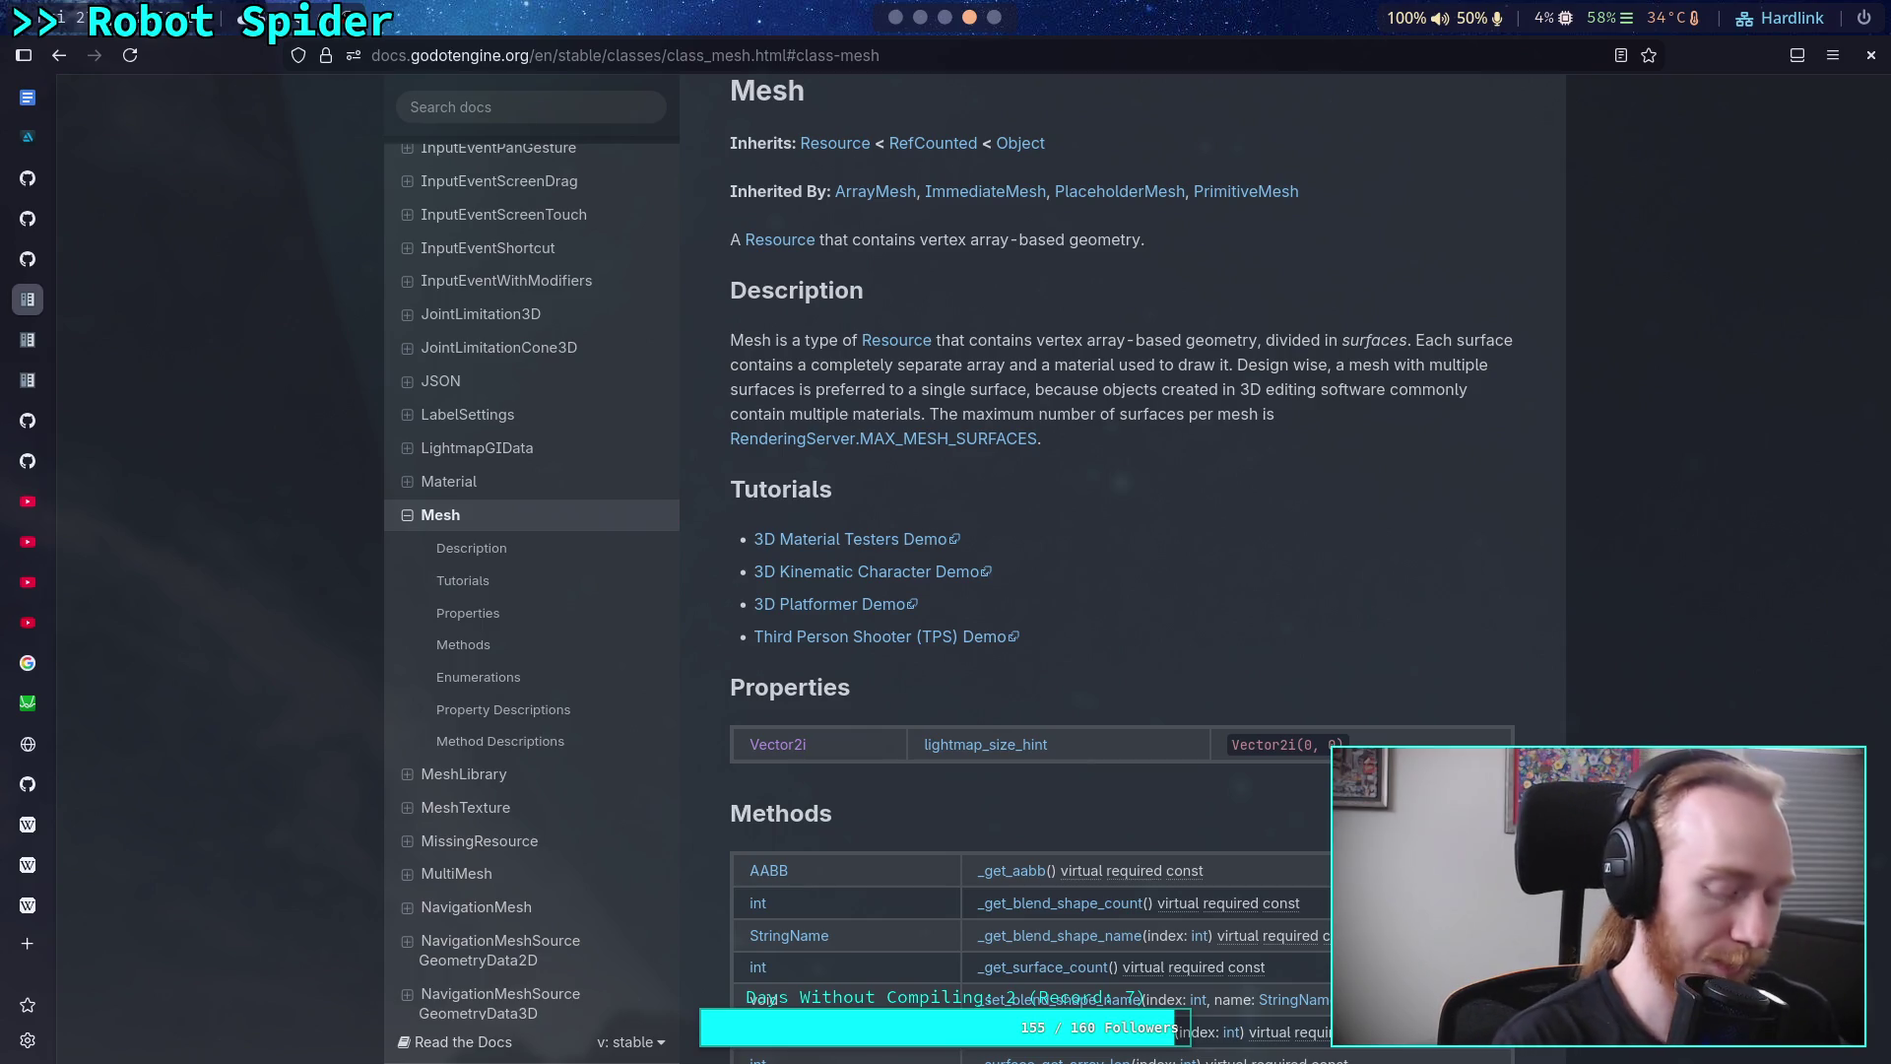
key(super+1)
scroll(918, 771, up, 3)
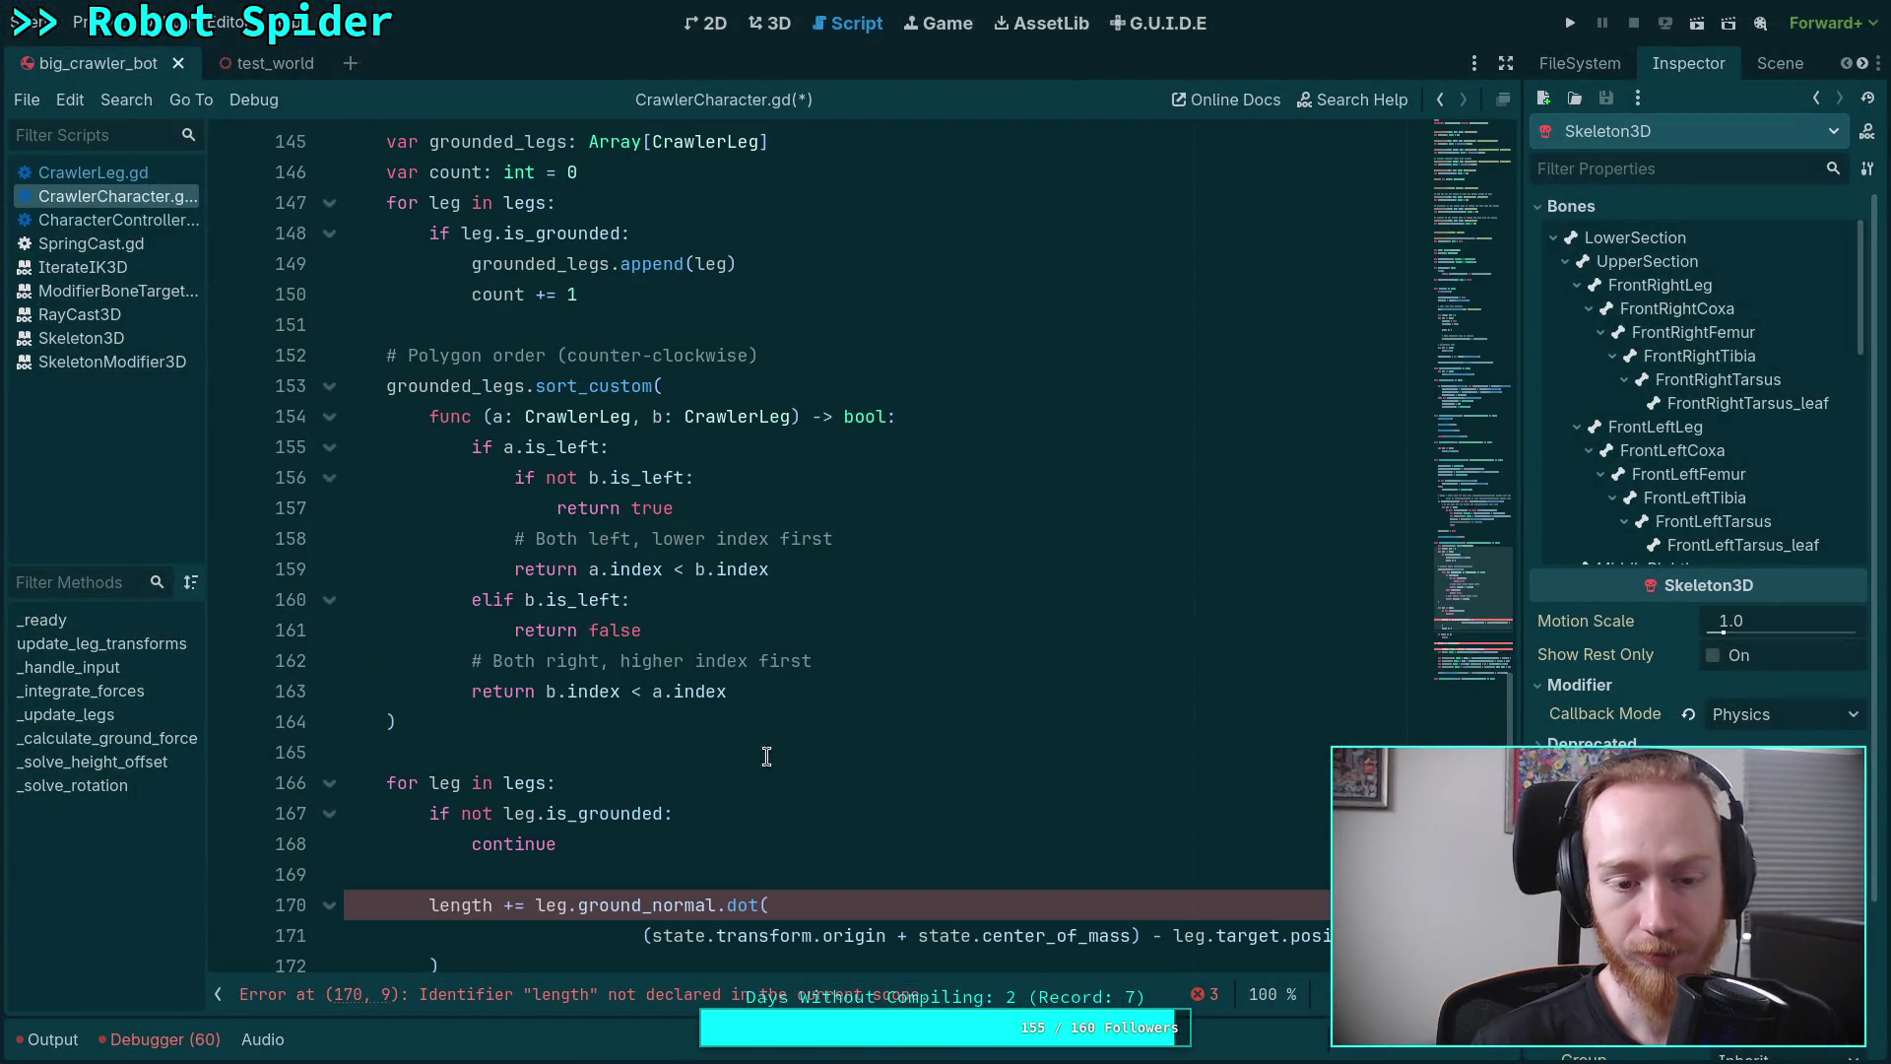
drag(523, 730, 330, 387)
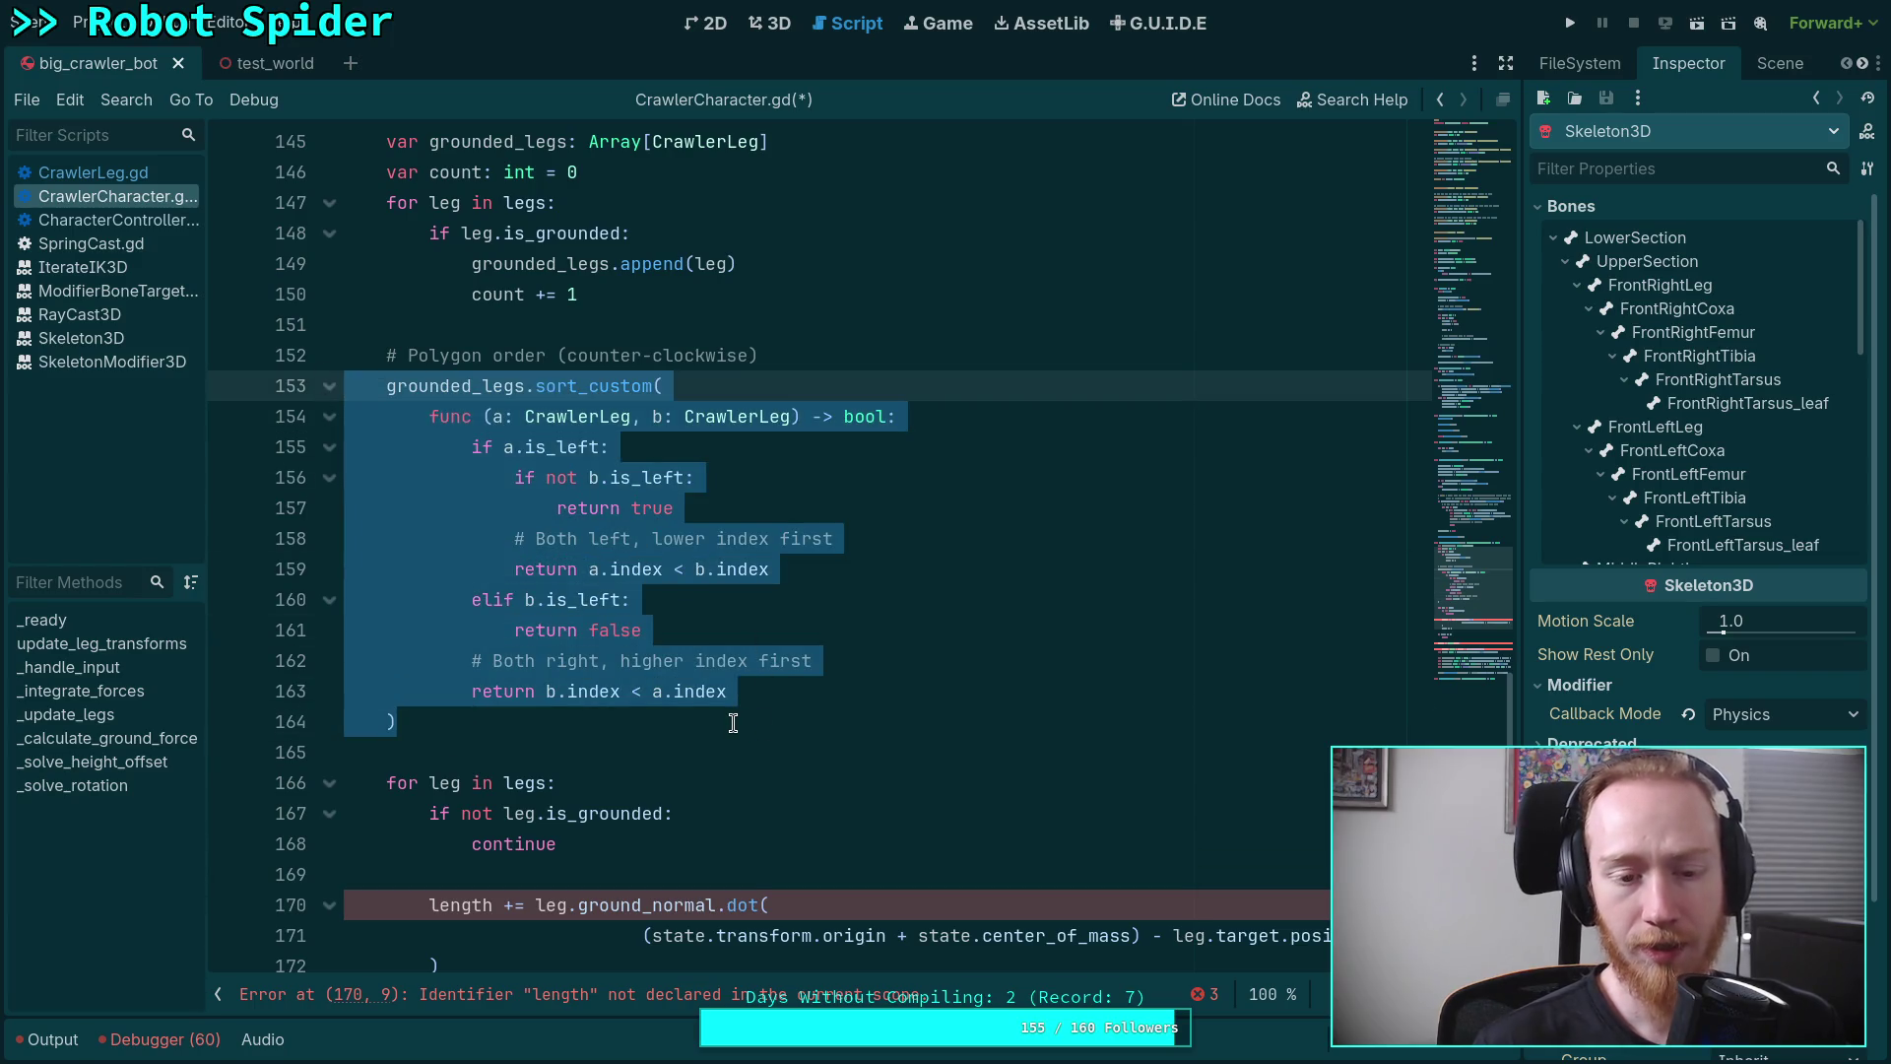
mouse_move(597, 726)
mouse_down()
mouse_move(229, 424)
mouse_move(221, 381)
mouse_up()
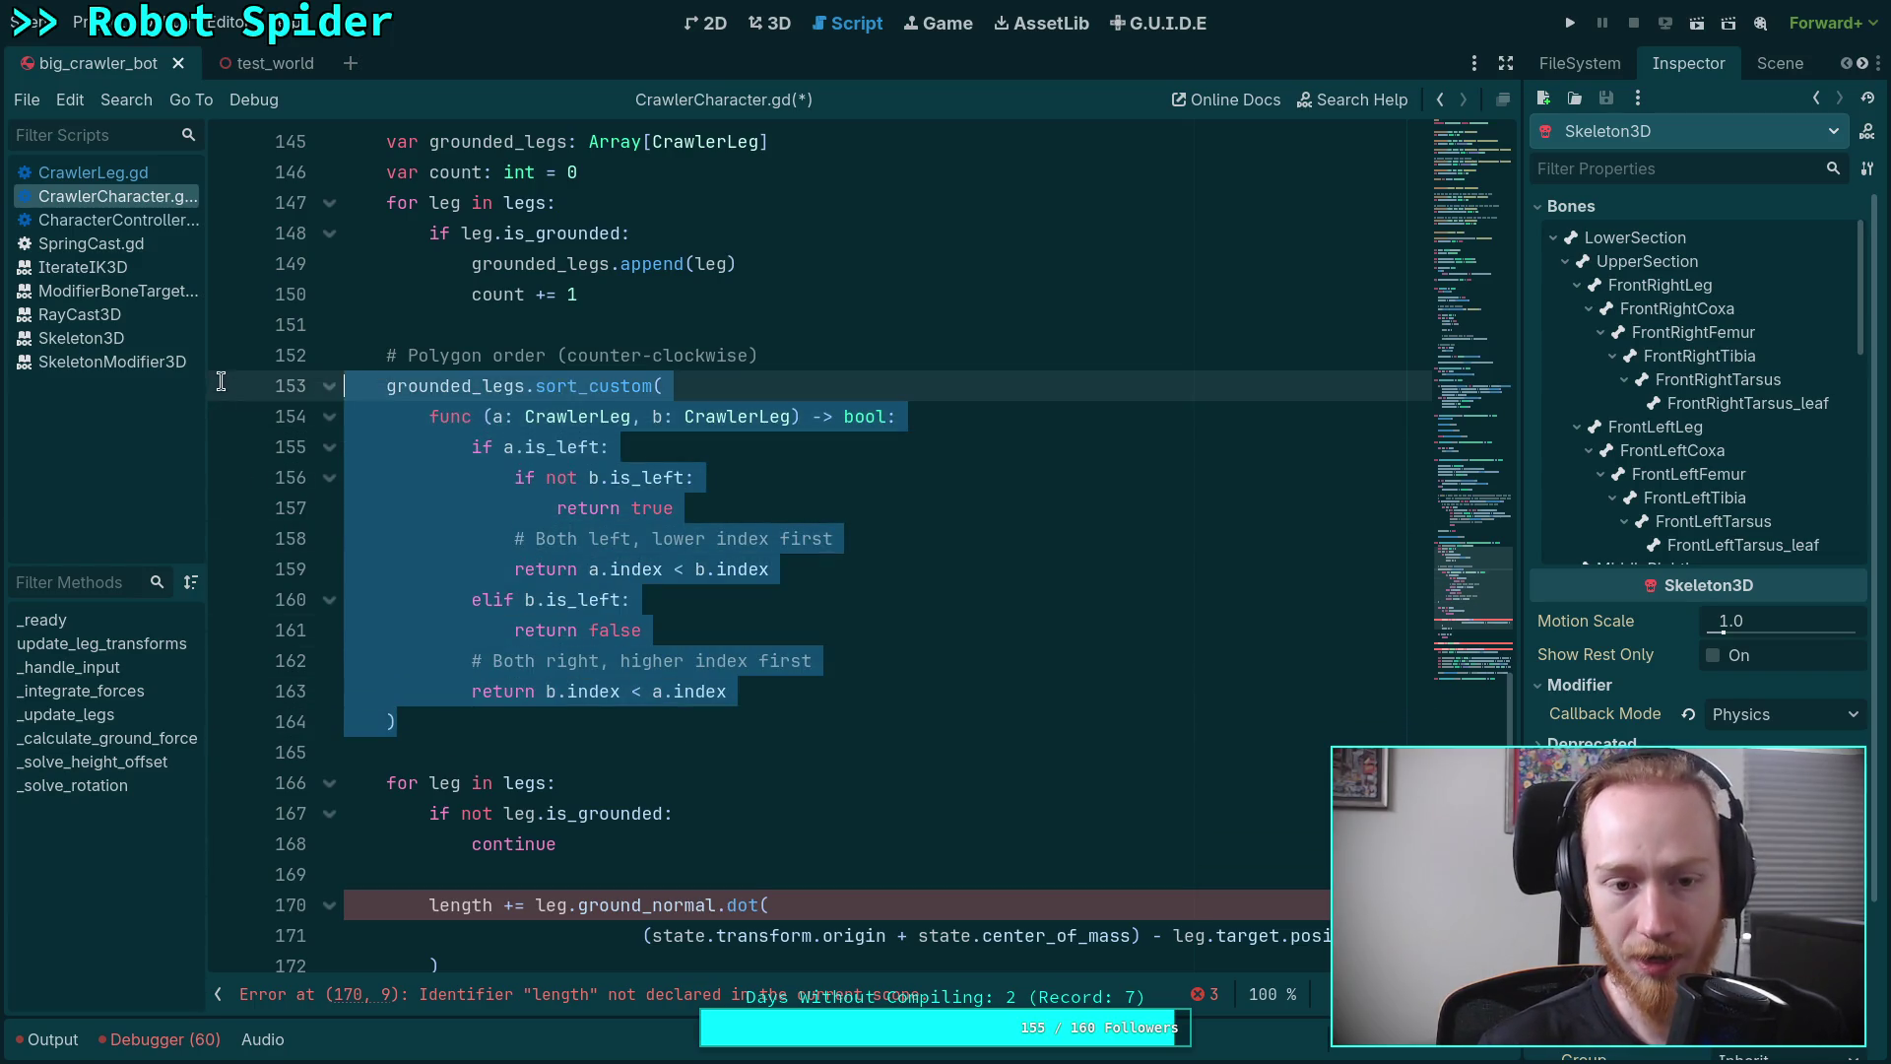
click(526, 724)
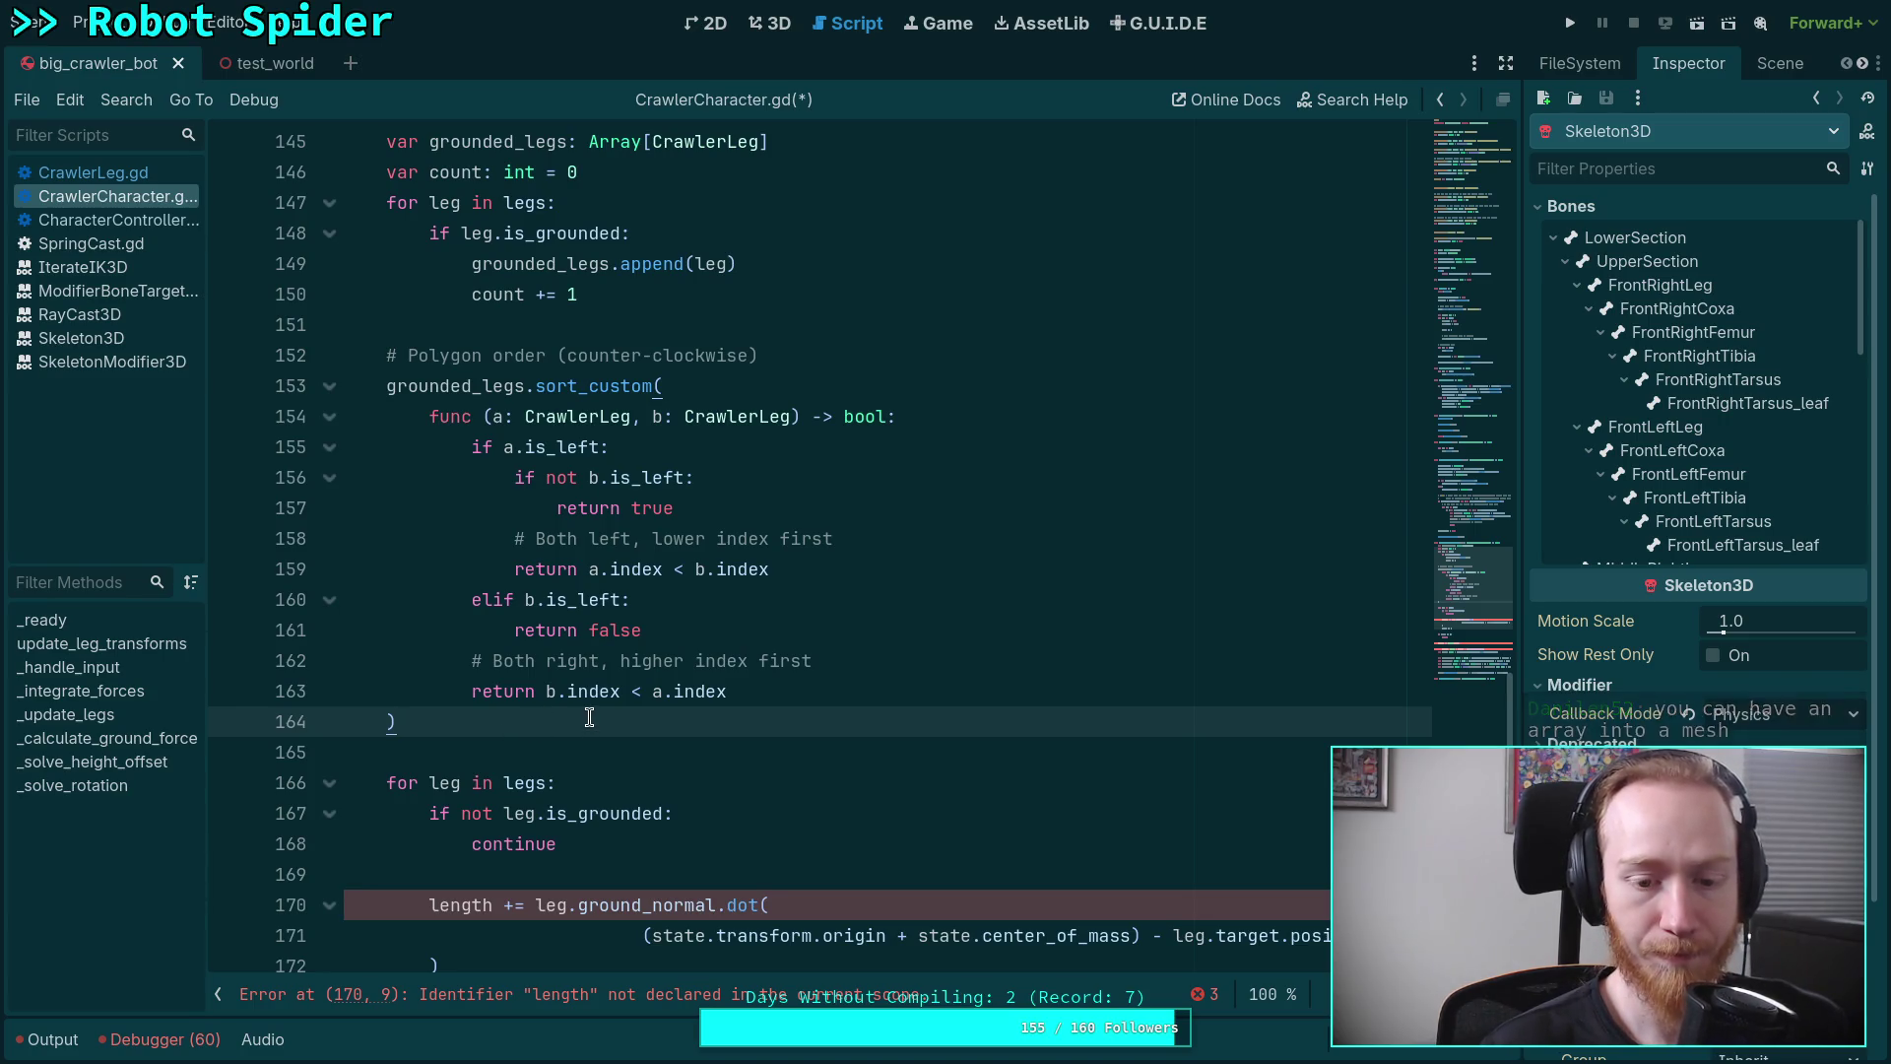
key(super+4)
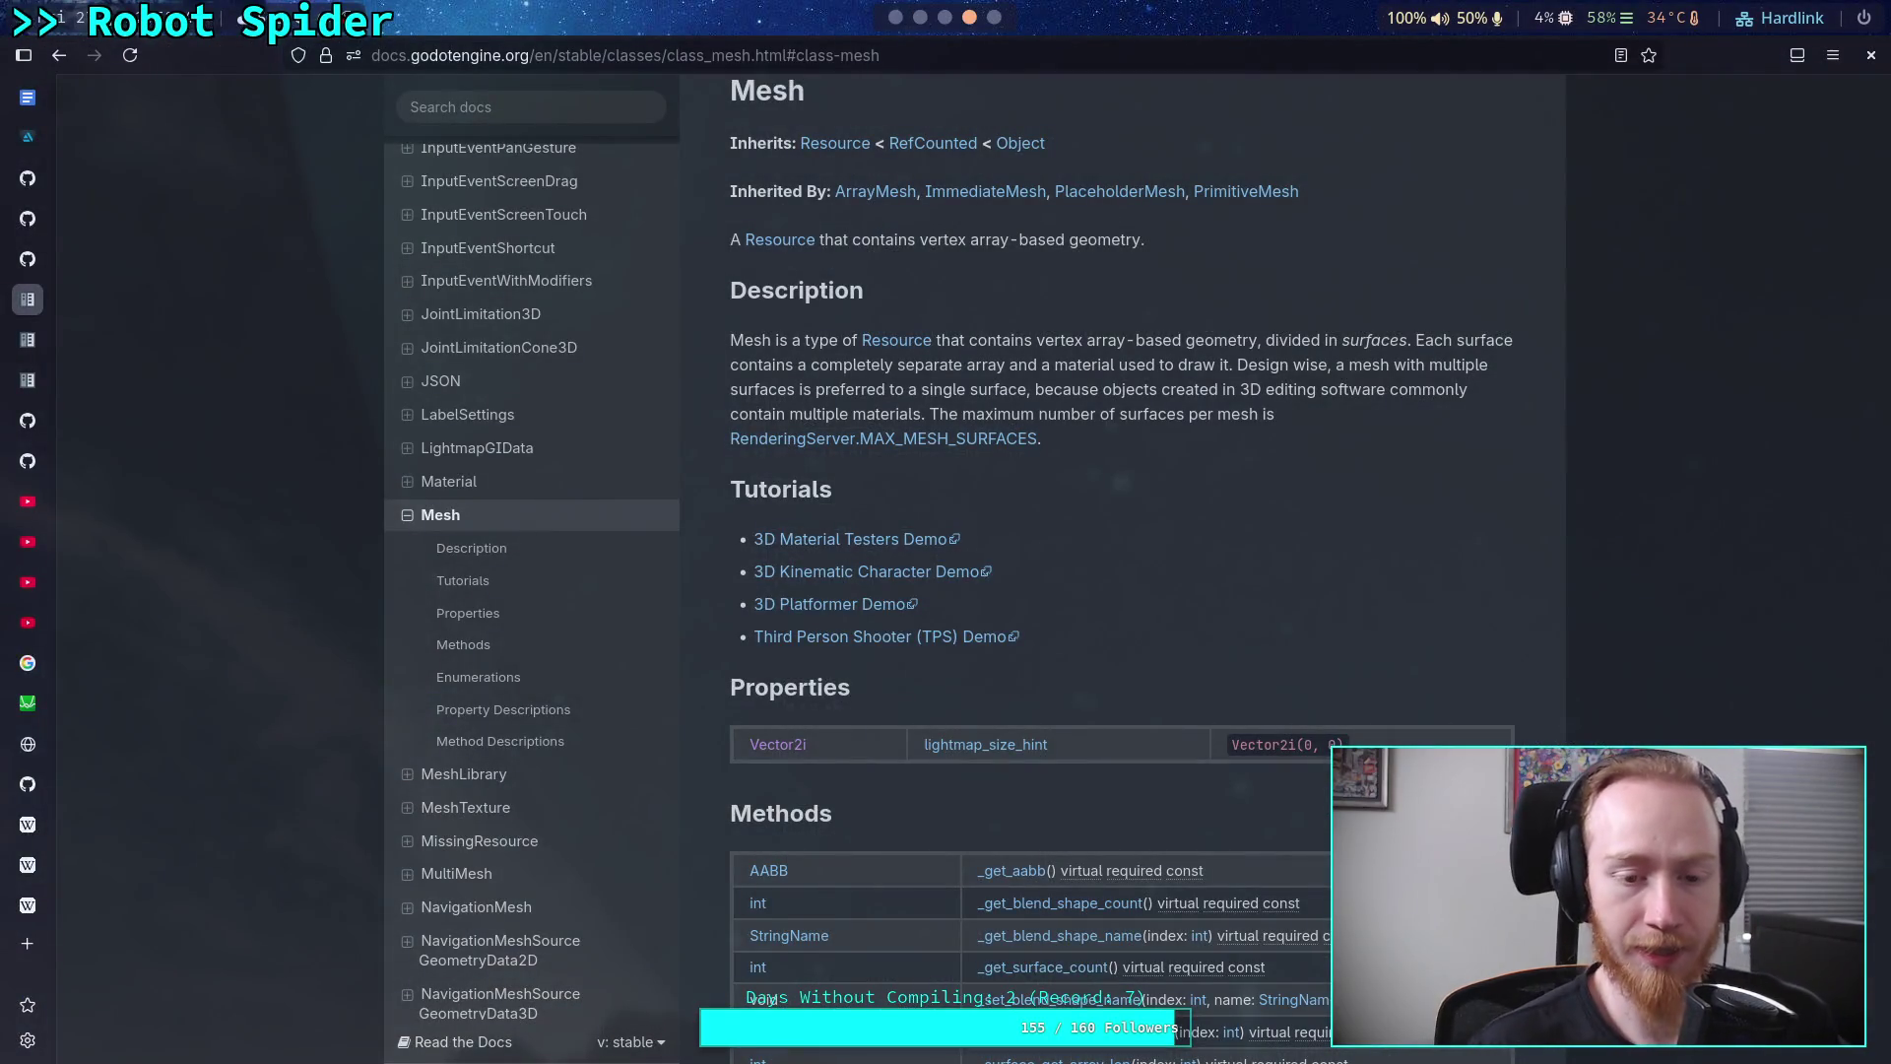
Check the TriangleMesh class reference linked from the Mesh methods table
scroll(1003, 762, down, 5)
scroll(1003, 763, down, 5)
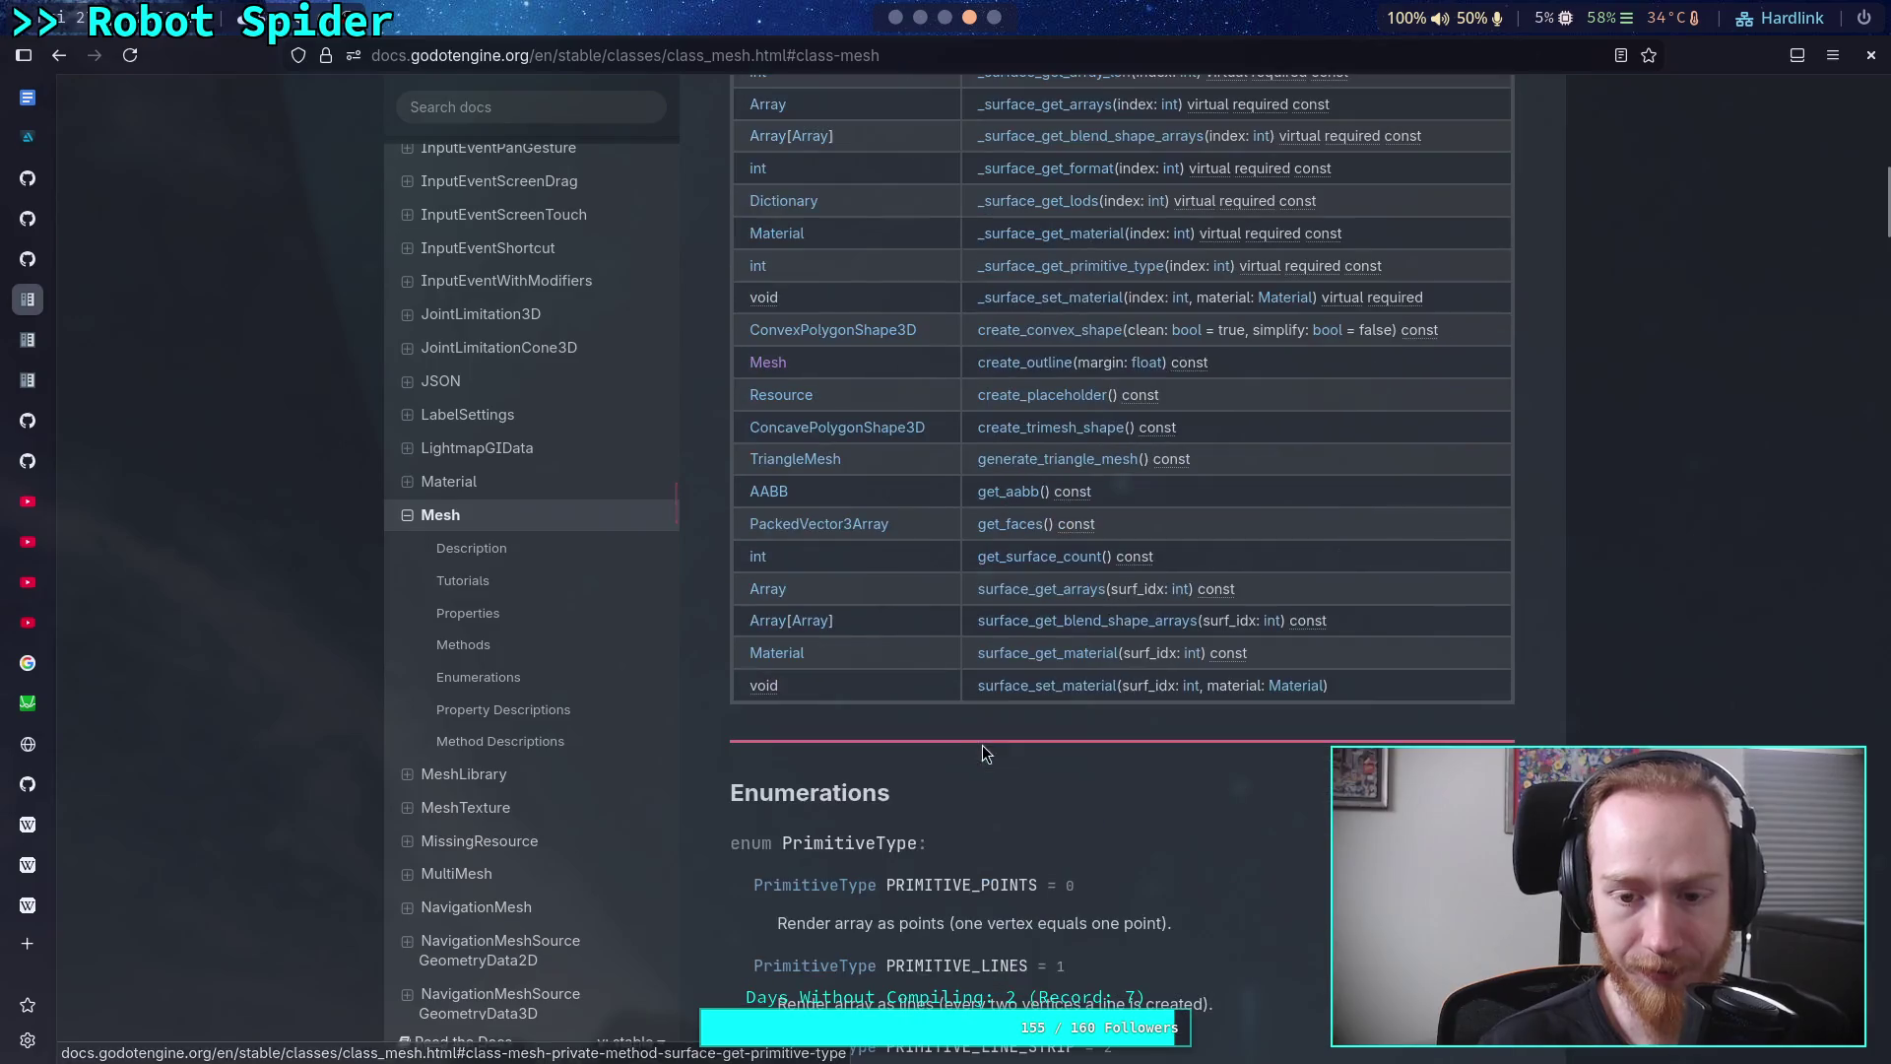
scroll(1013, 723, up, 1)
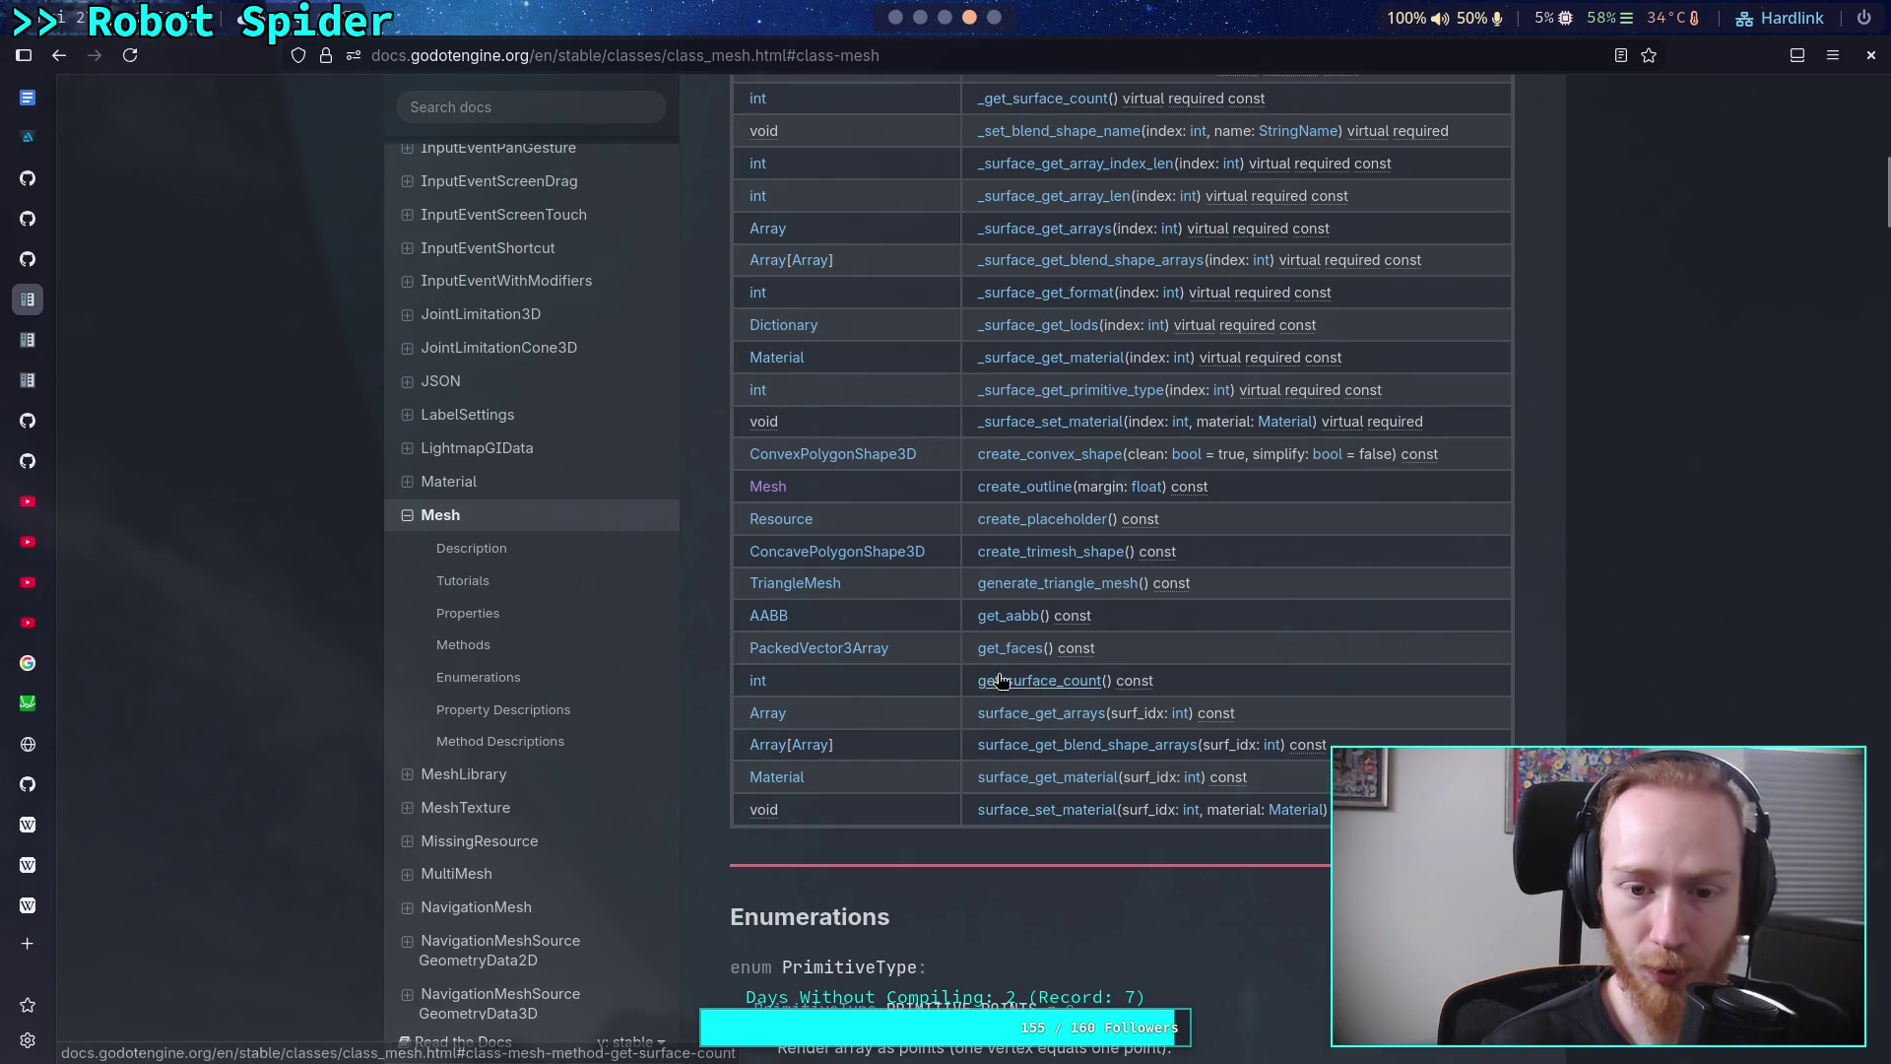
click(795, 582)
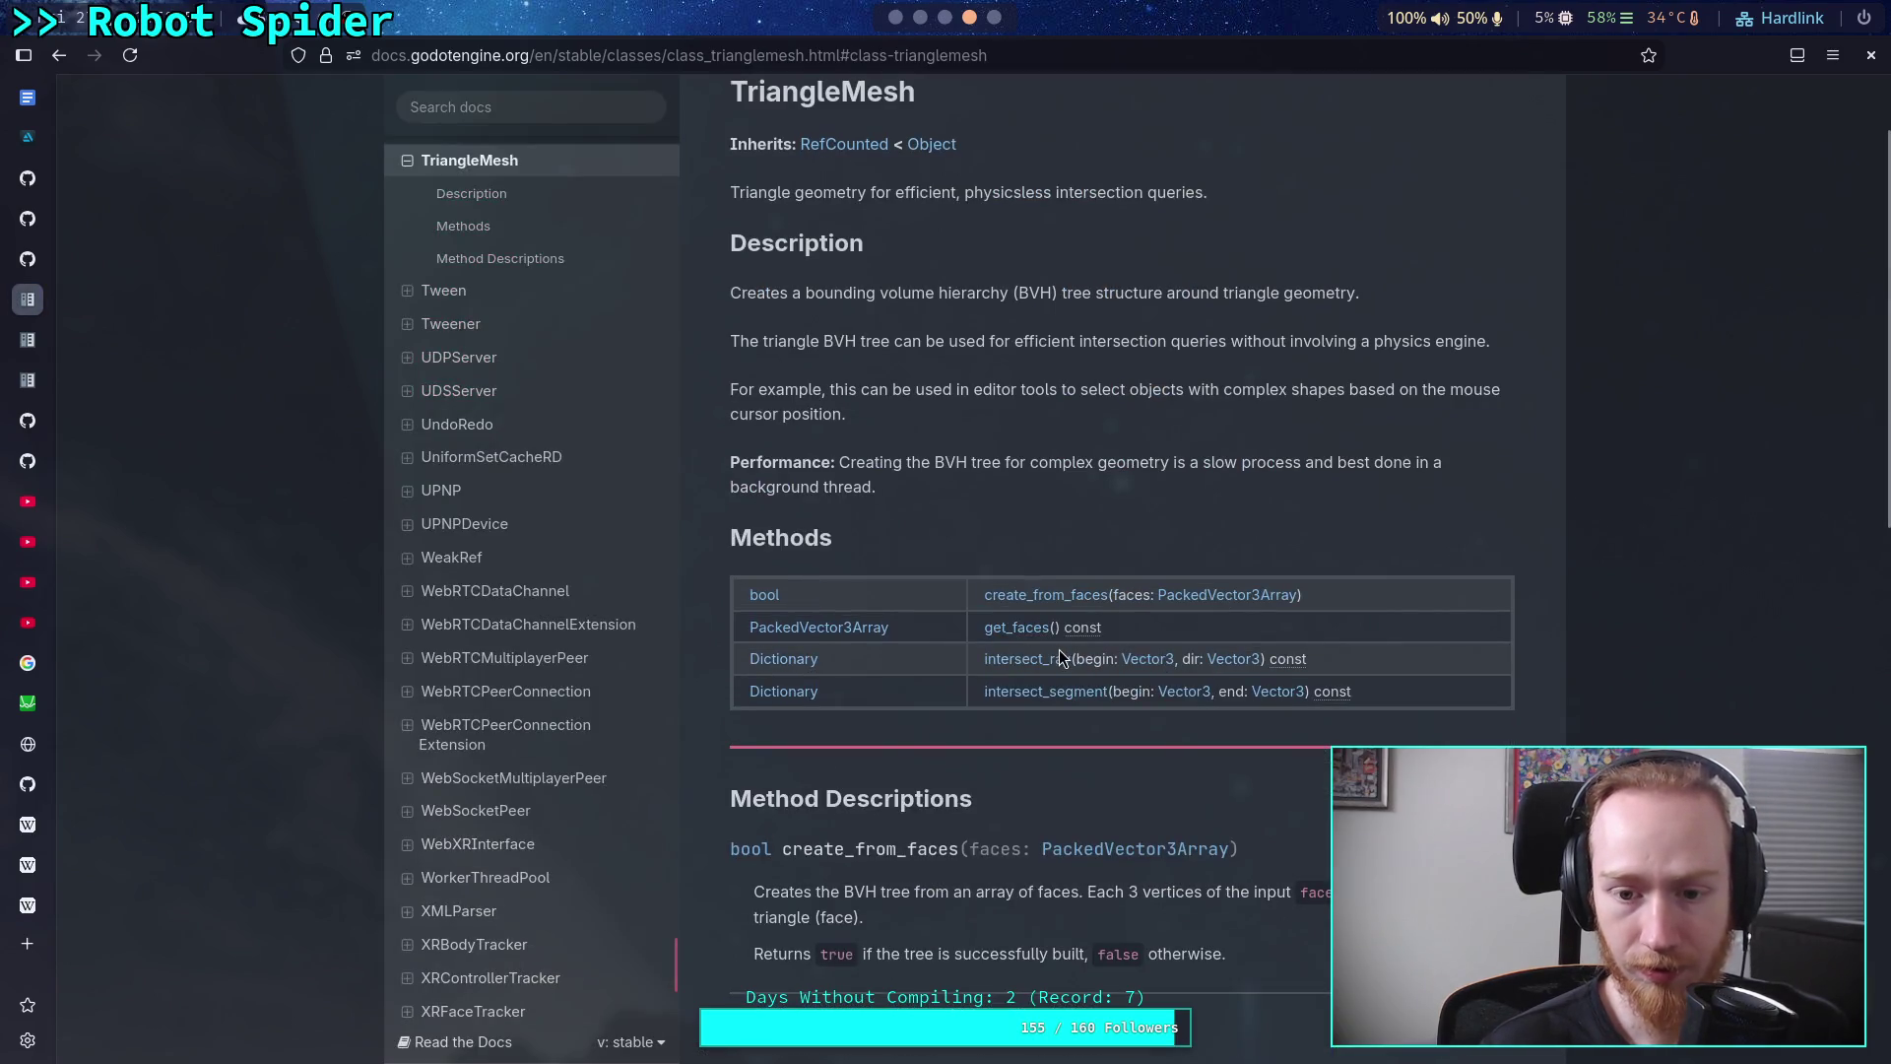
scroll(1060, 649, down, 2)
scroll(1020, 646, down, 2)
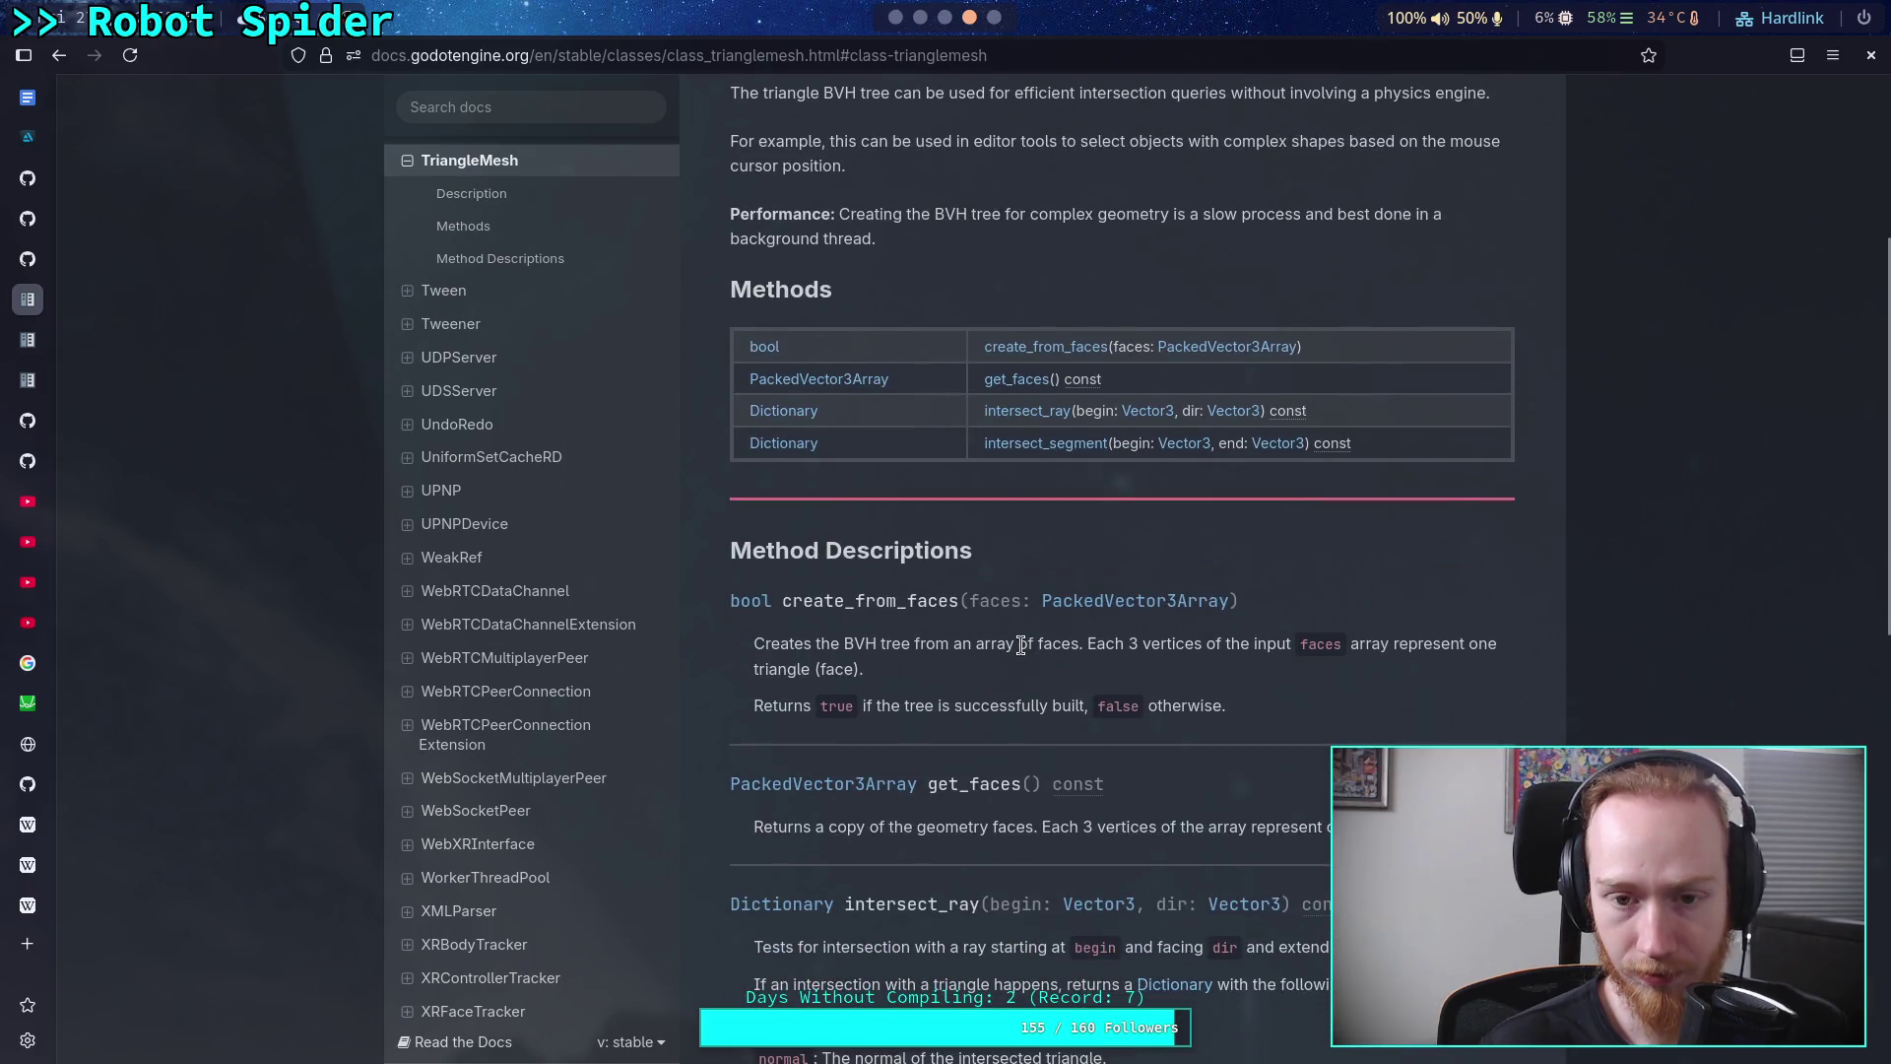
scroll(1020, 646, down, 2)
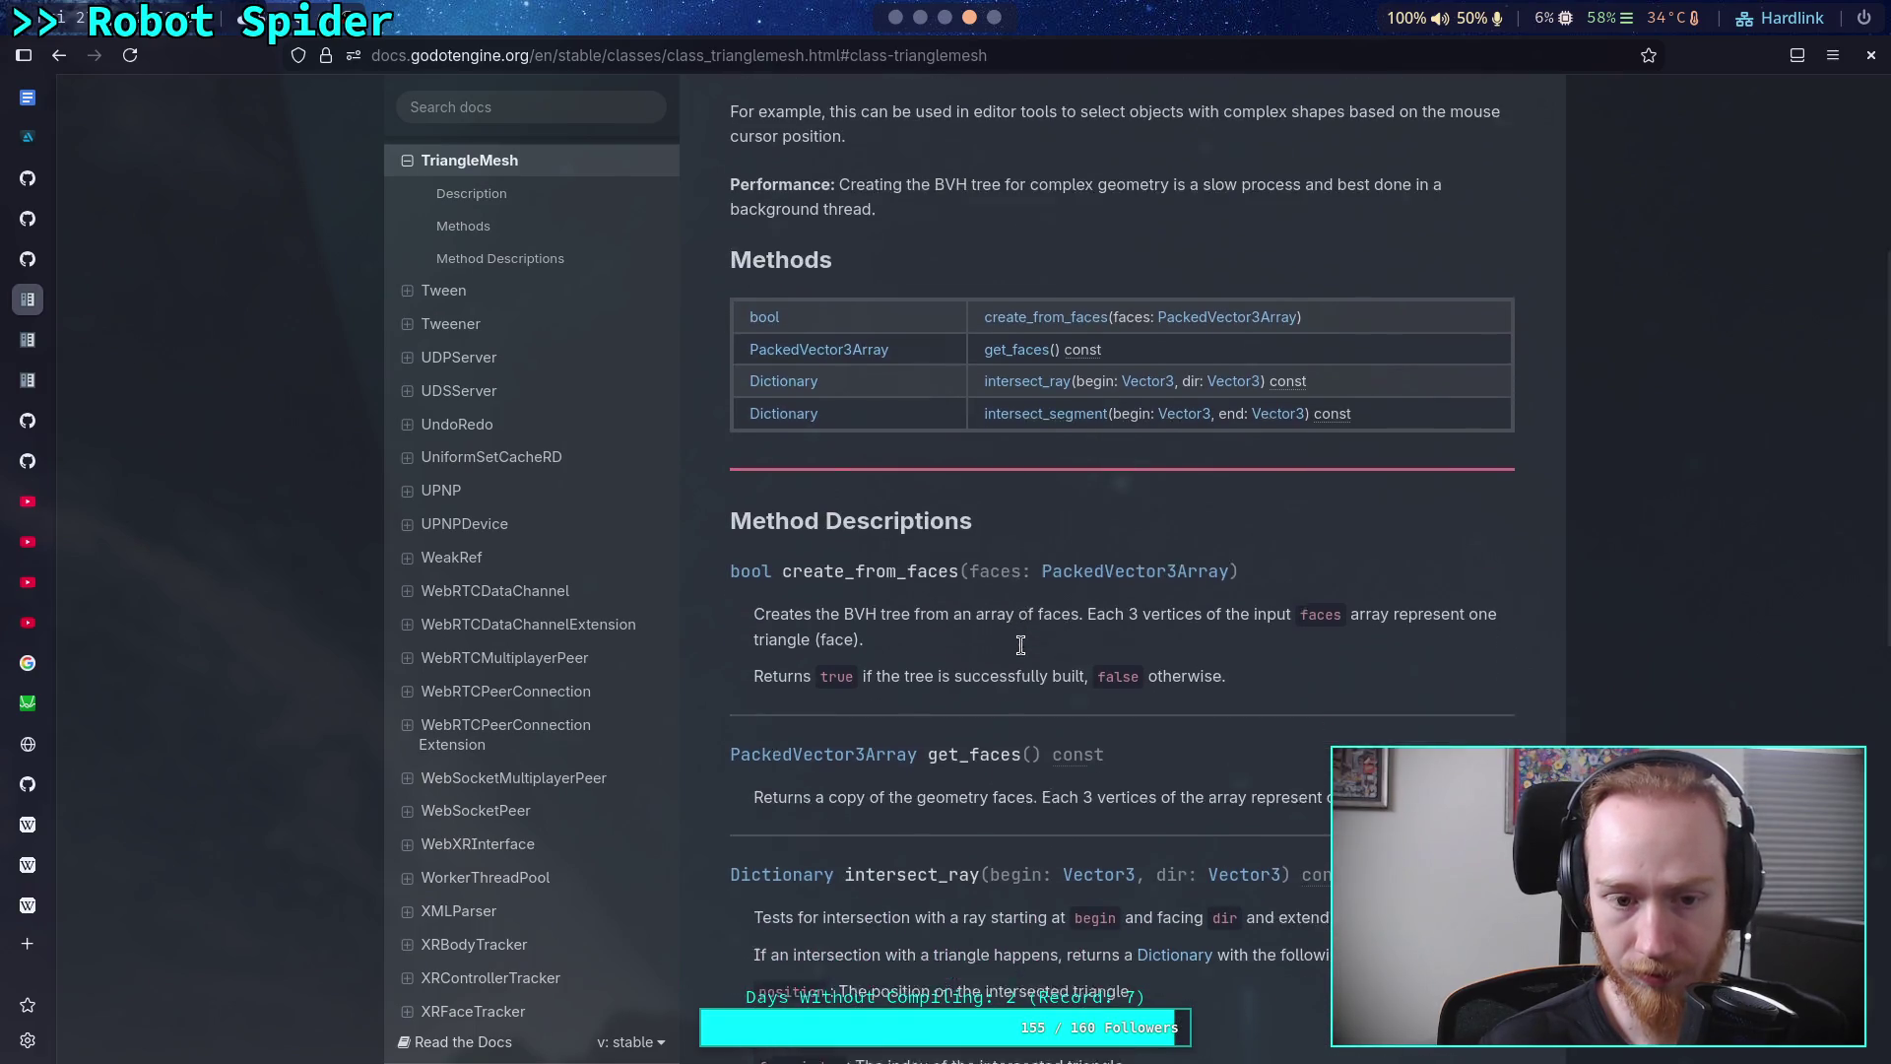
scroll(660, 576, up, 4)
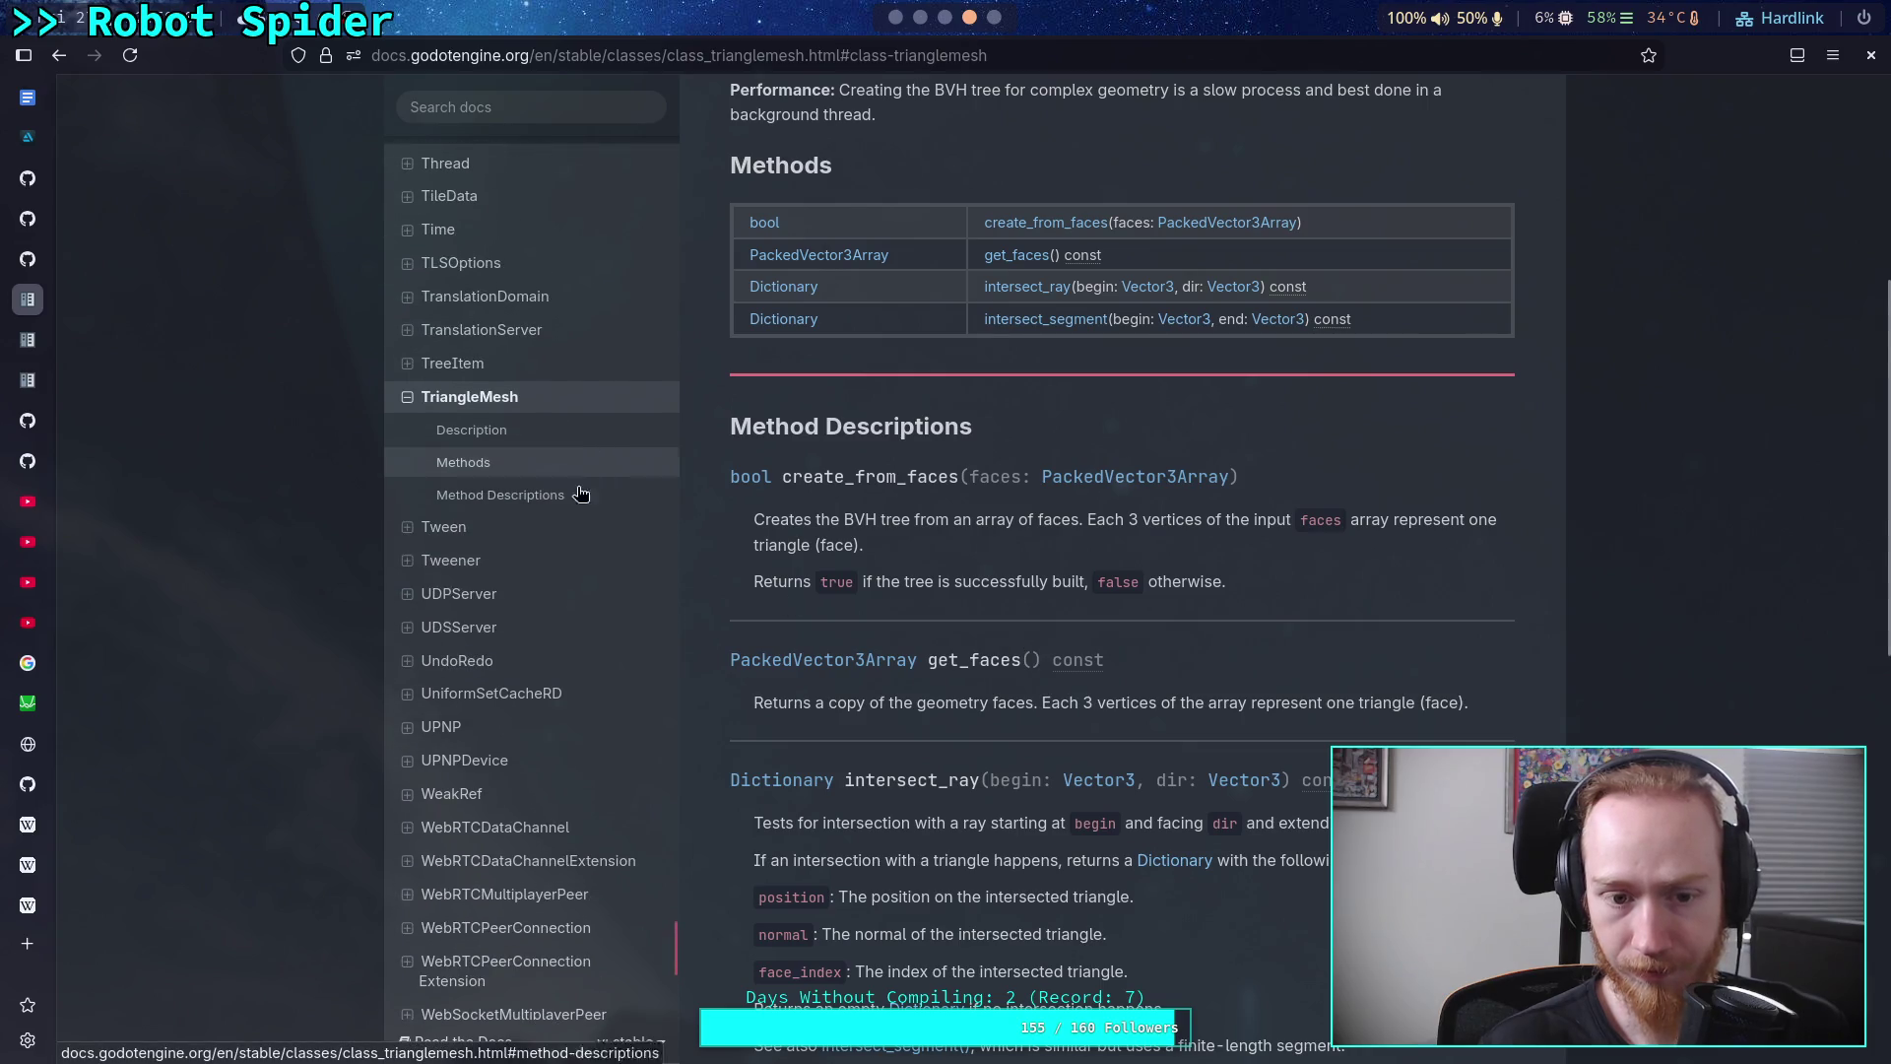
Go back to the Mesh page and review methods like create_trimesh_shape and get_faces
key(alt+Left)
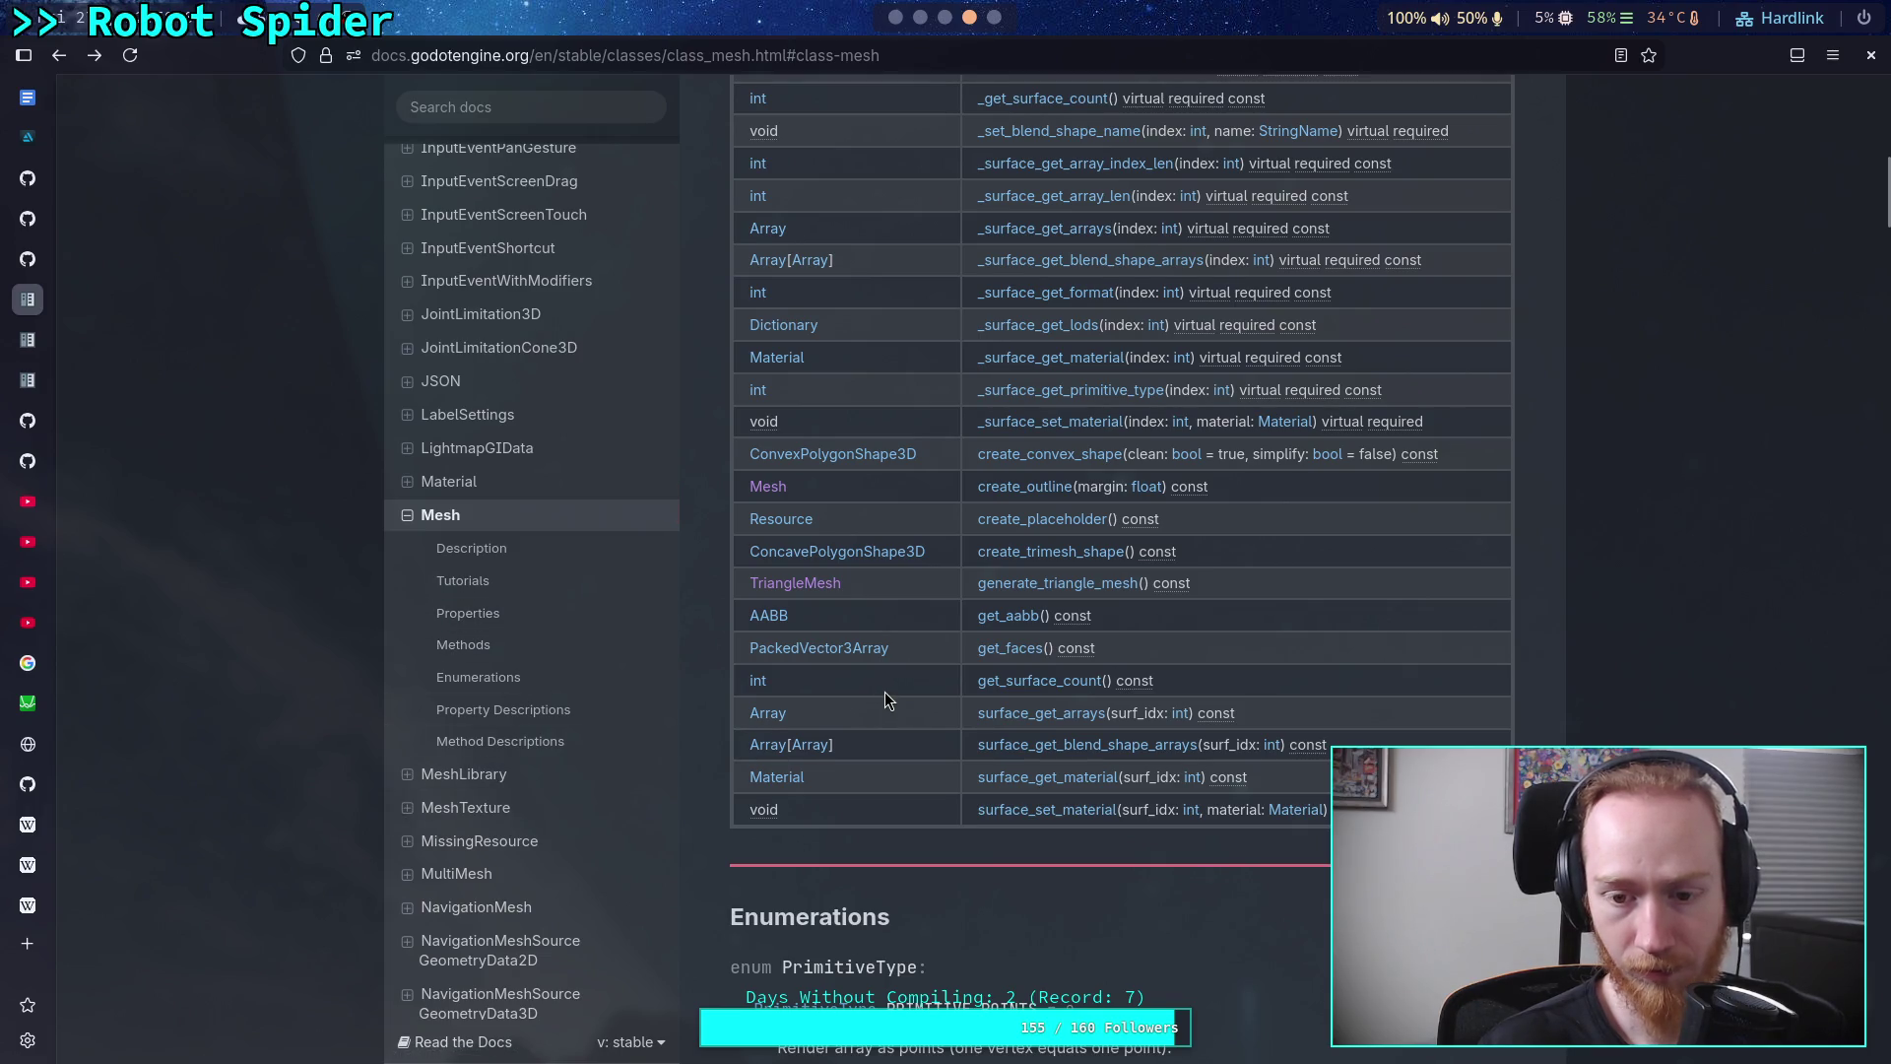
scroll(884, 692, up, 2)
scroll(885, 692, up, 1)
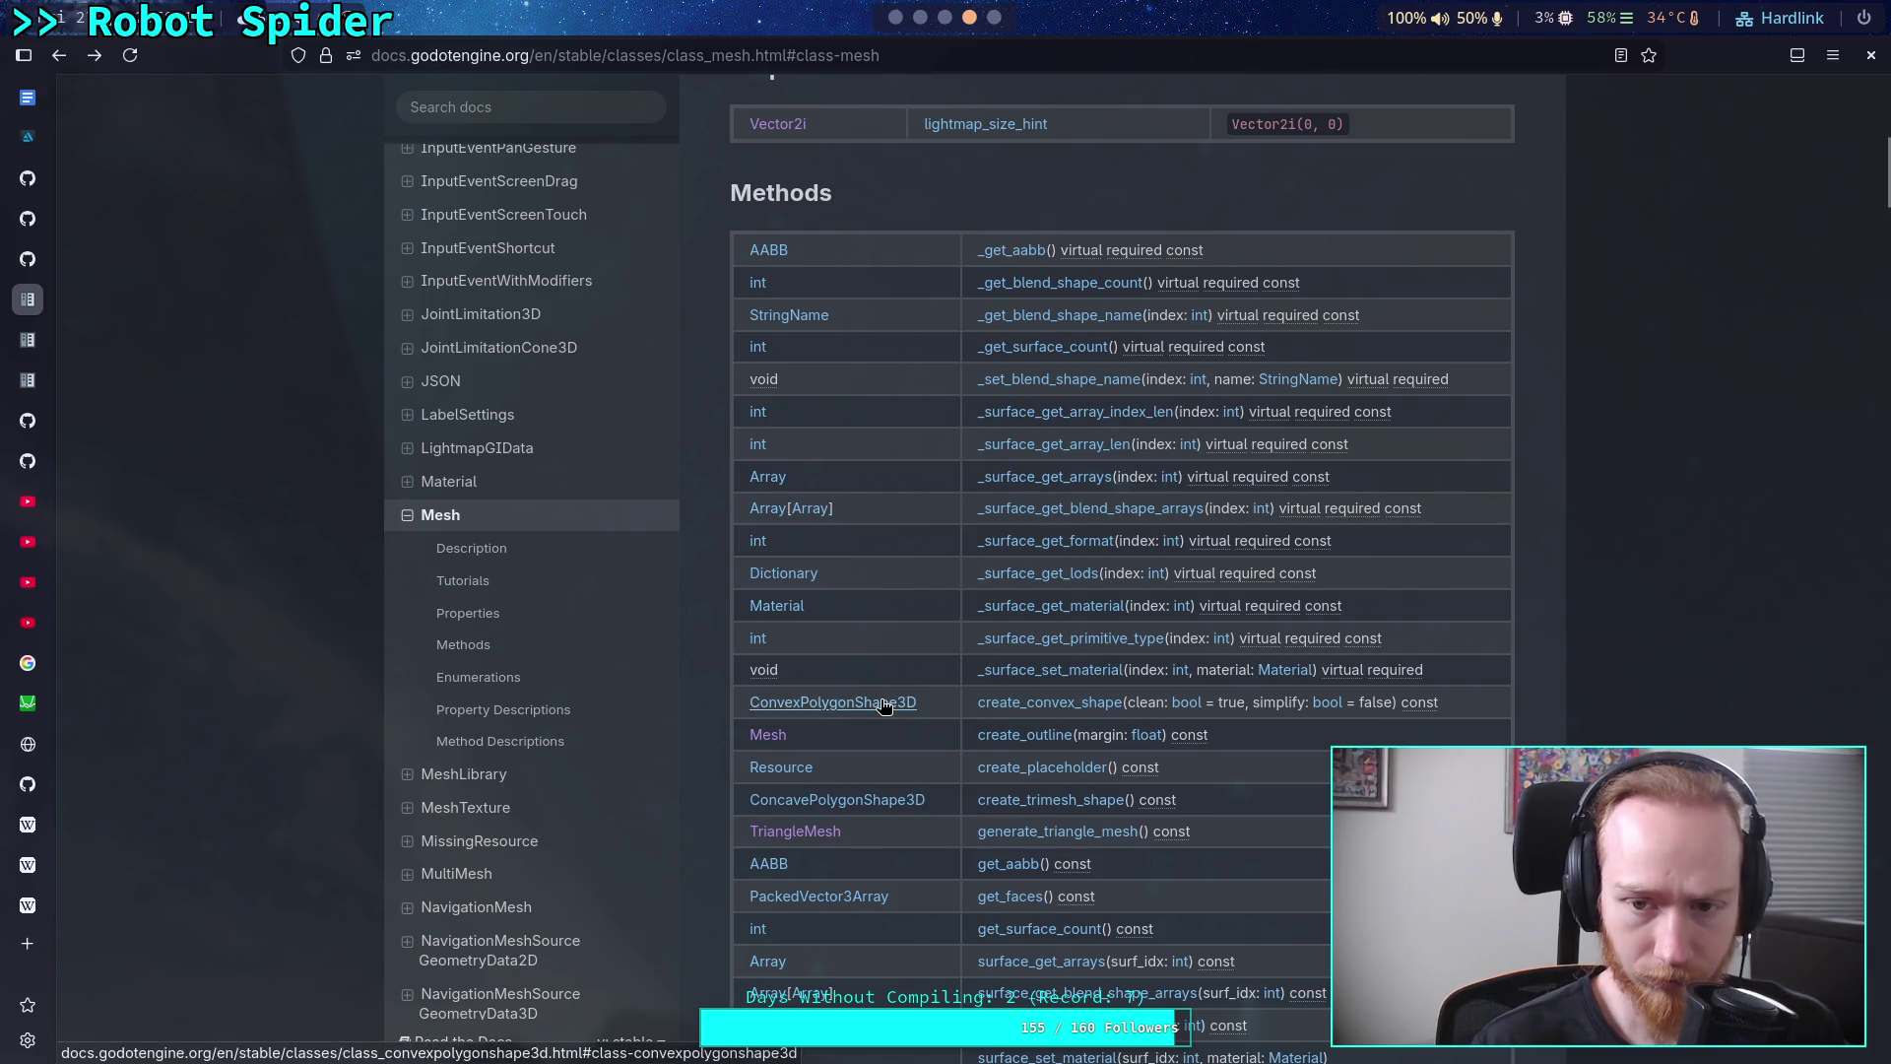
scroll(895, 646, up, 5)
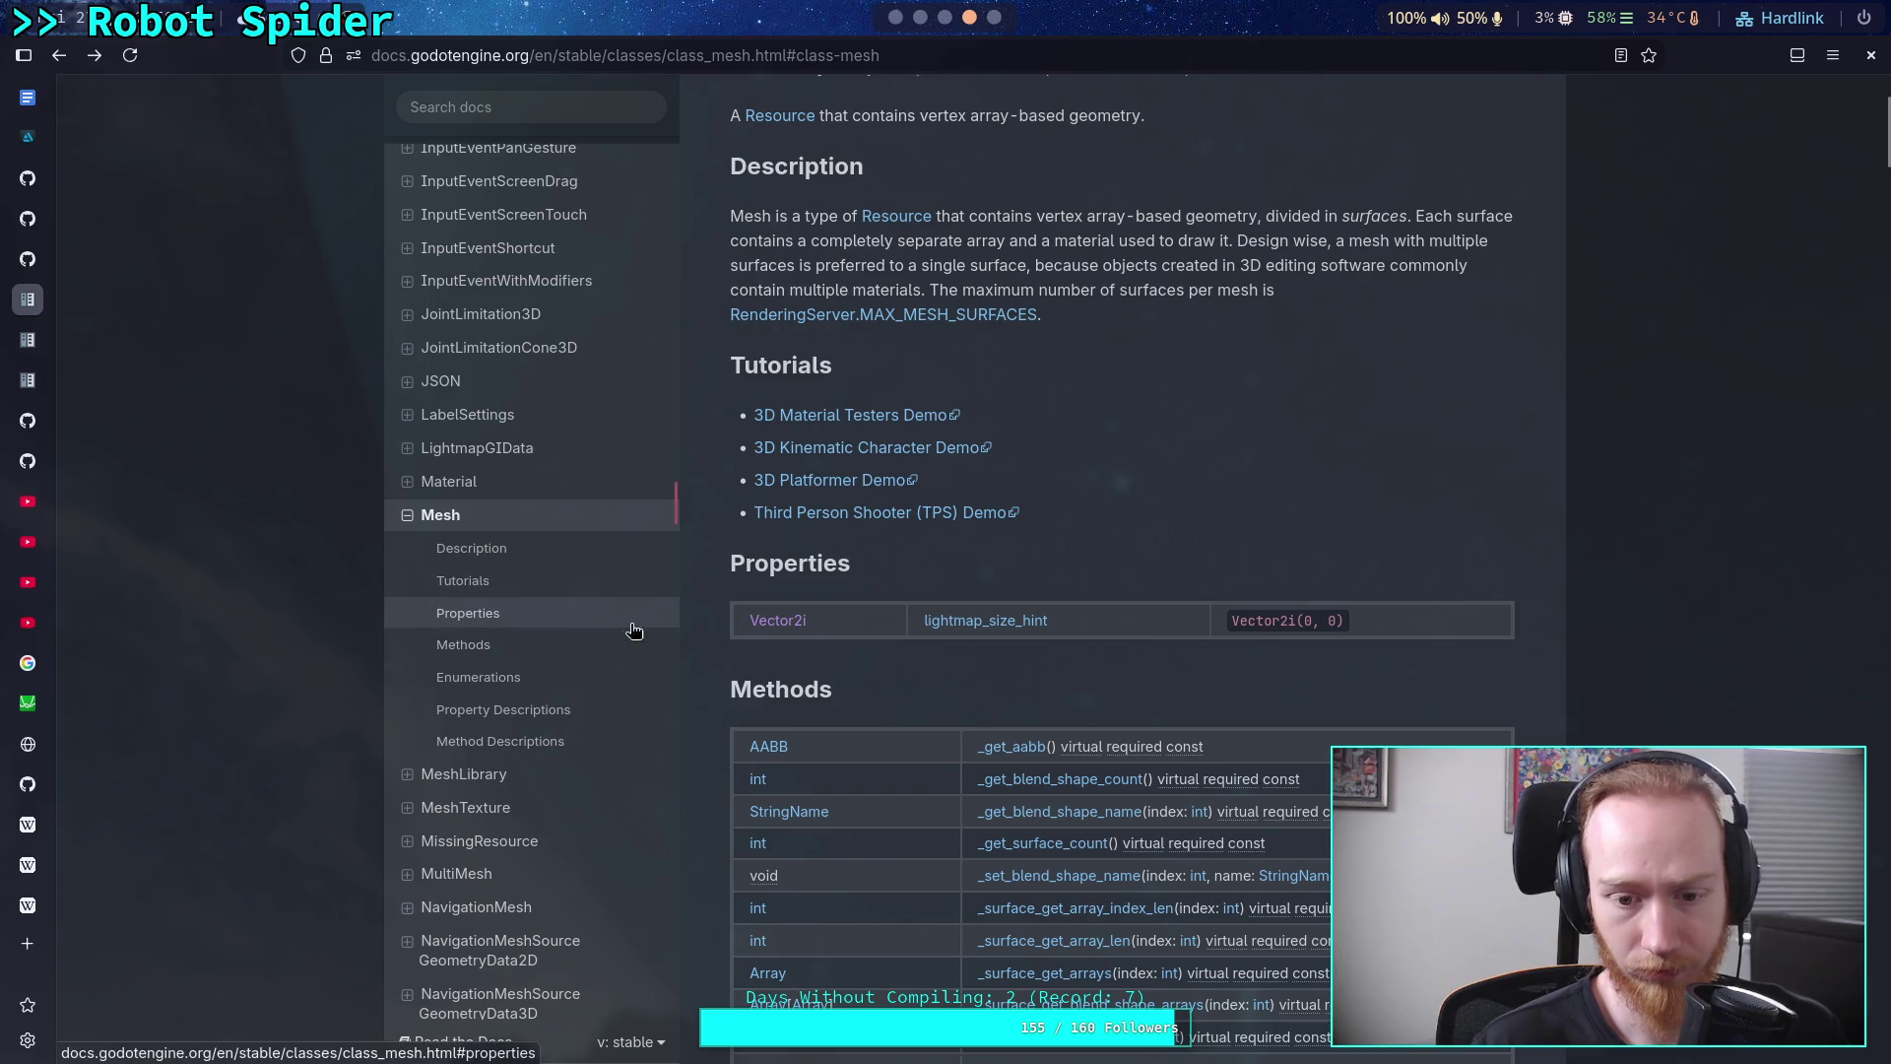
scroll(963, 687, down, 6)
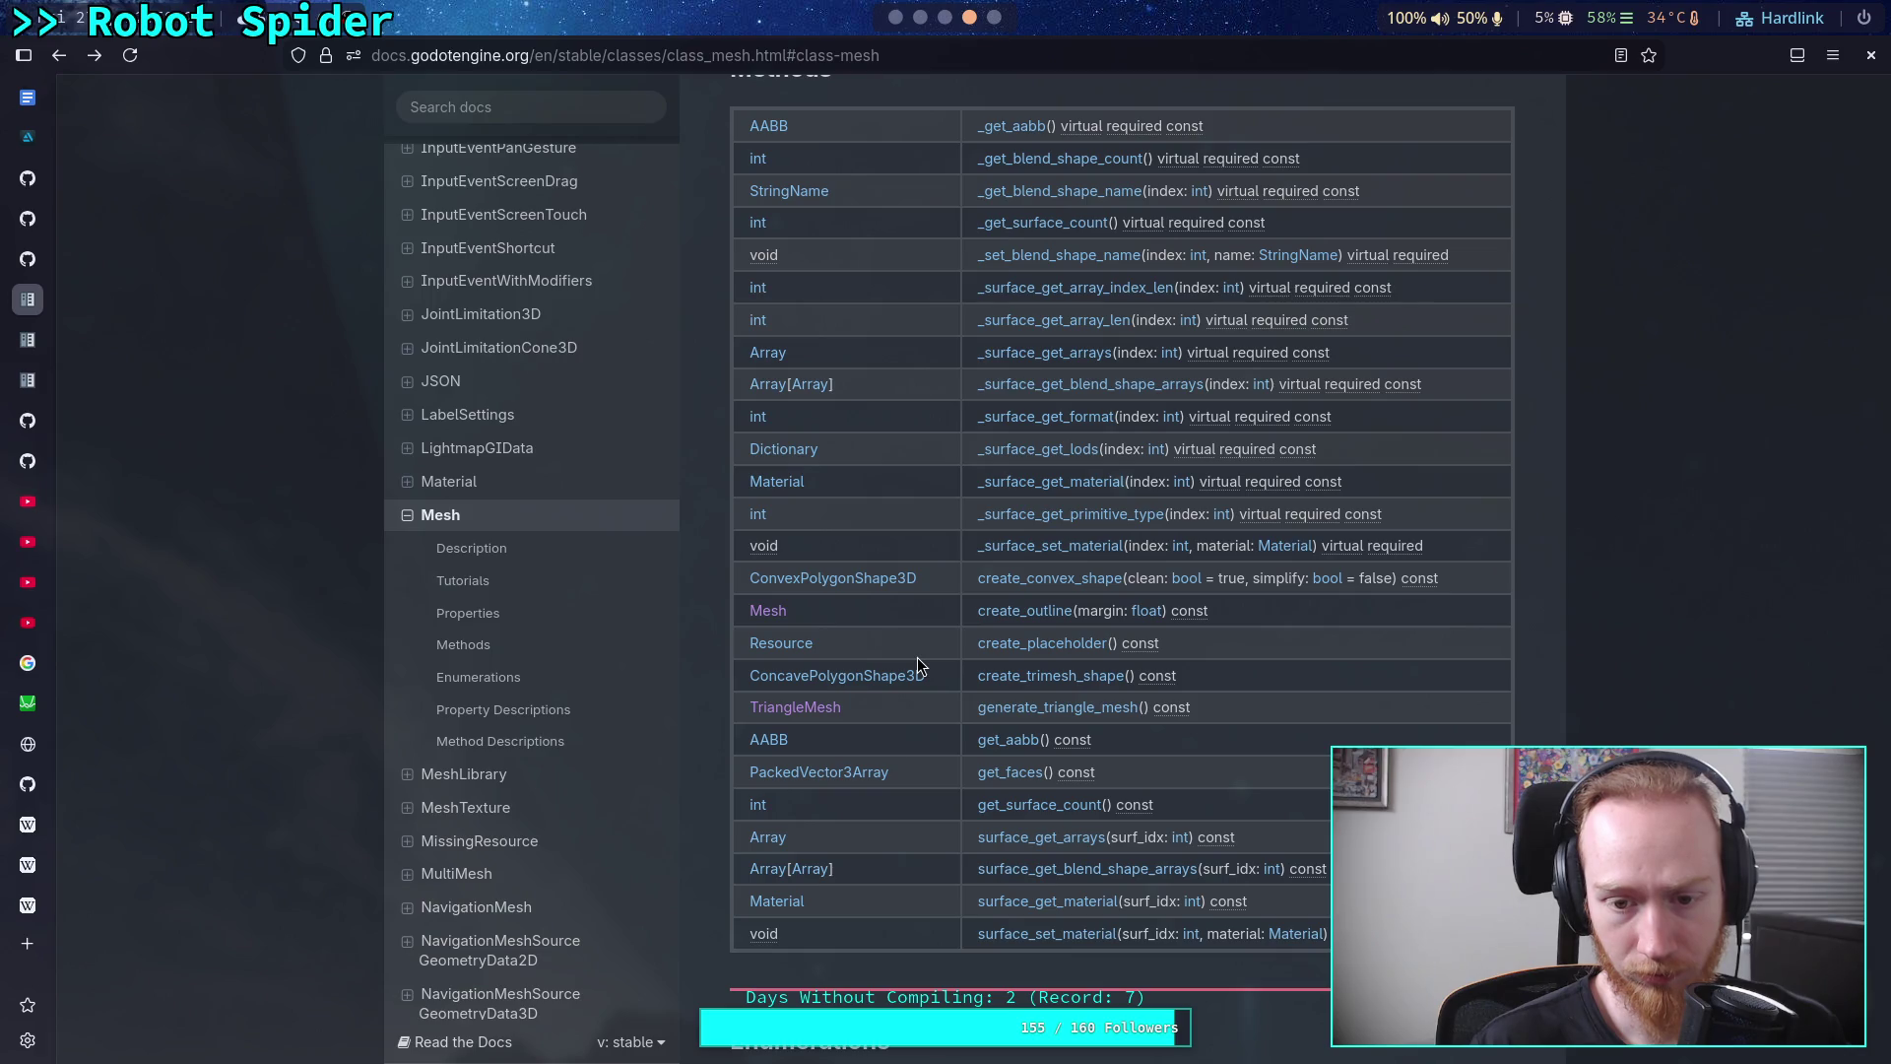
click(865, 680)
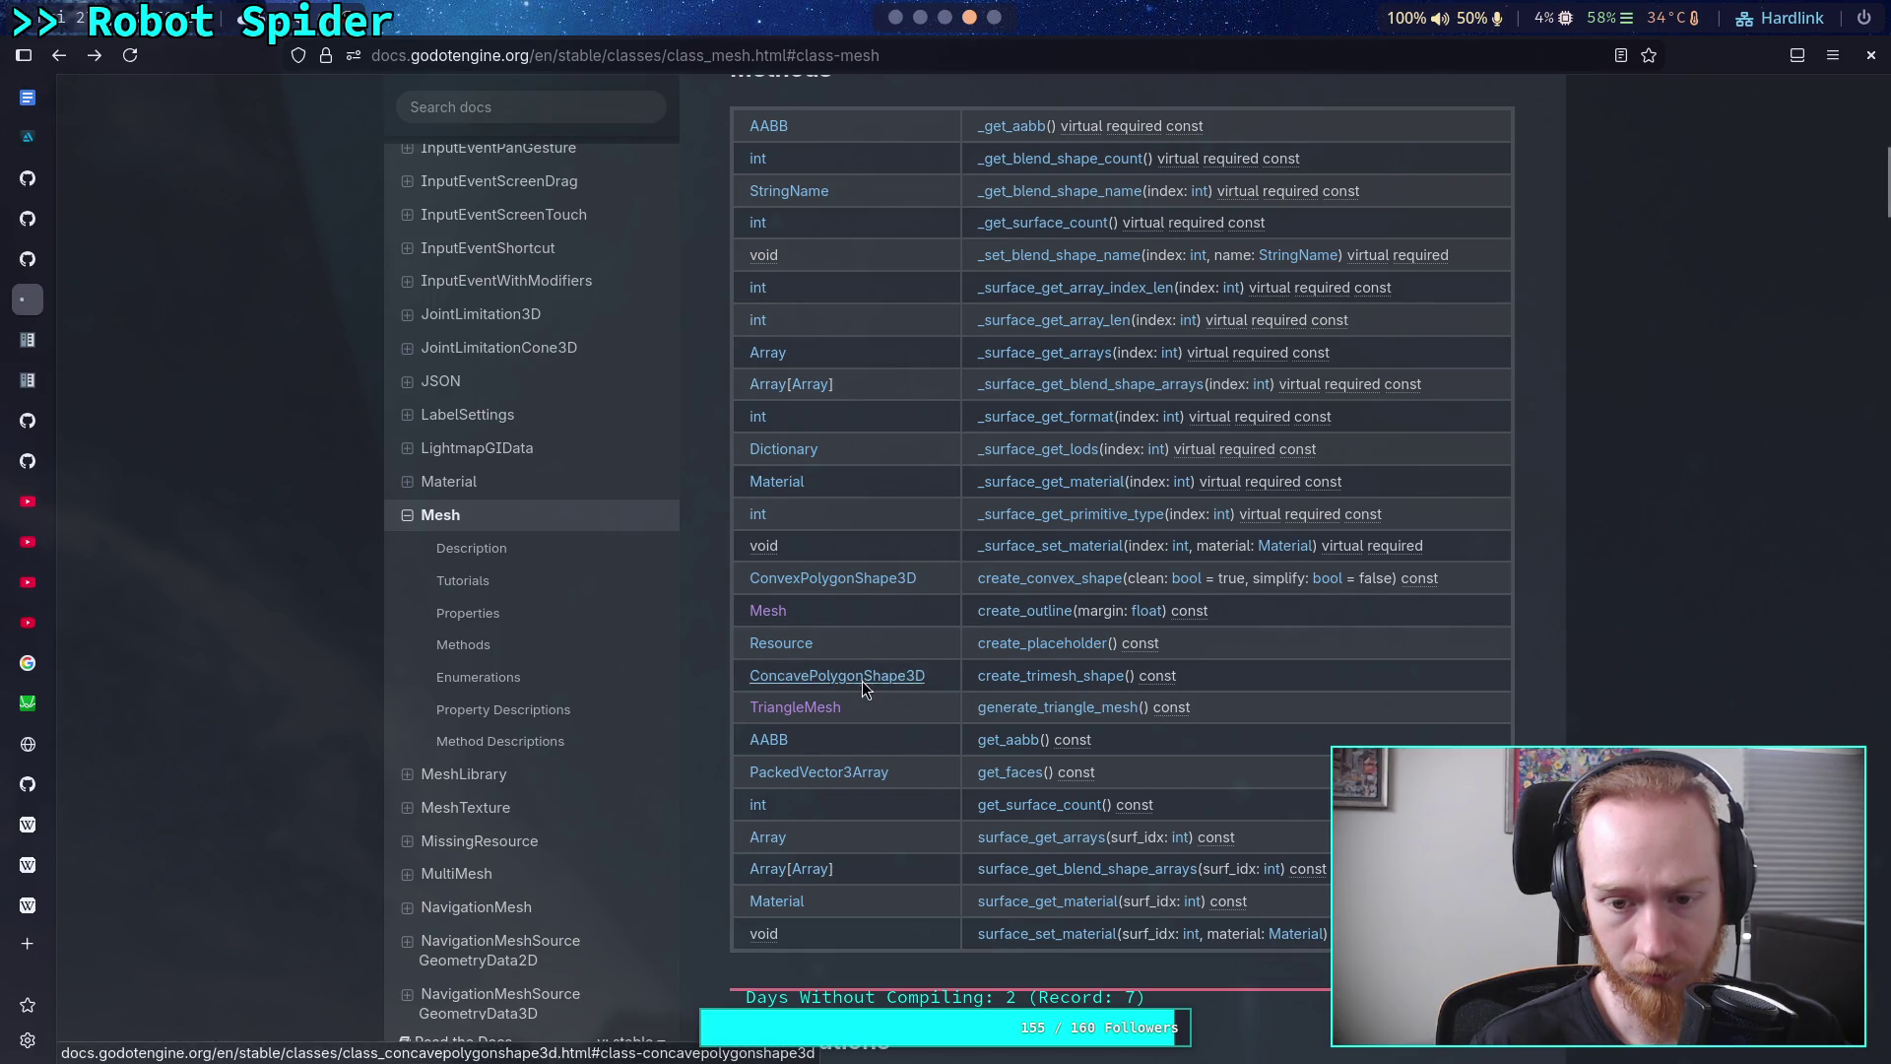
scroll(1009, 670, down, 2)
scroll(1012, 676, down, 3)
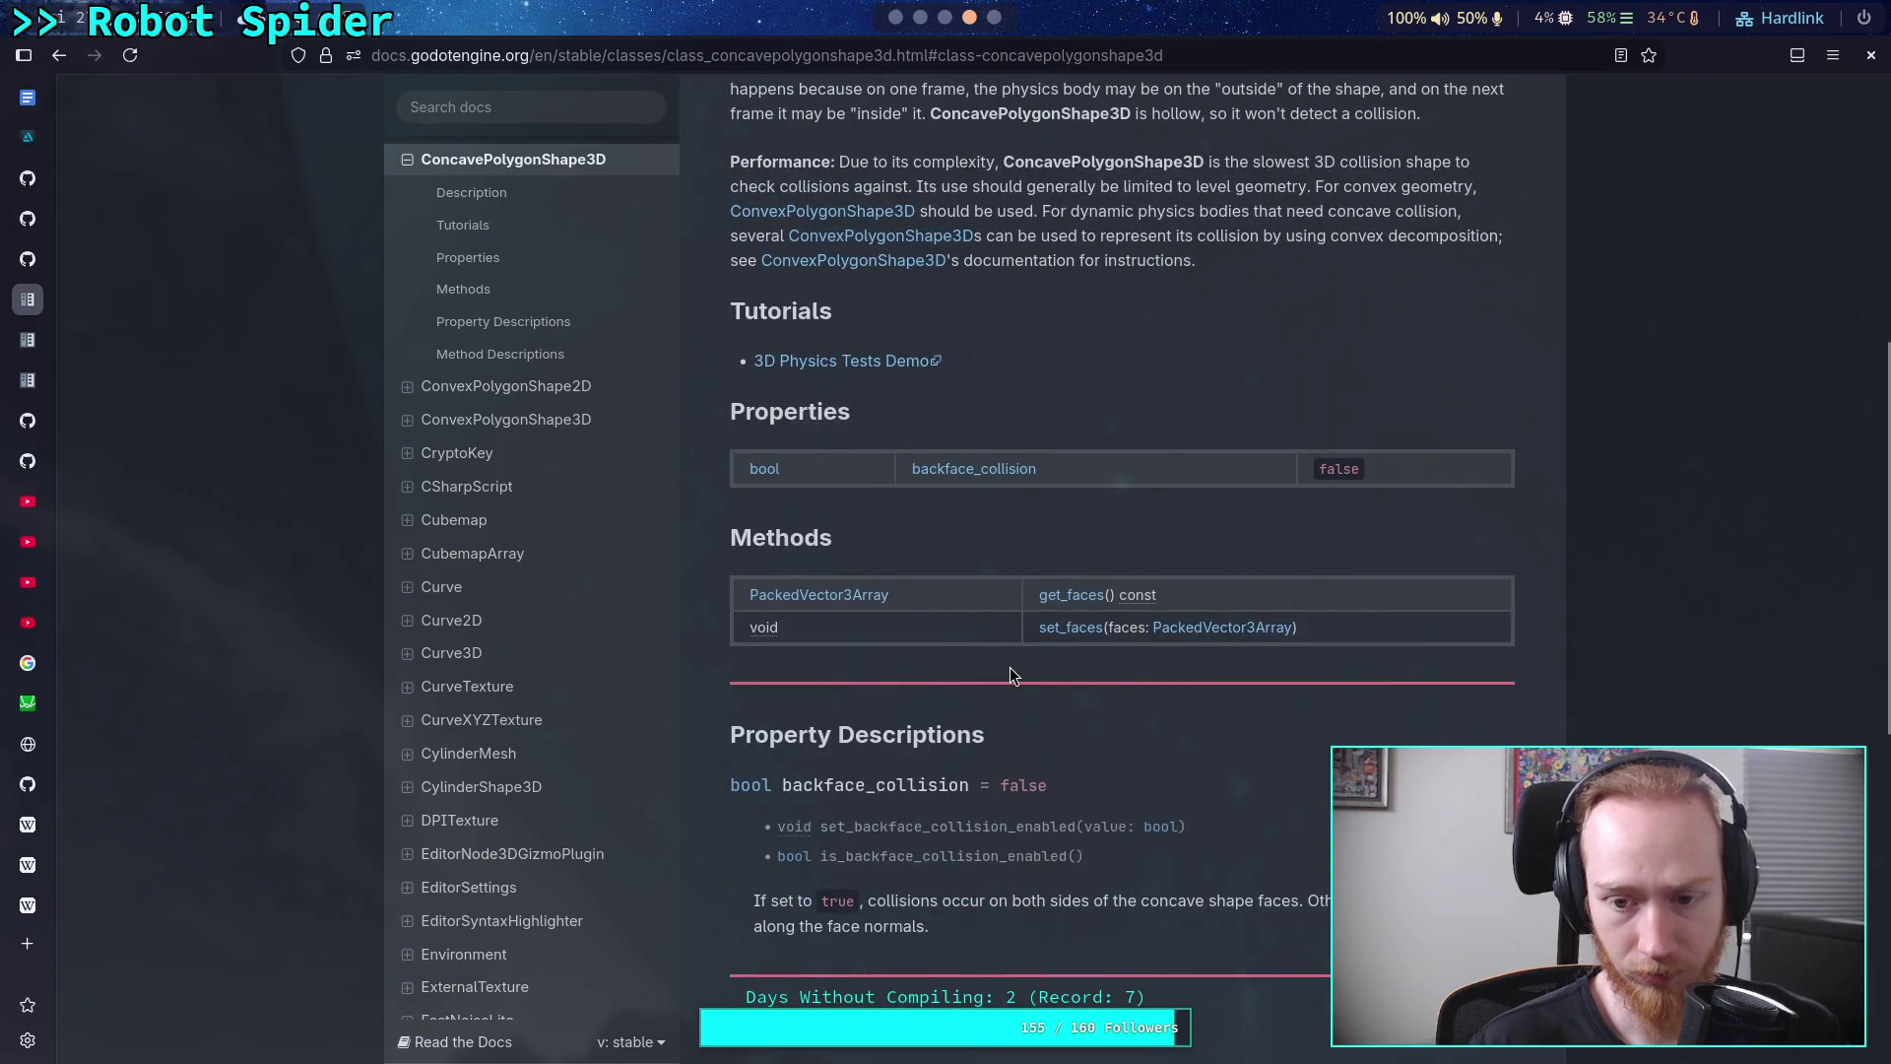
scroll(1009, 668, down, 5)
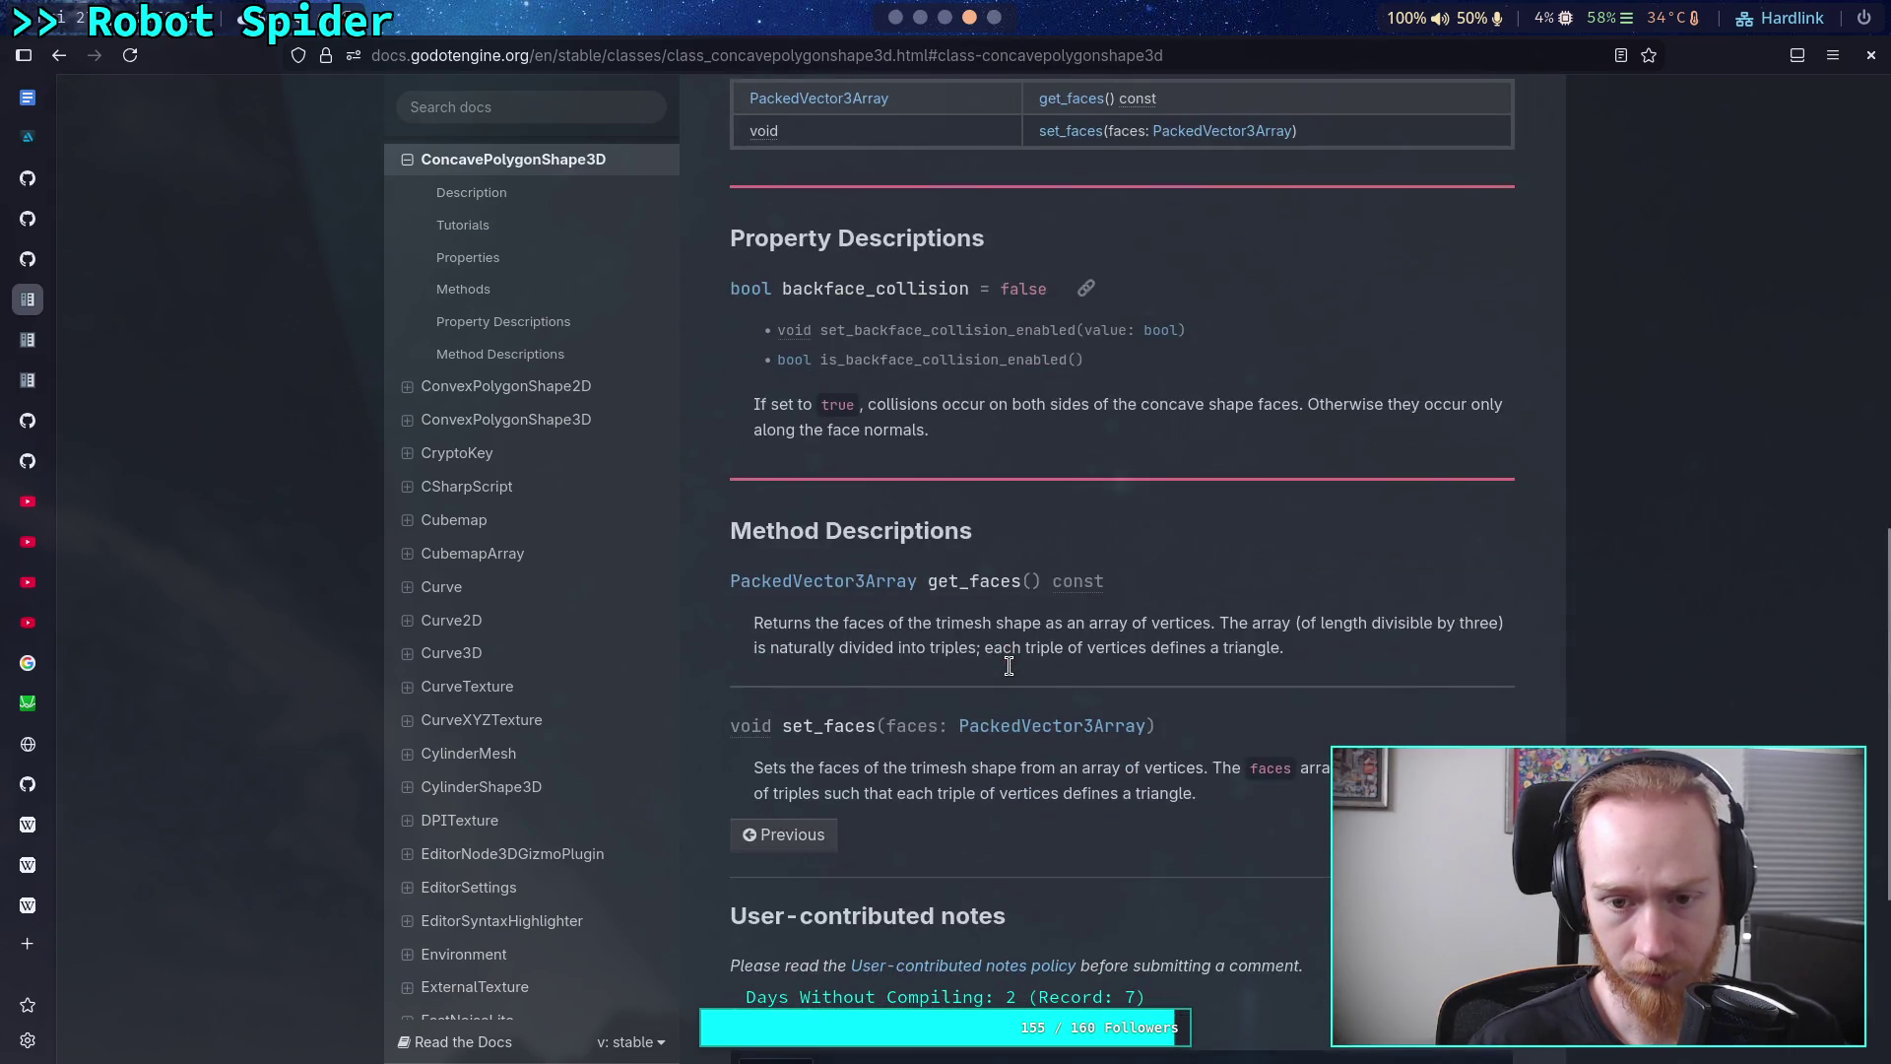
scroll(1009, 666, up, 10)
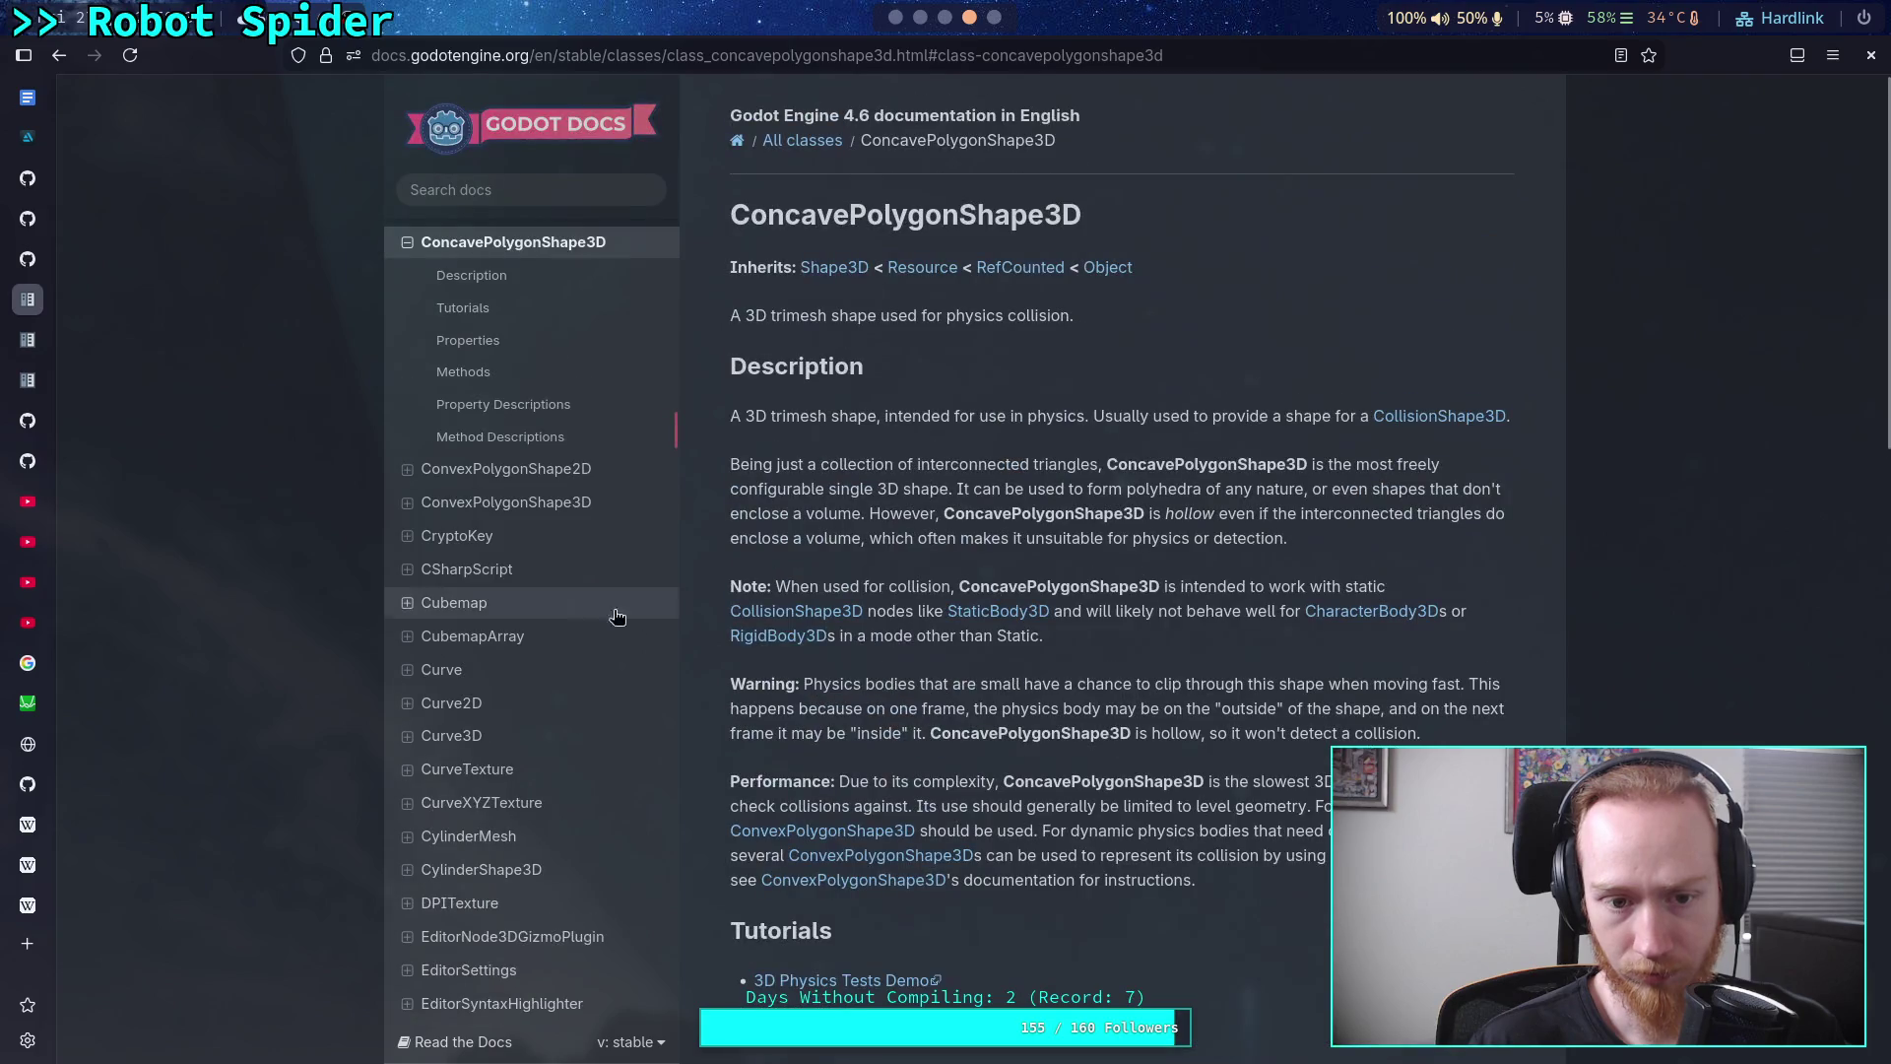
scroll(578, 605, up, 1)
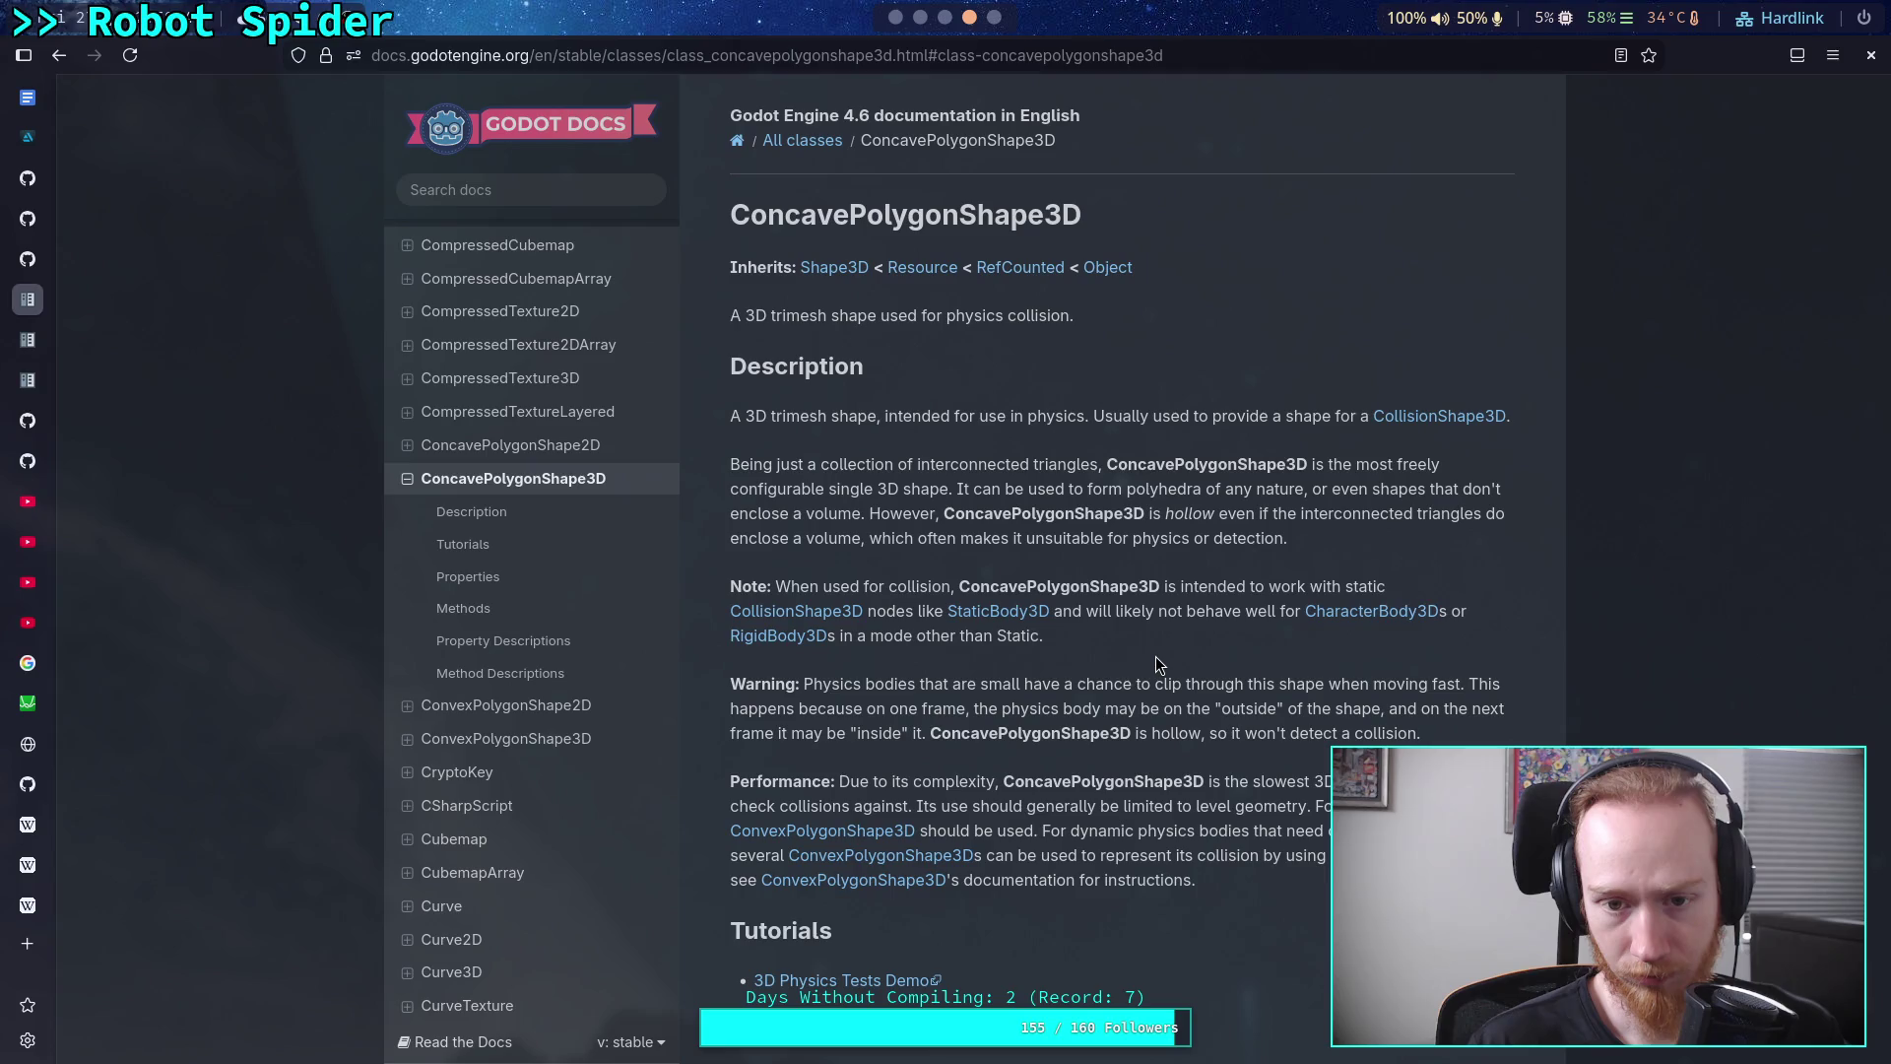
scroll(1158, 664, down, 5)
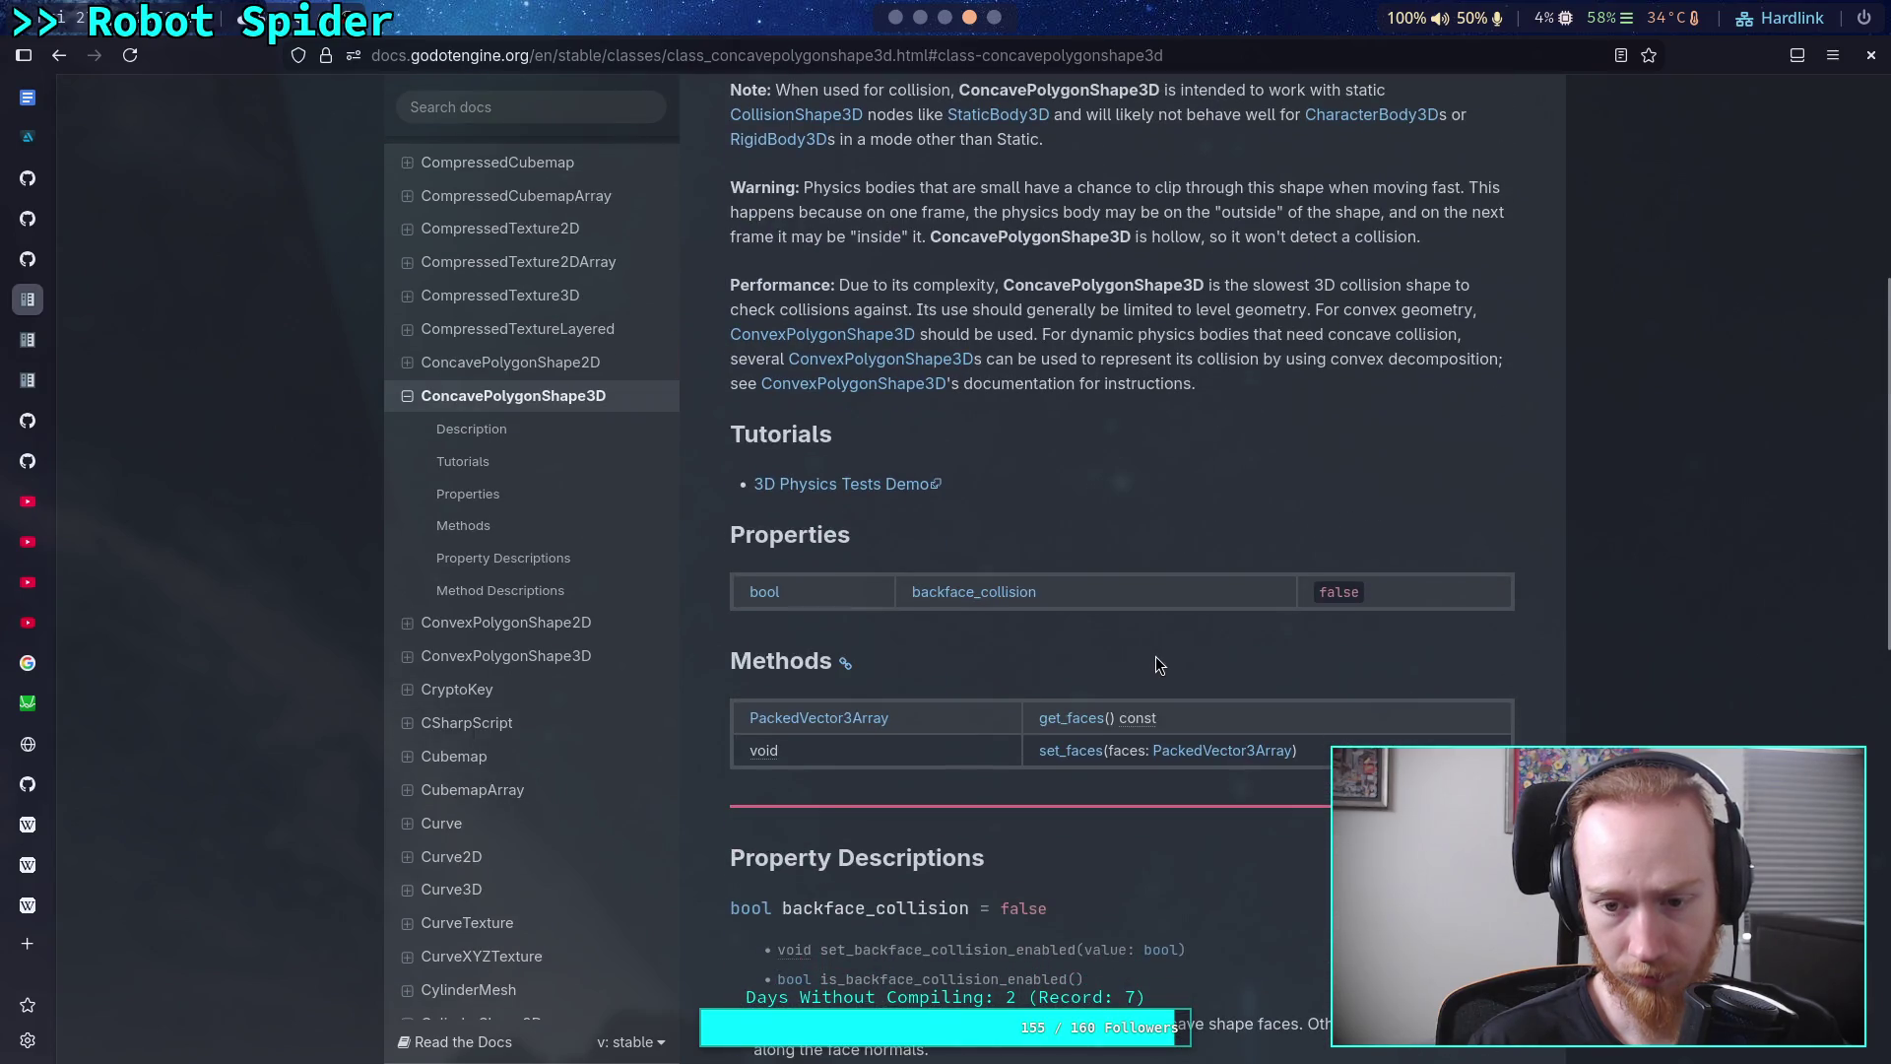
scroll(1155, 664, up, 4)
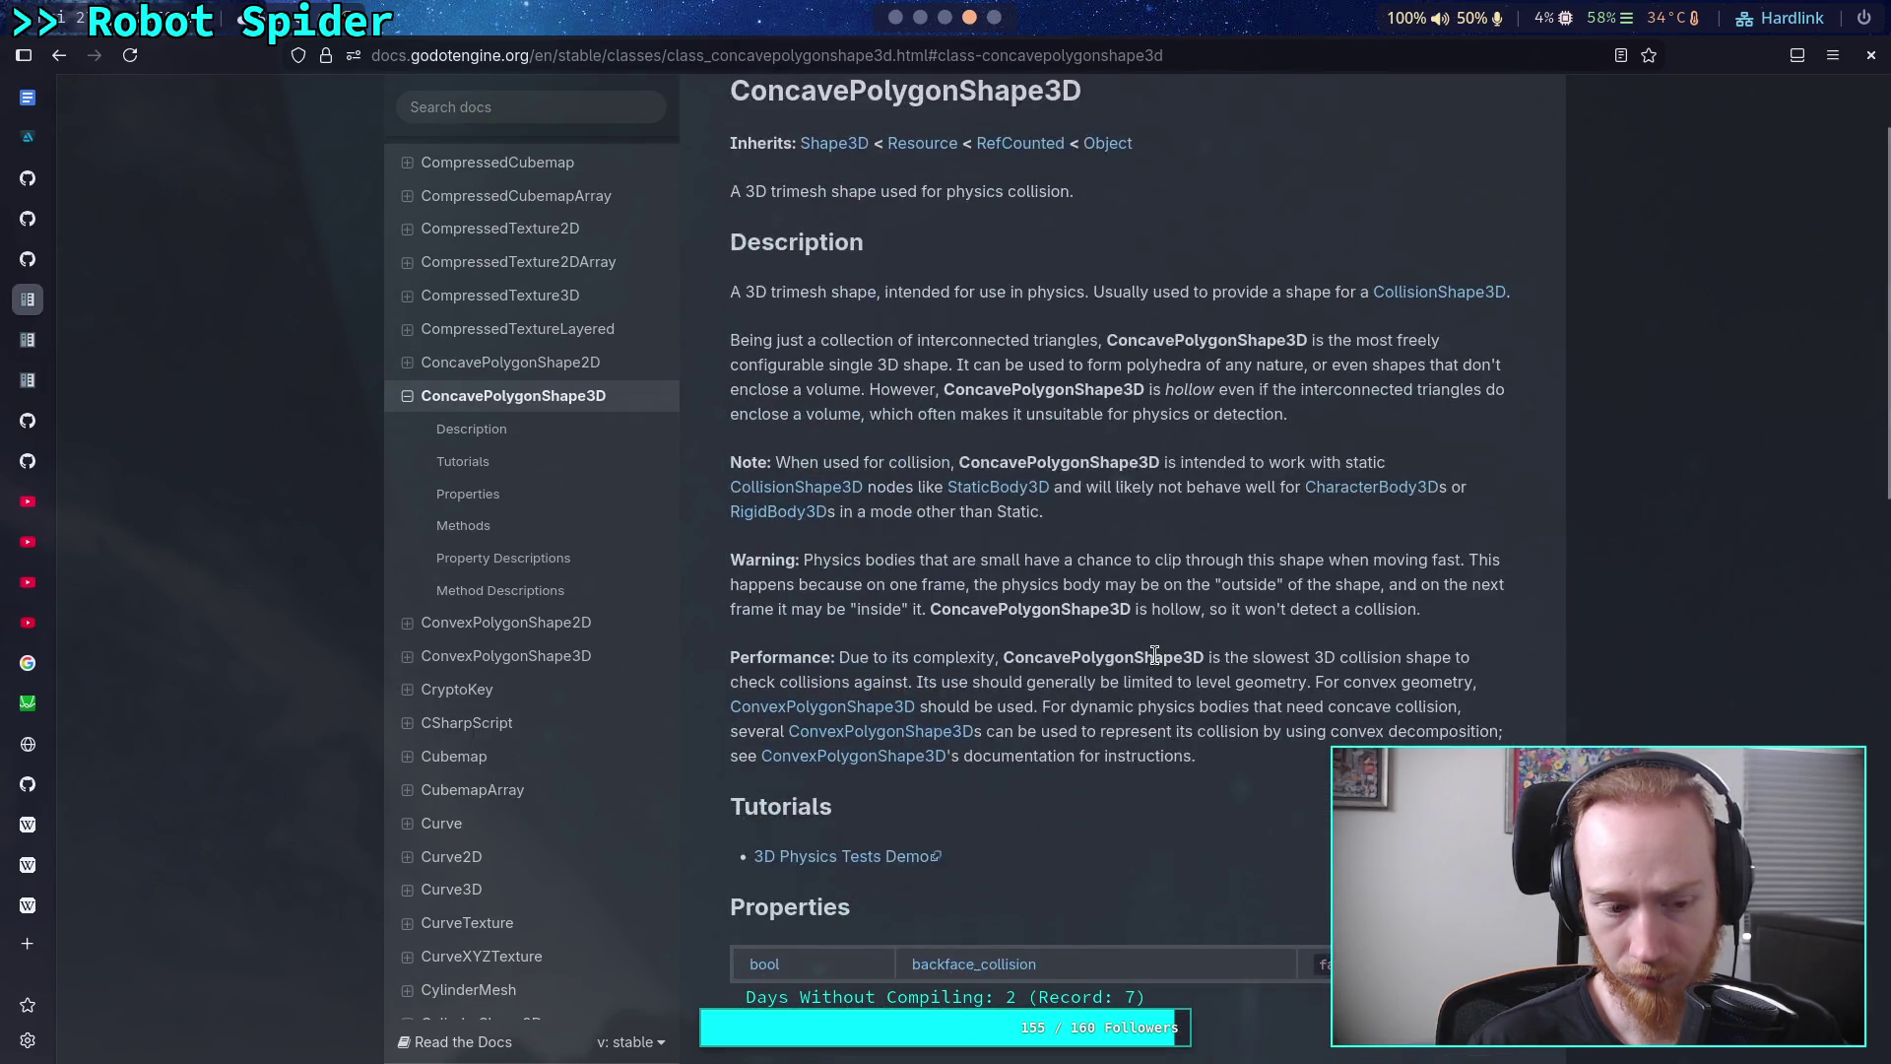
scroll(1157, 660, up, 2)
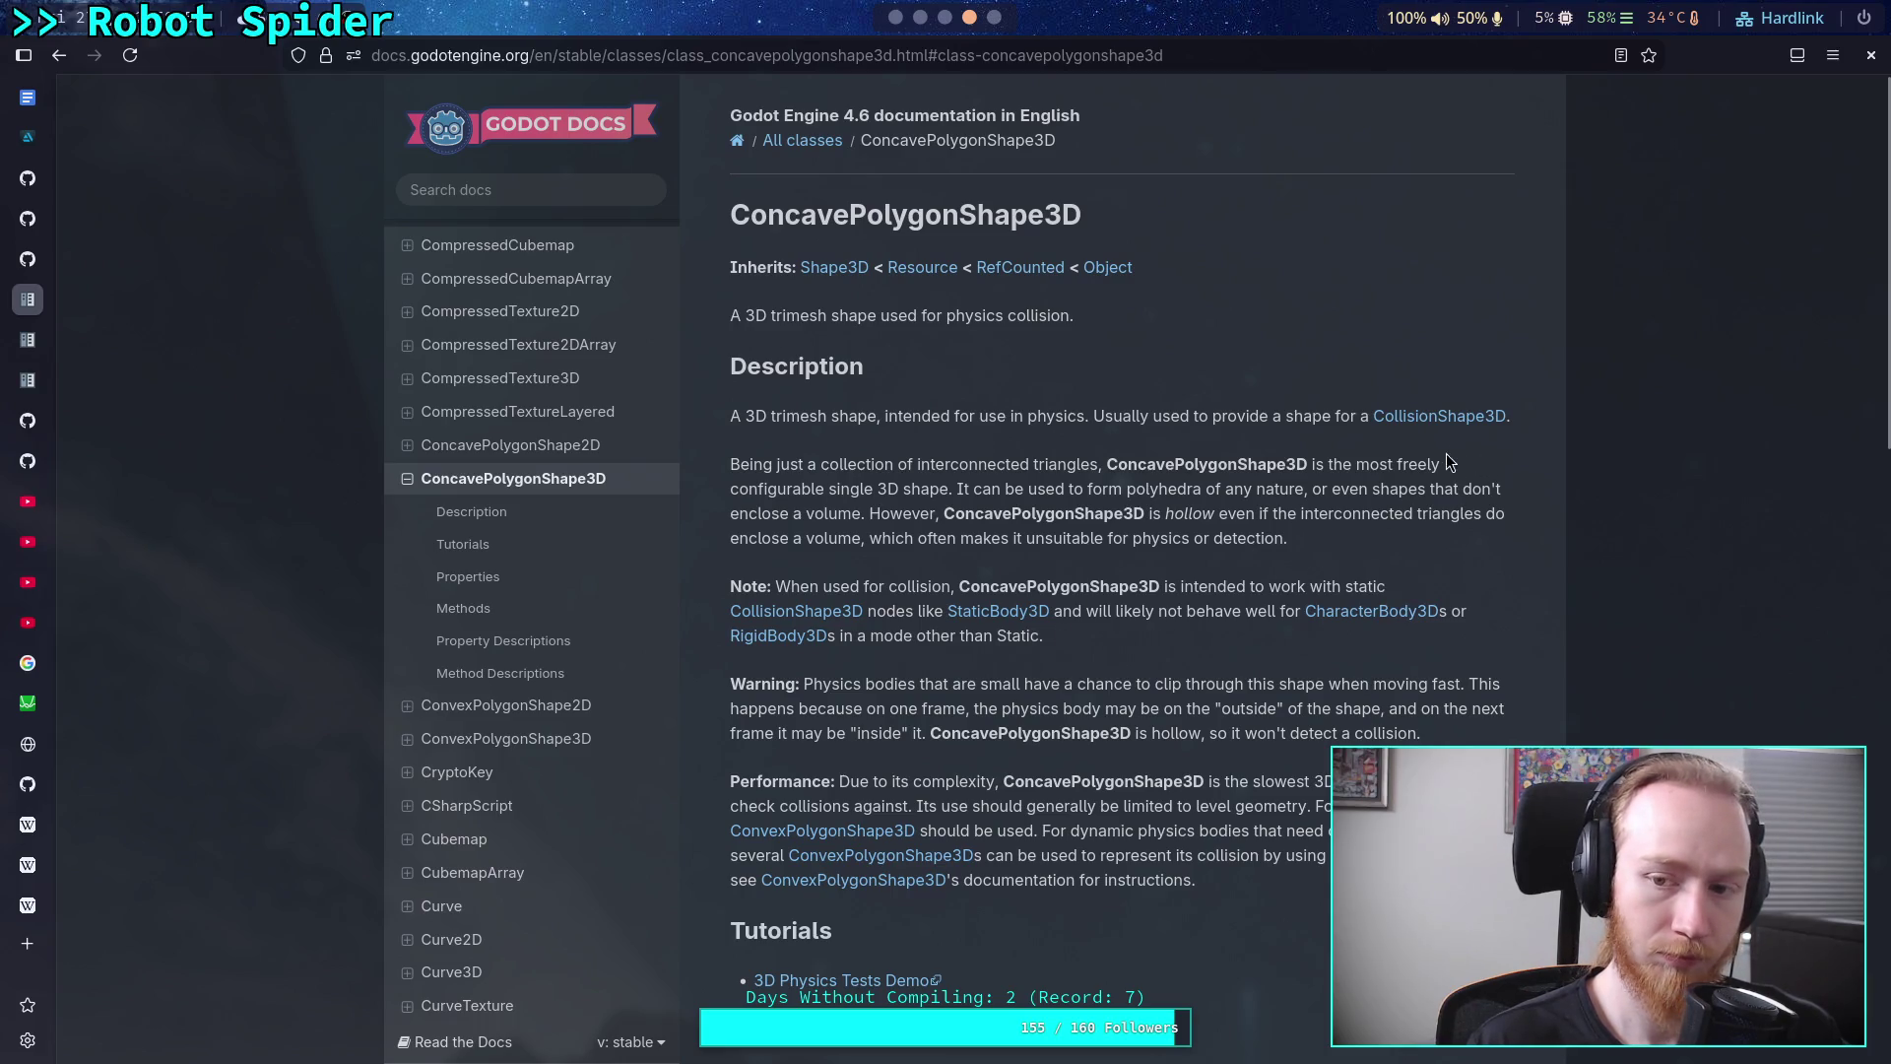
click(1433, 418)
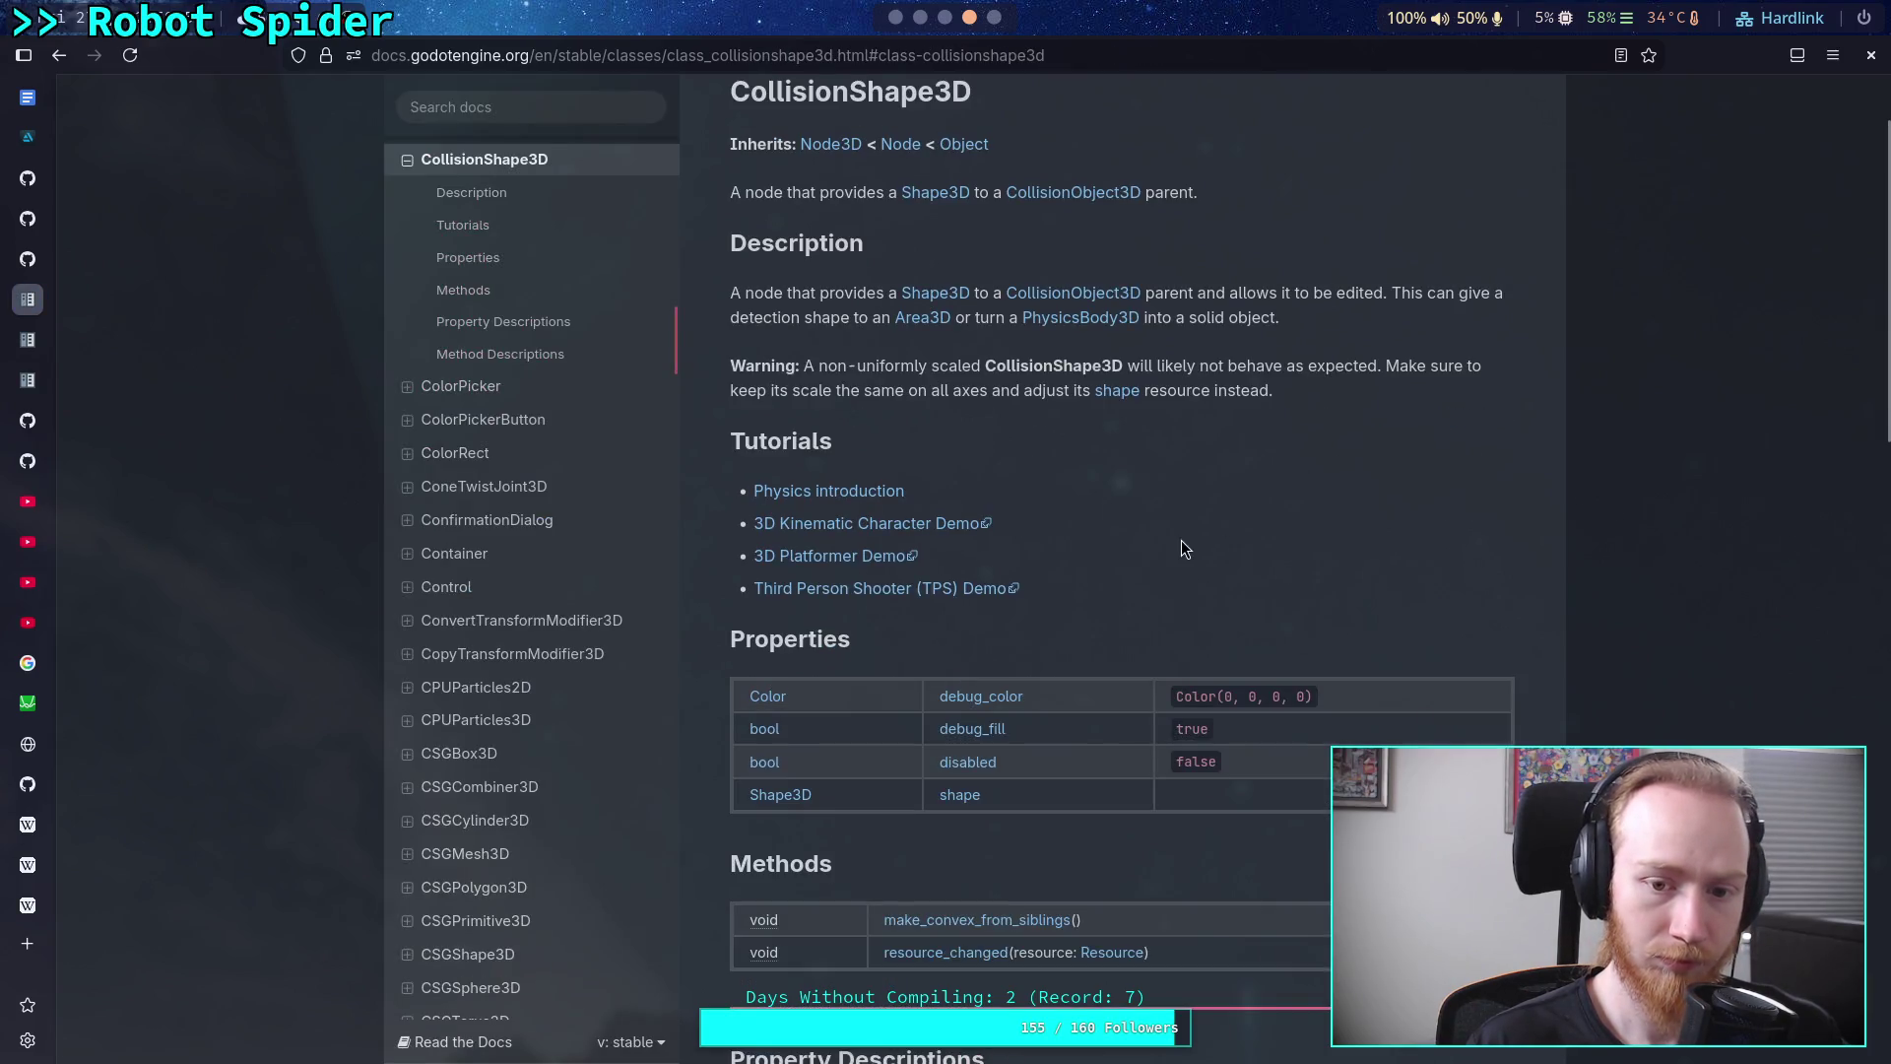
Skim the CollisionShape3D properties, then open the CollisionPolygon3D reference page
scroll(1161, 558, down, 3)
scroll(1208, 569, down, 1)
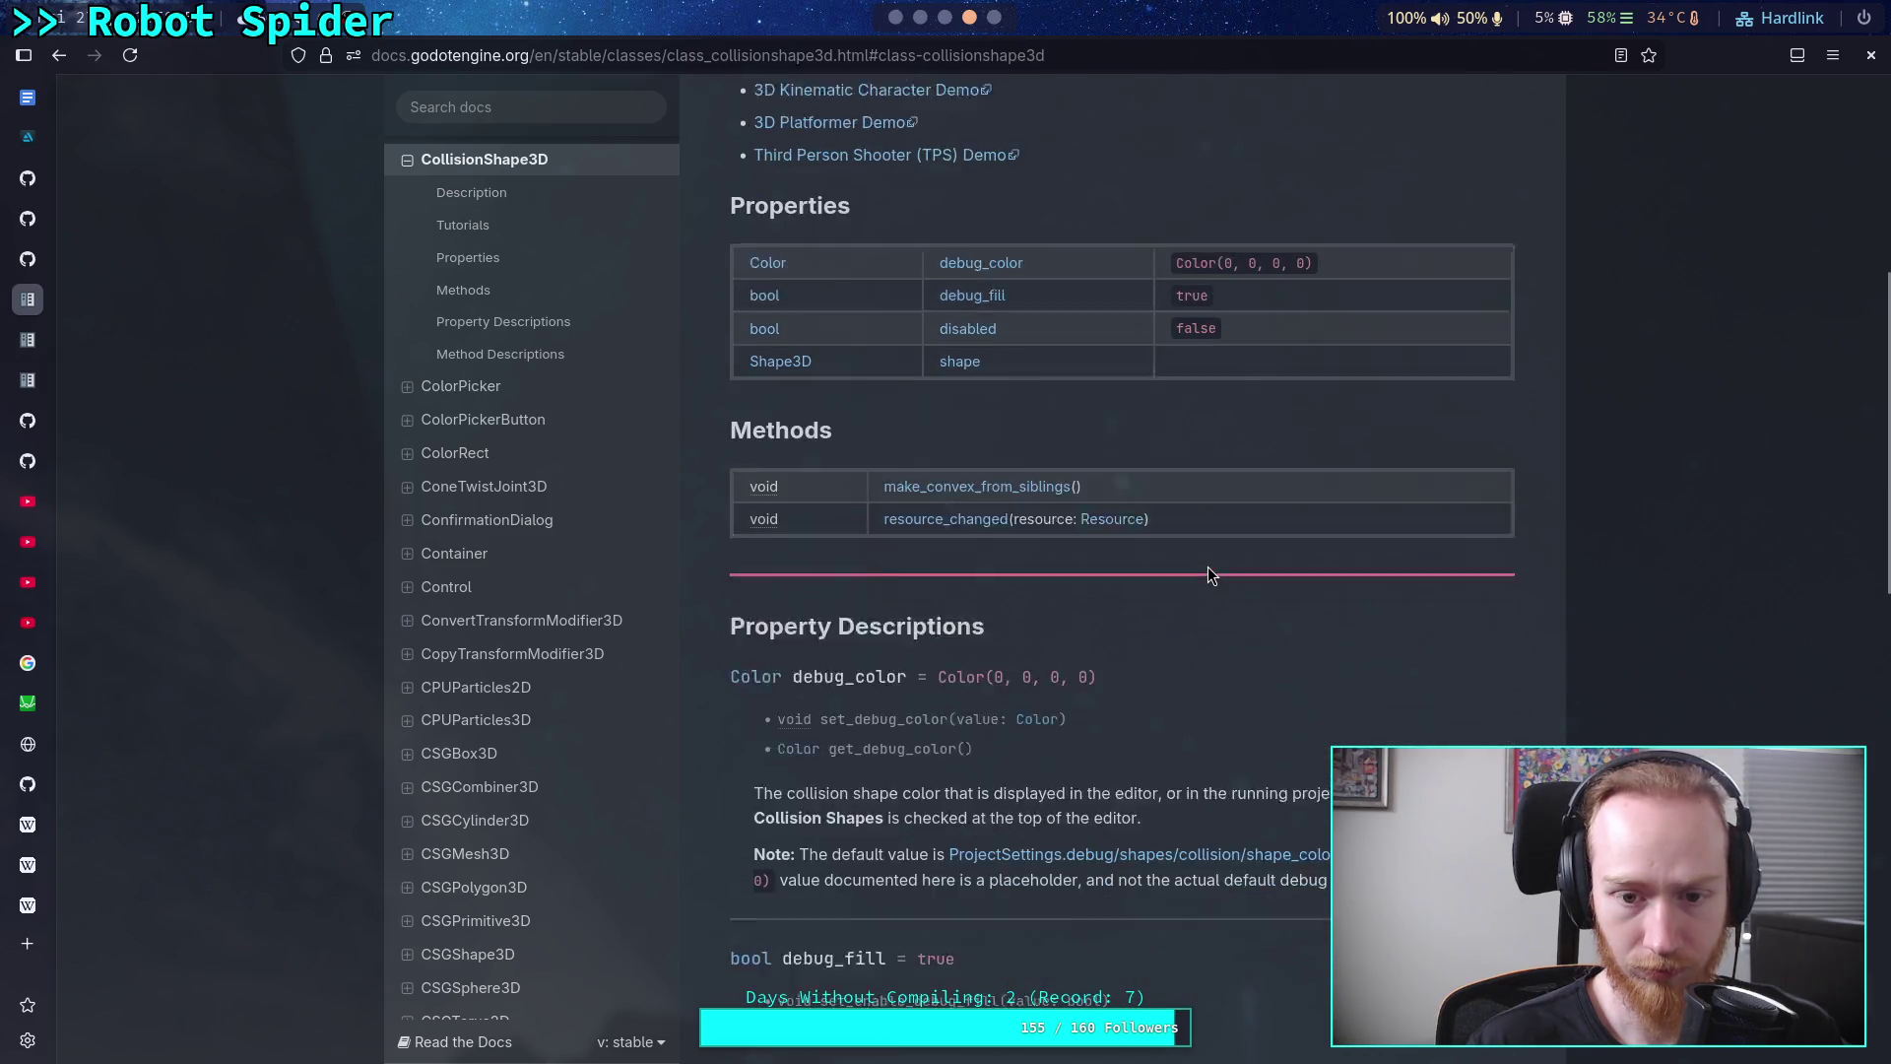
scroll(1208, 575, up, 4)
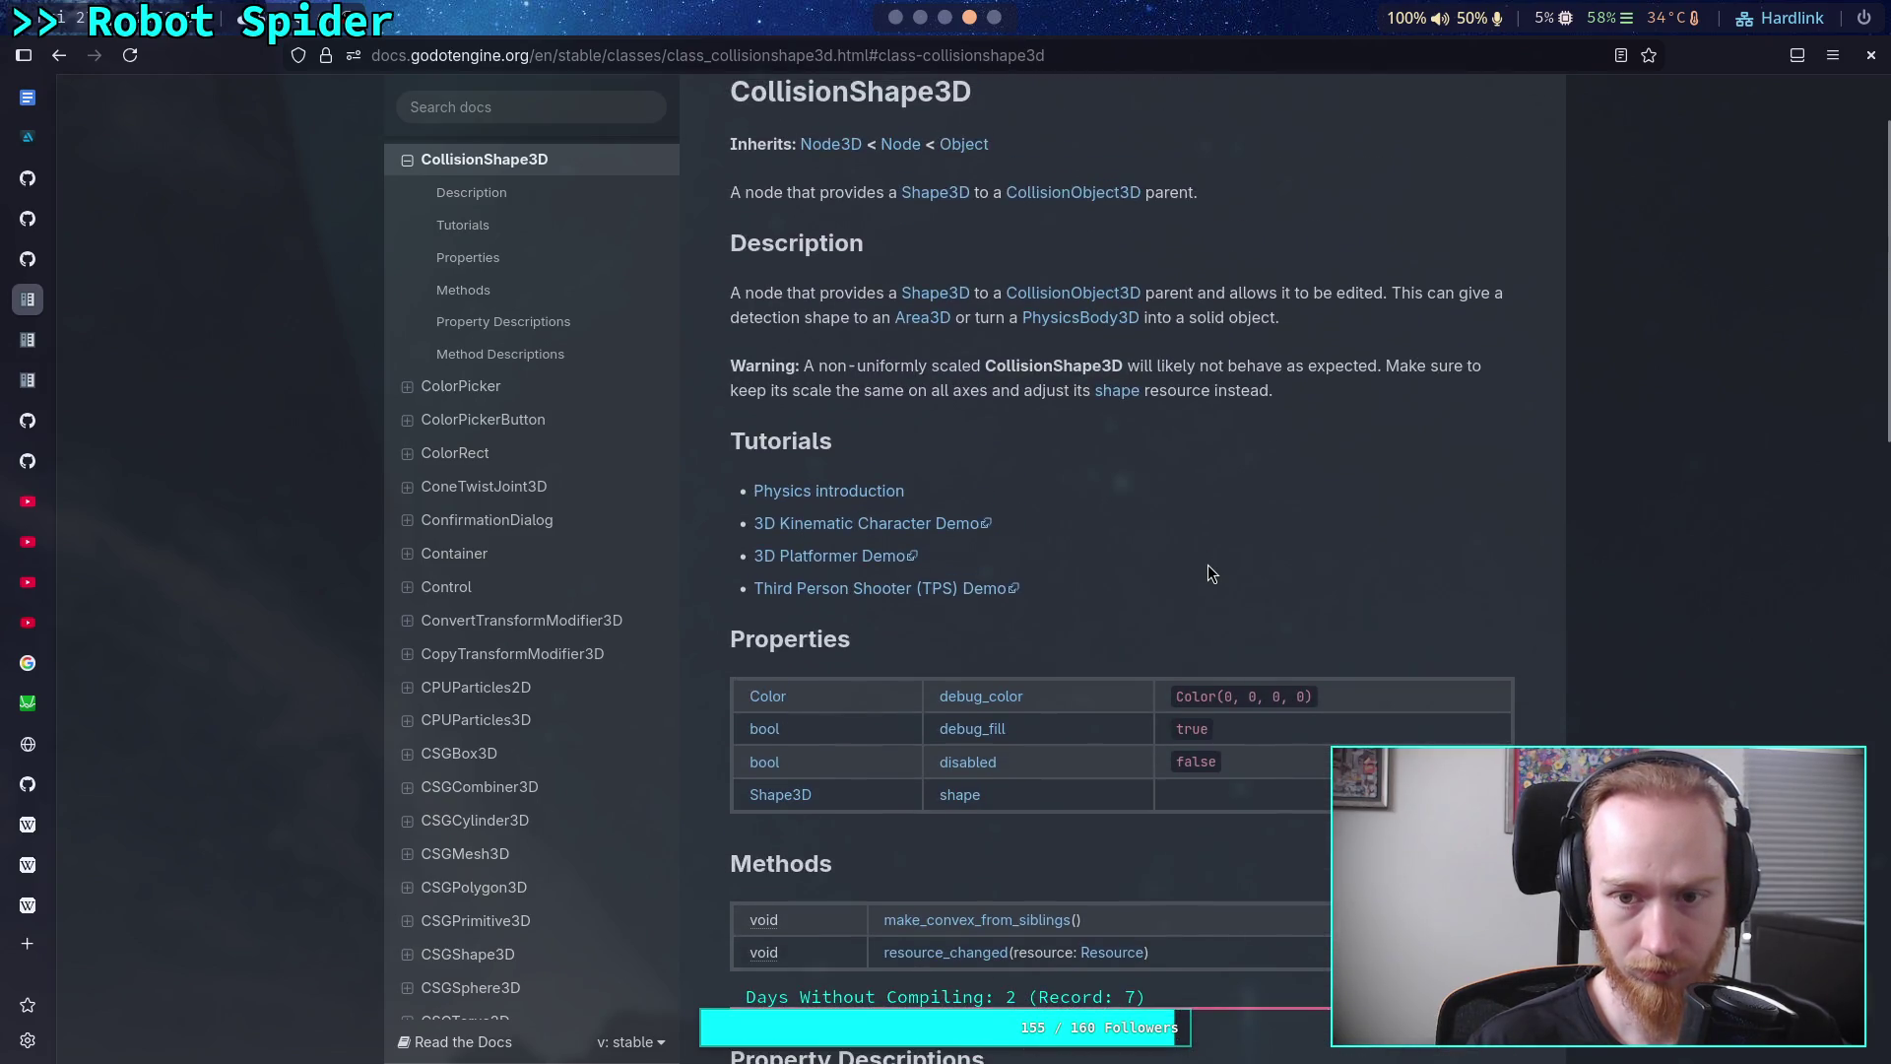
scroll(1207, 565, down, 12)
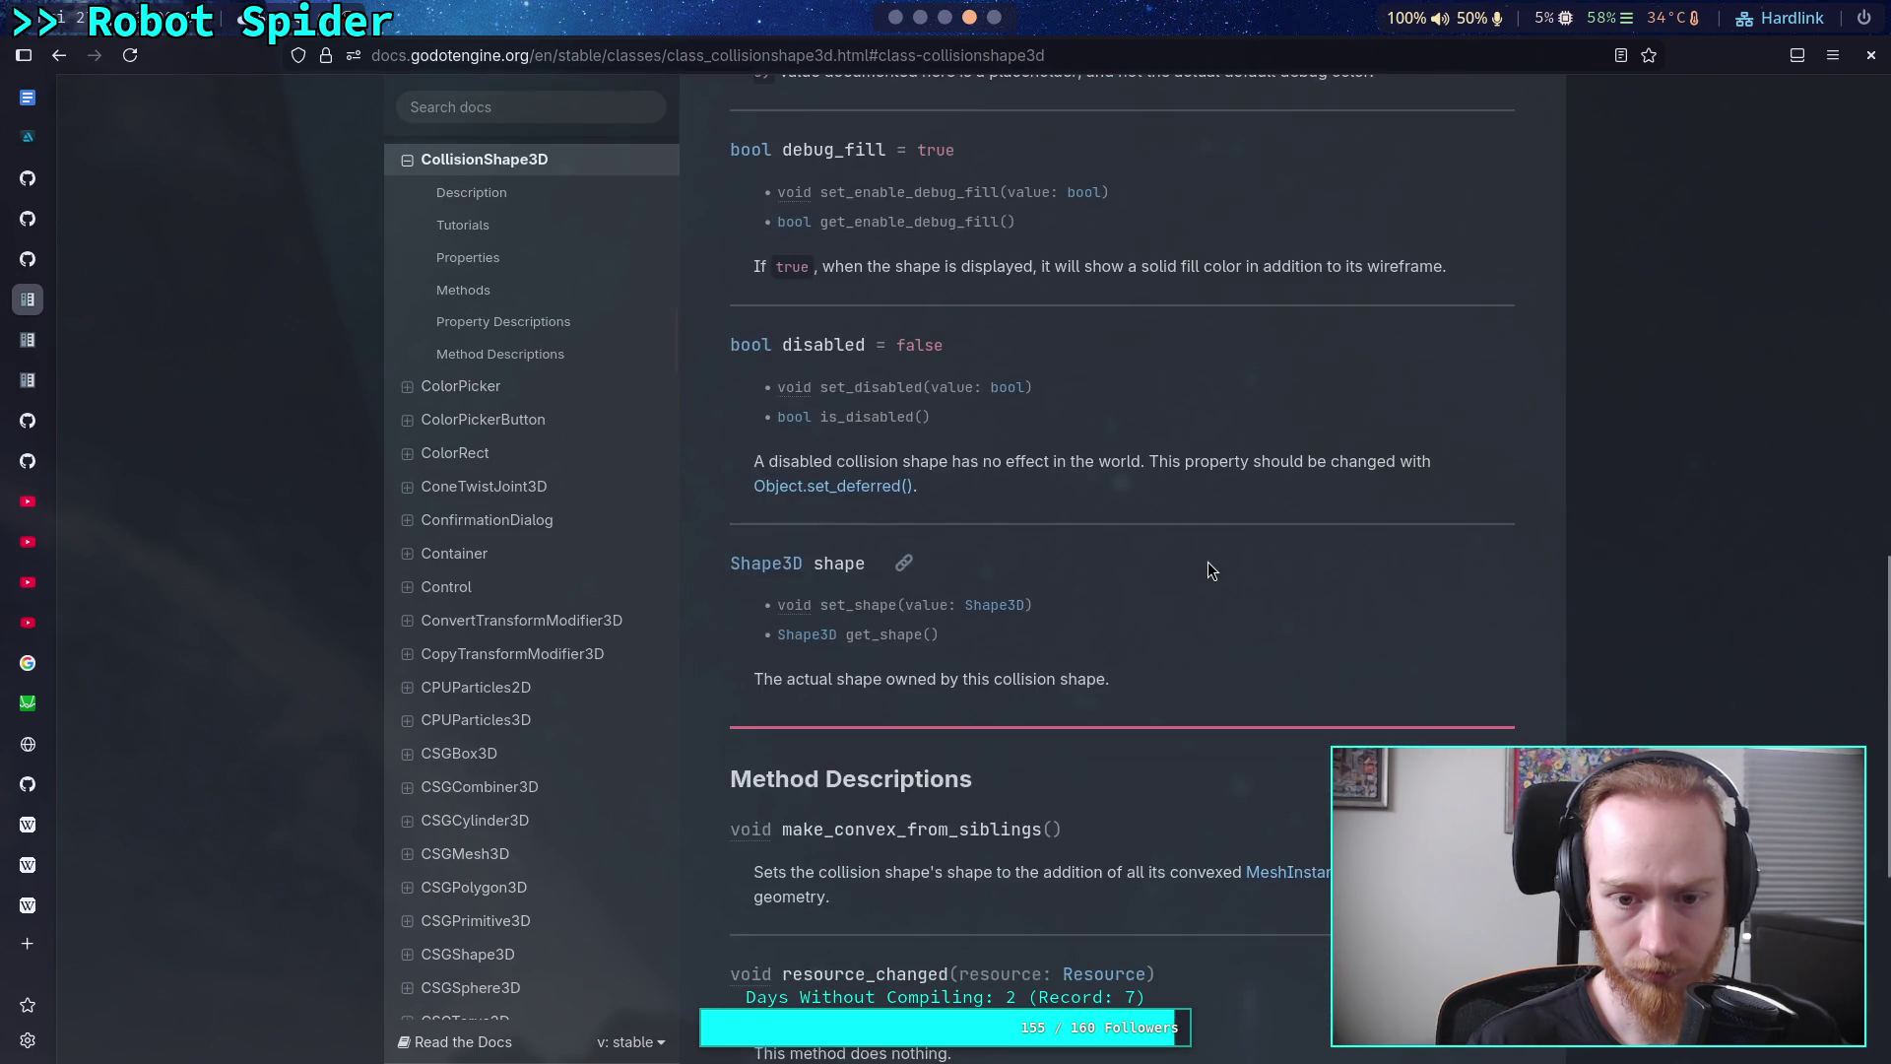
scroll(1208, 570, down, 4)
scroll(1208, 570, up, 6)
scroll(1208, 561, up, 10)
scroll(581, 522, up, 4)
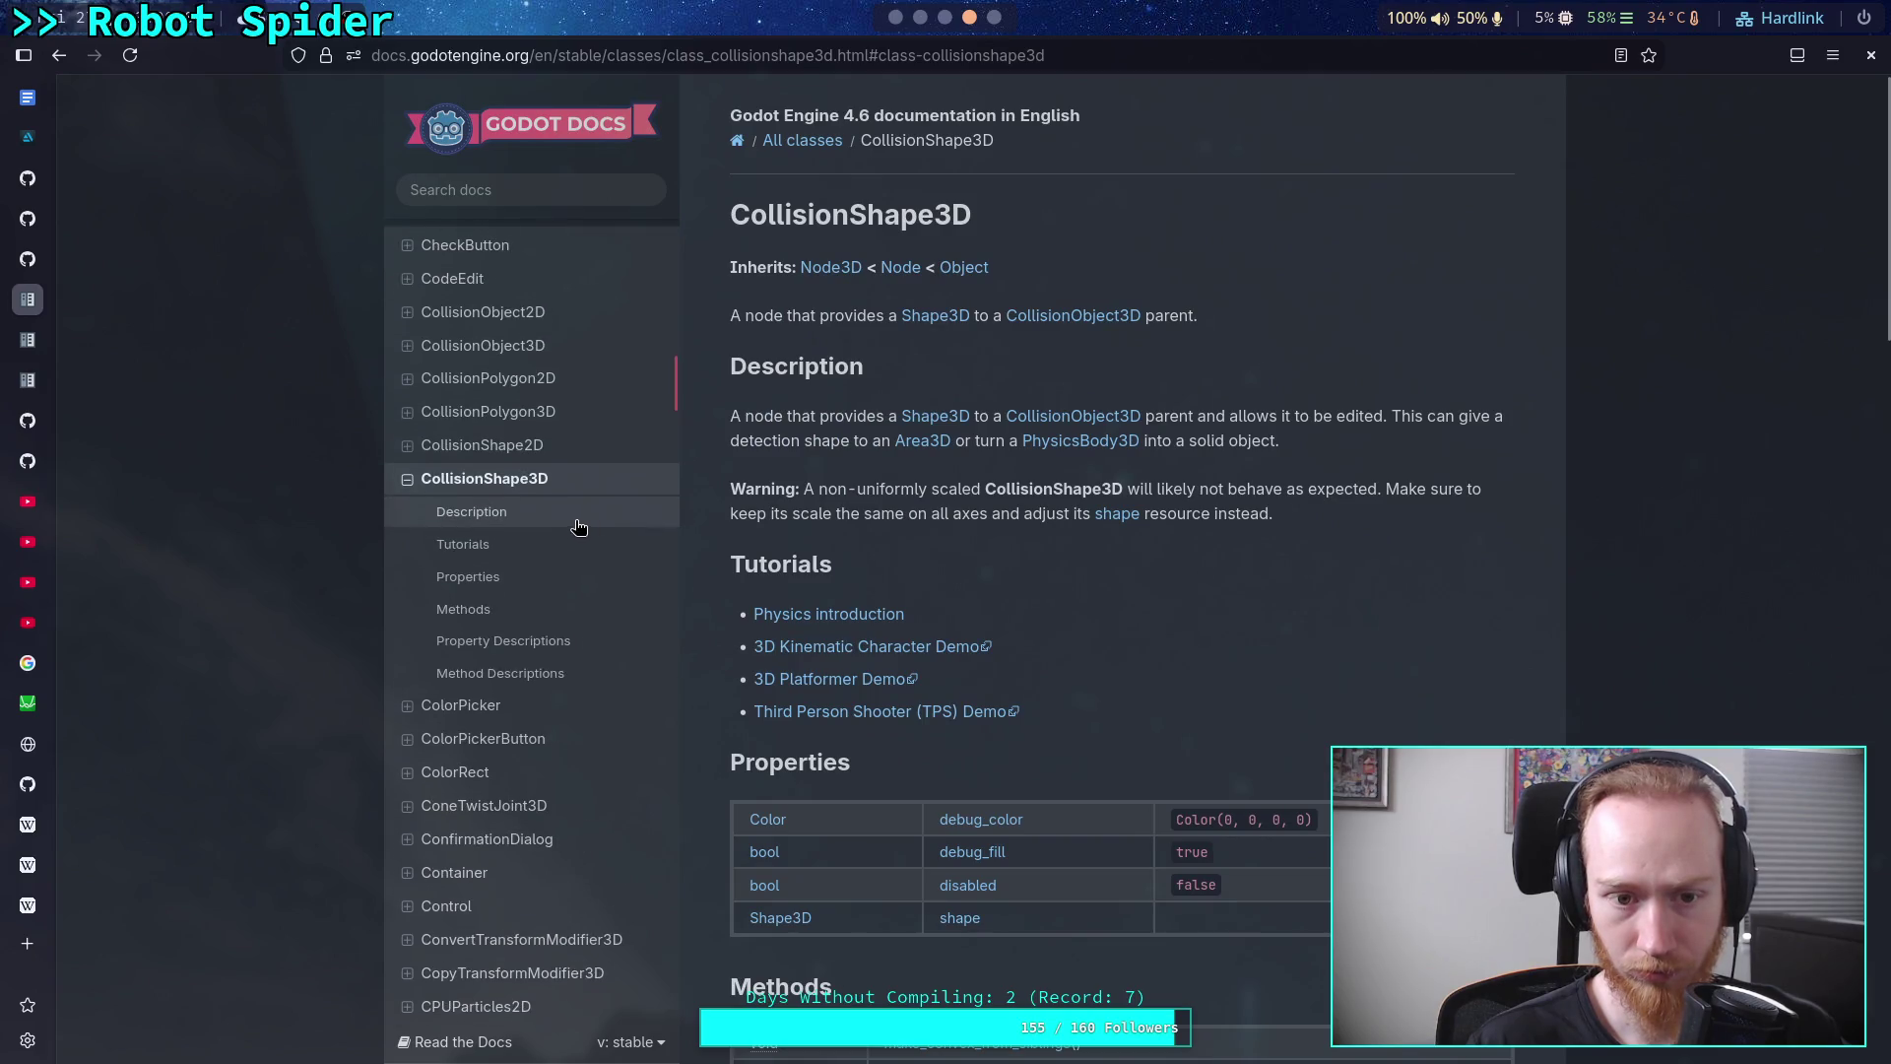
click(584, 421)
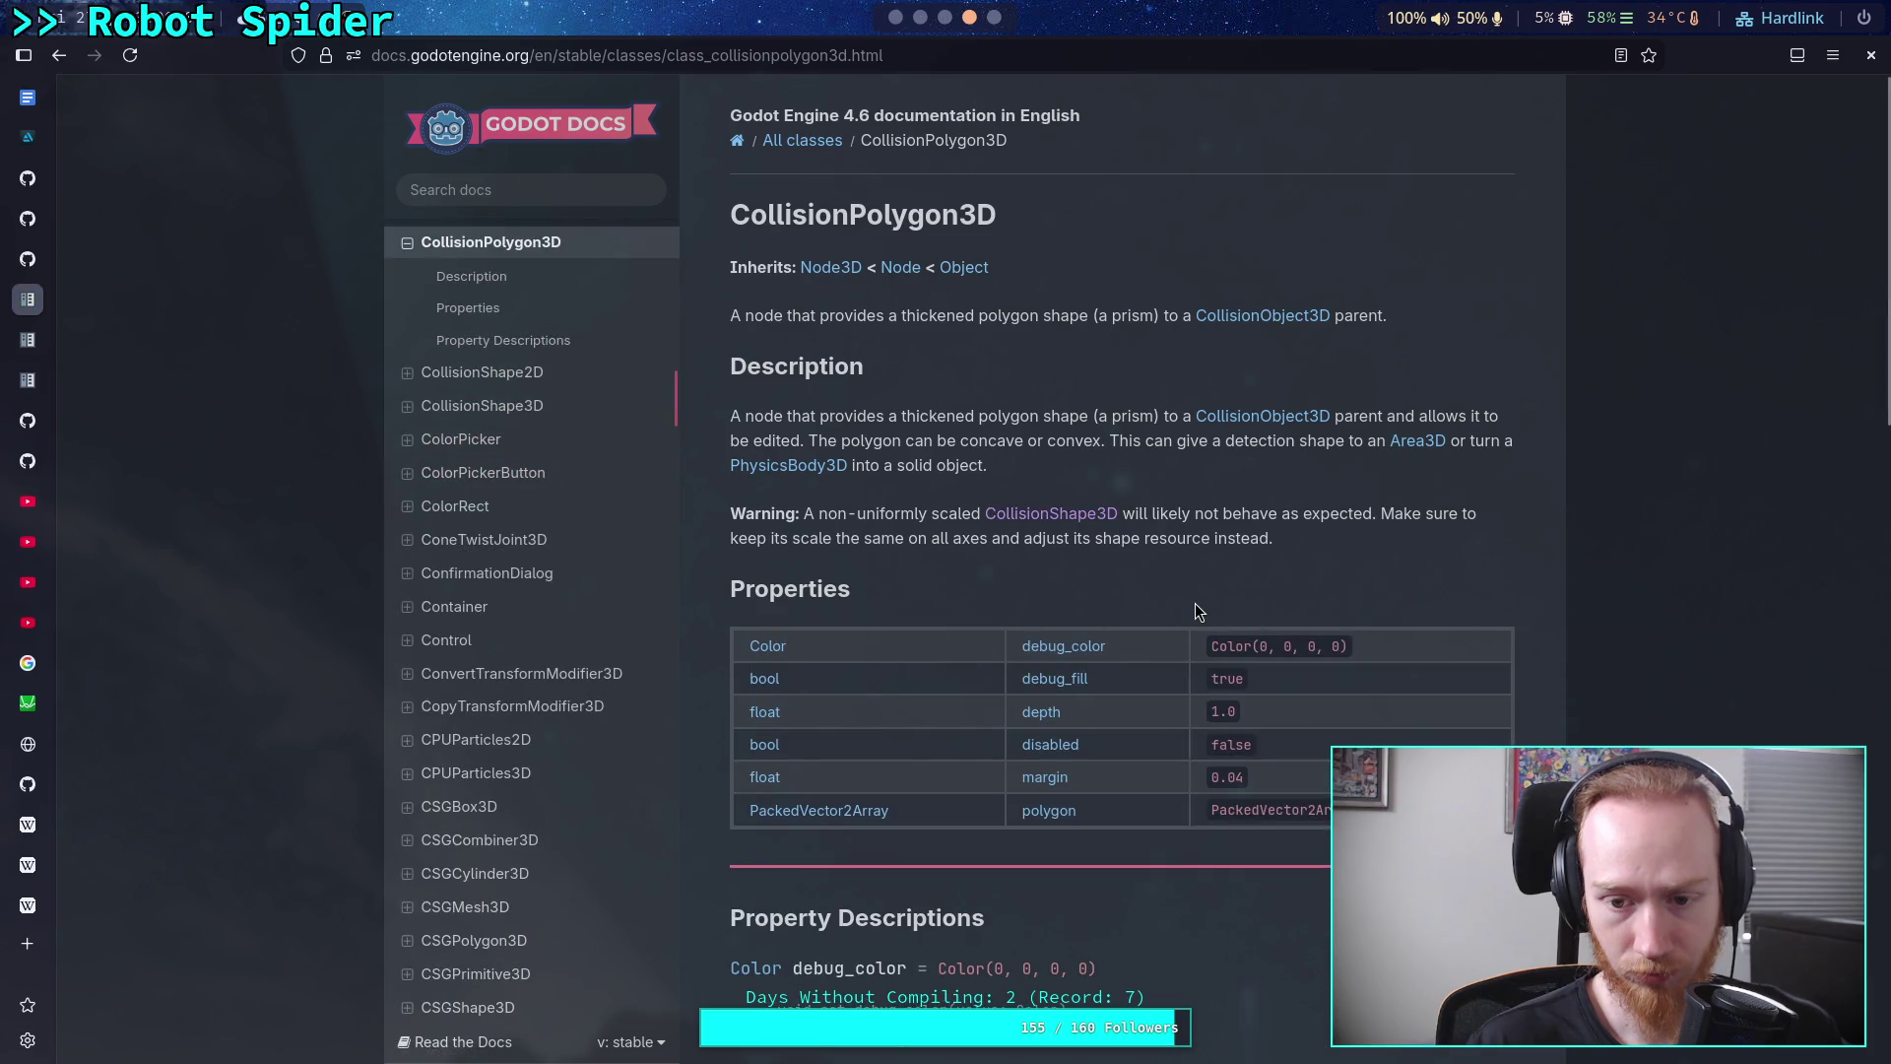
Review CollisionPolygon3D properties such as depth 1.0, margin 0.04 and the polygon array
scroll(1196, 603, down, 1)
scroll(1196, 603, down, 12)
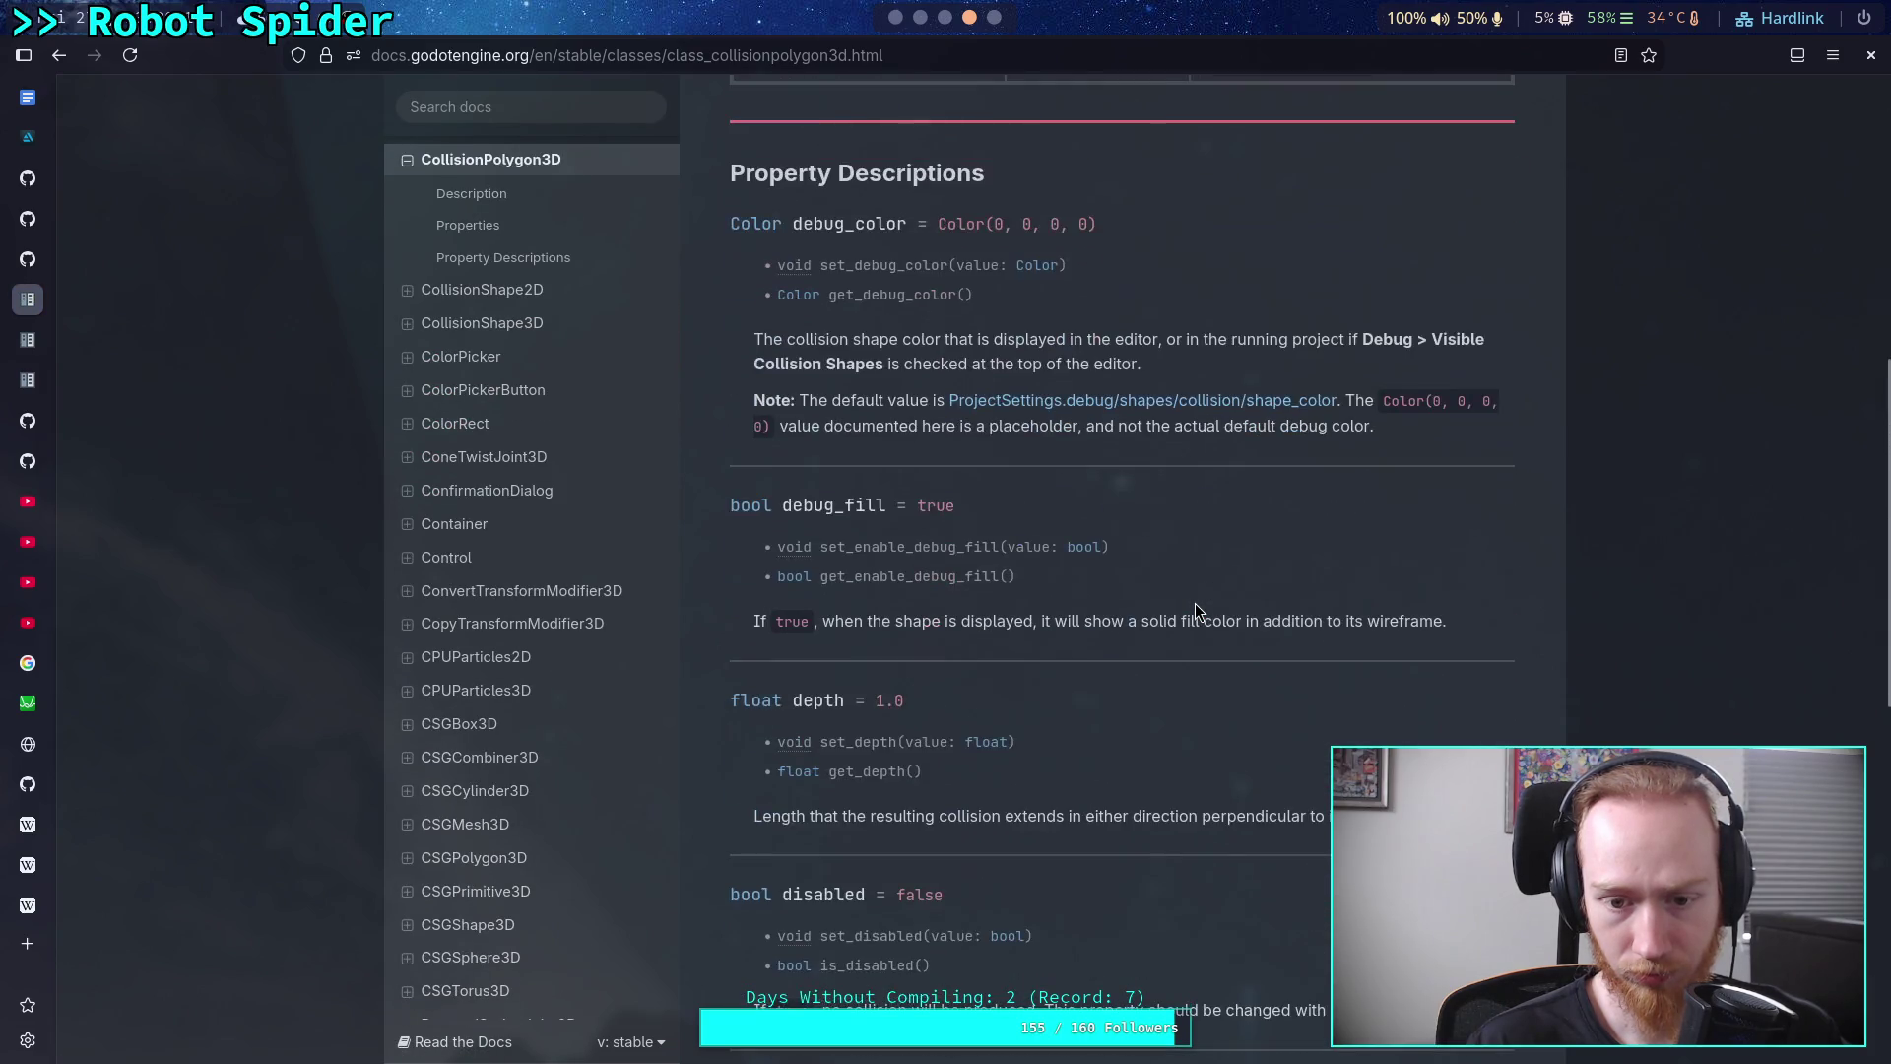
scroll(1196, 603, up, 15)
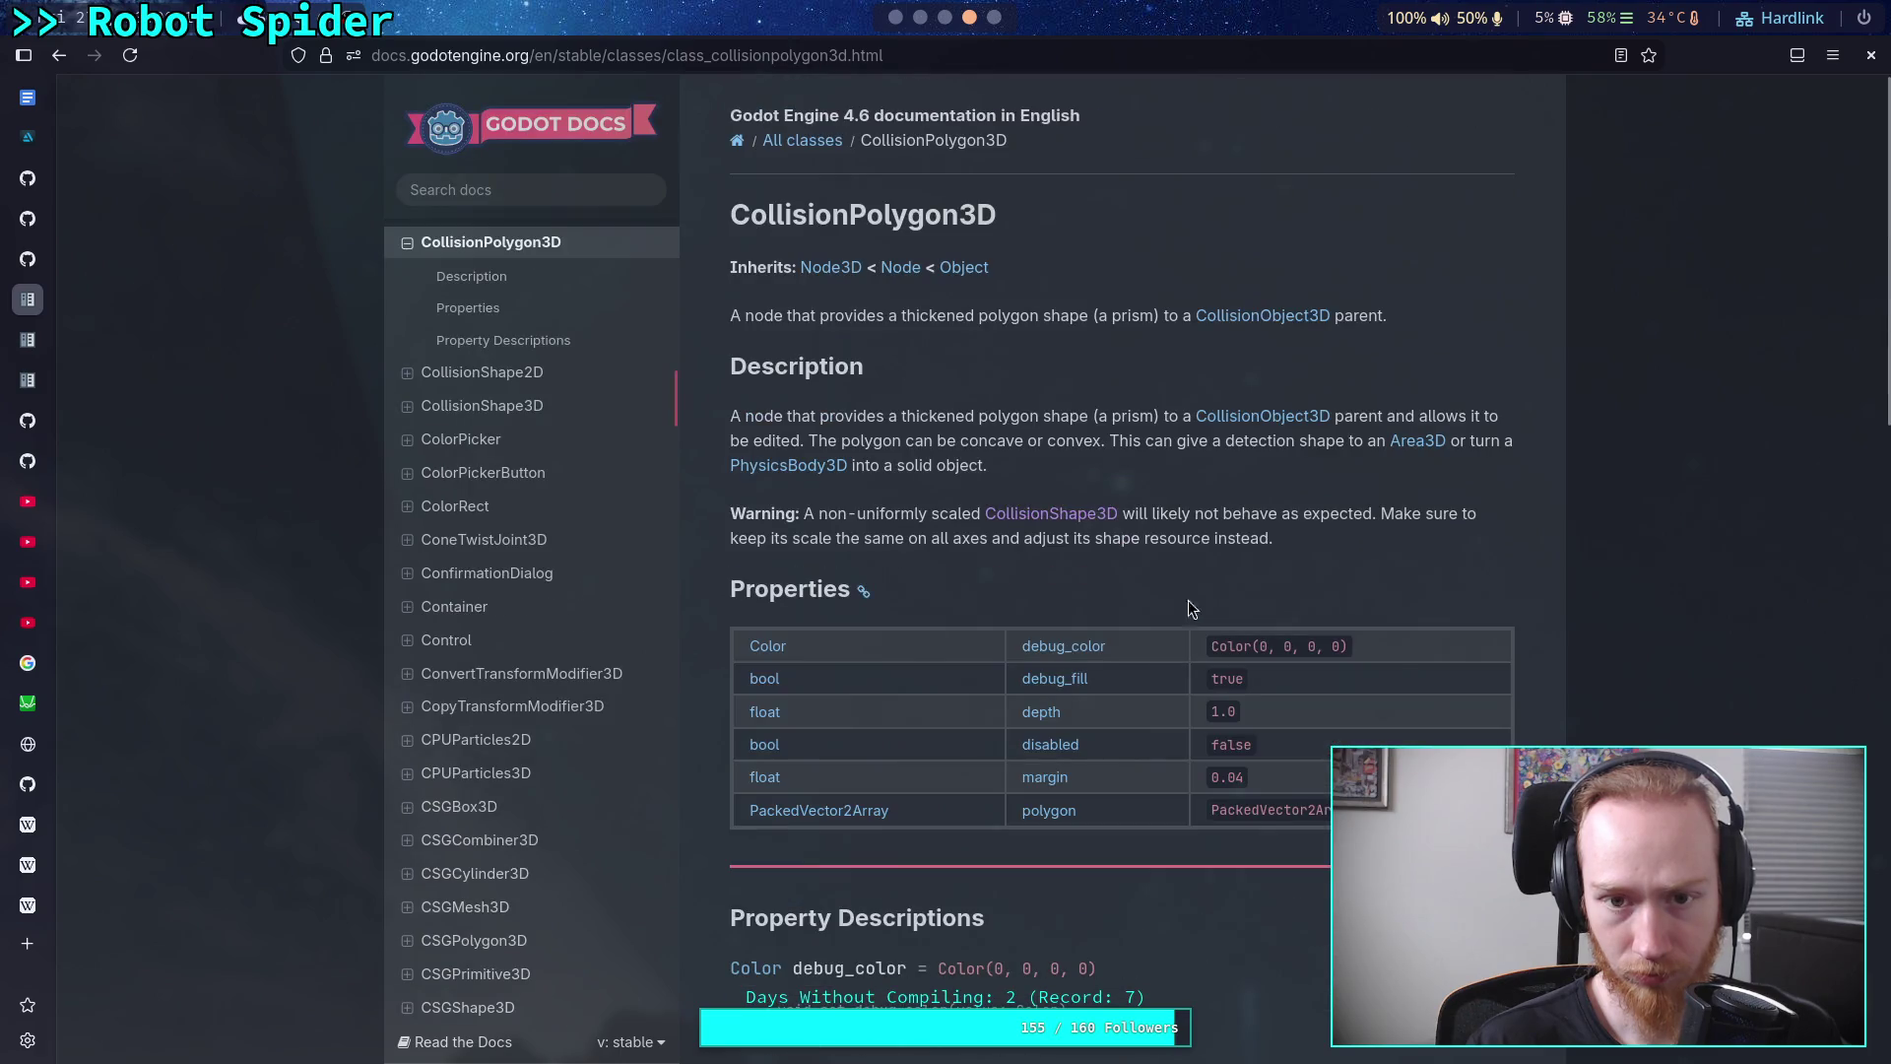
scroll(591, 488, up, 2)
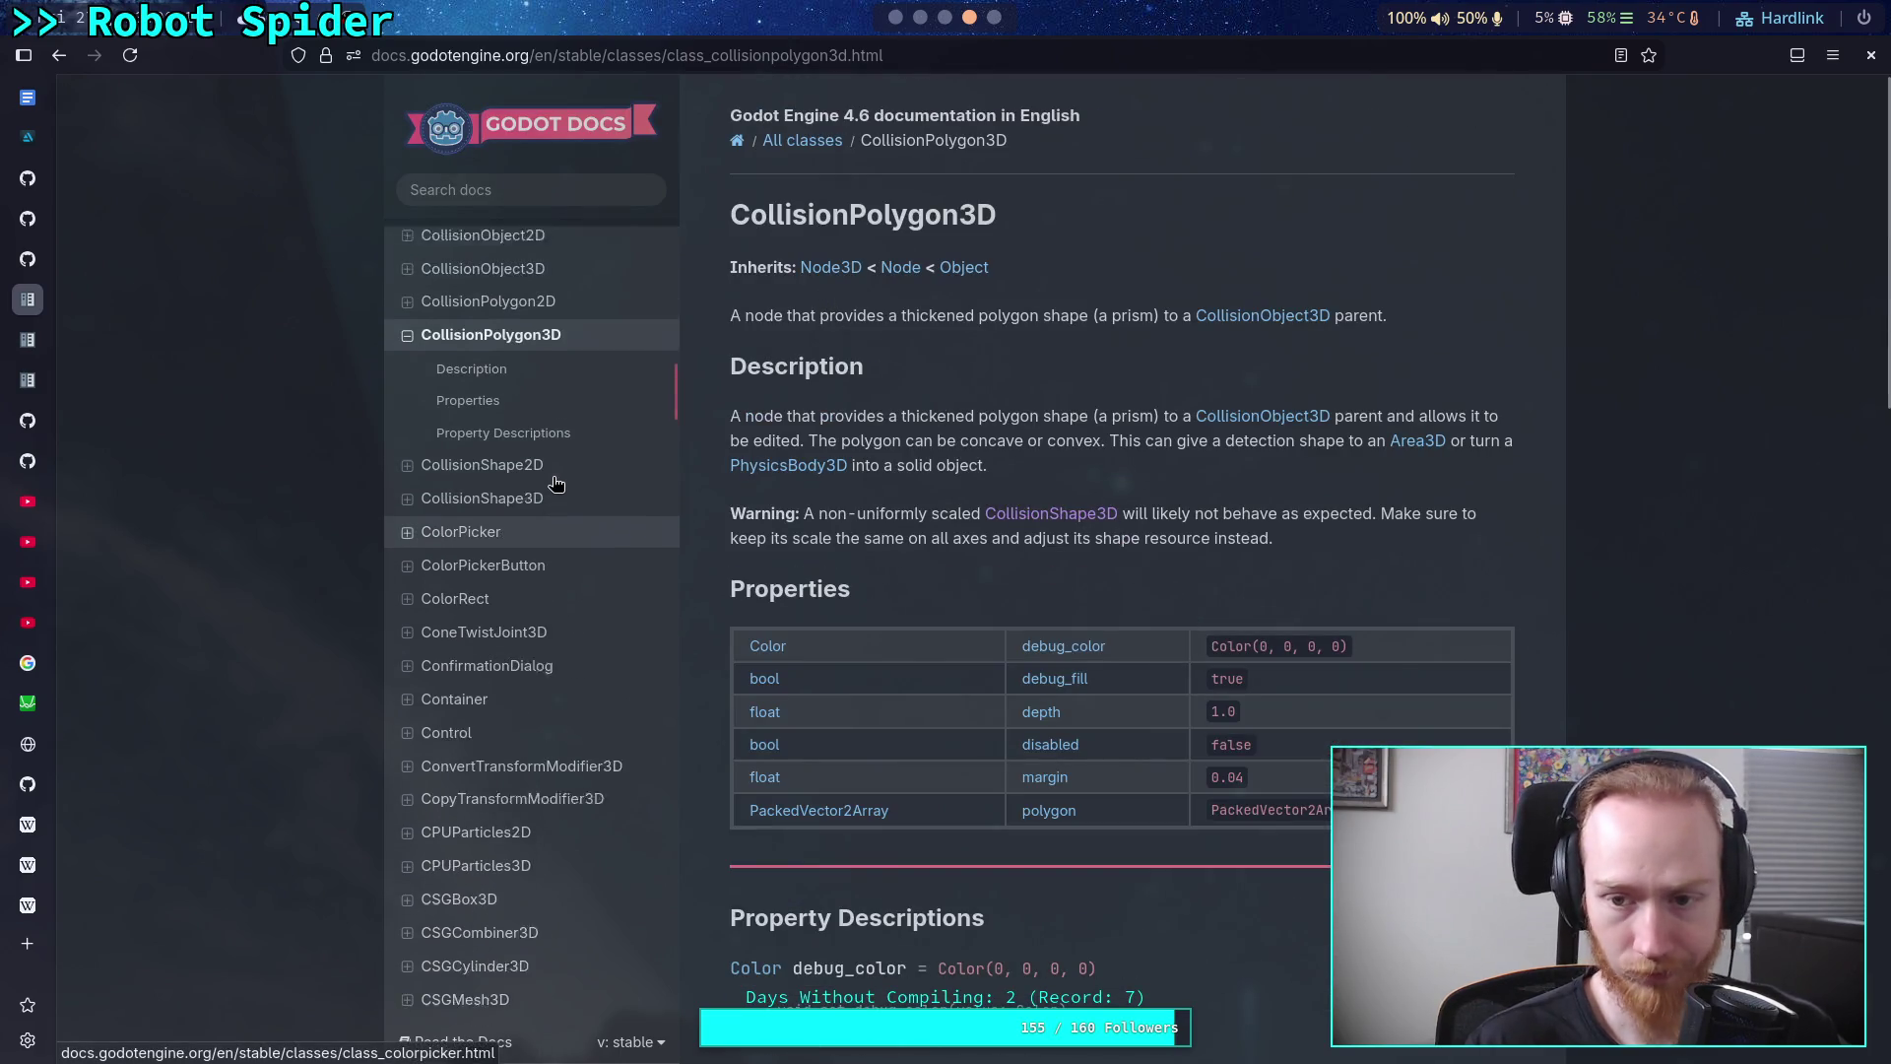
scroll(591, 485, up, 2)
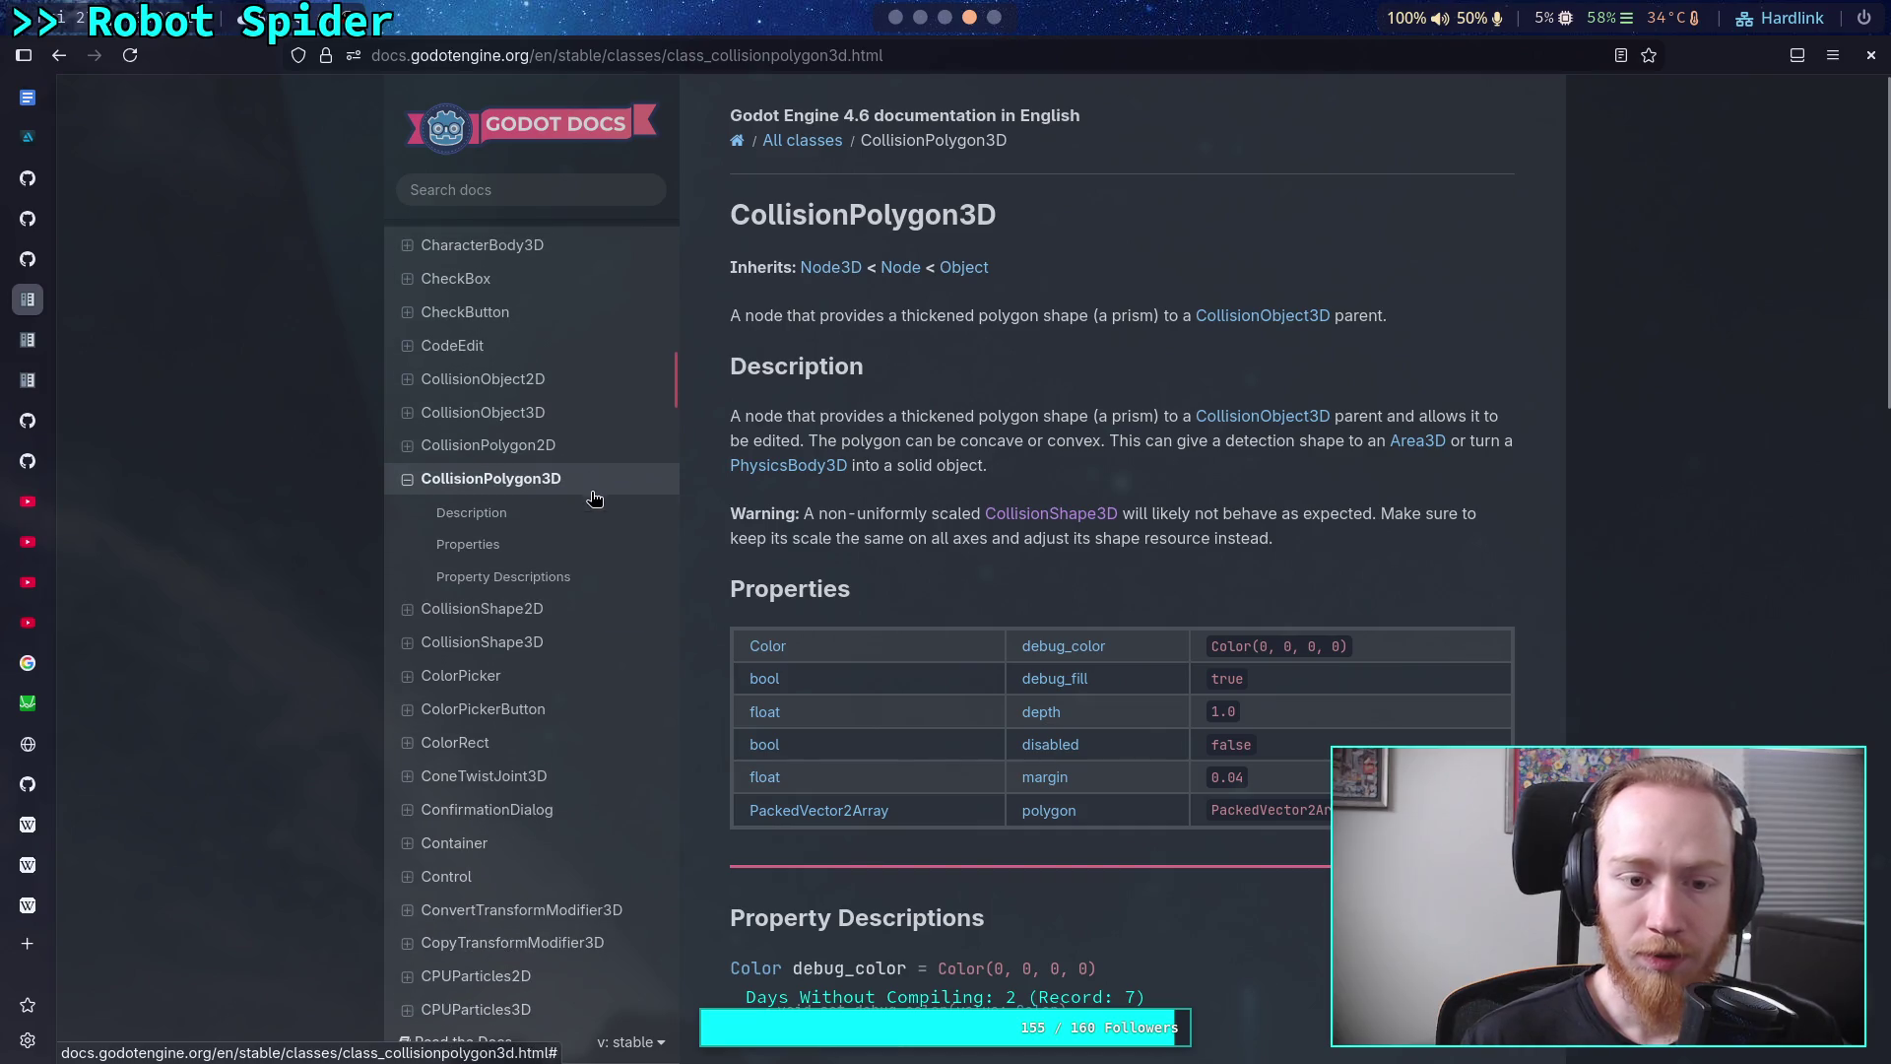
scroll(594, 635, up, 2)
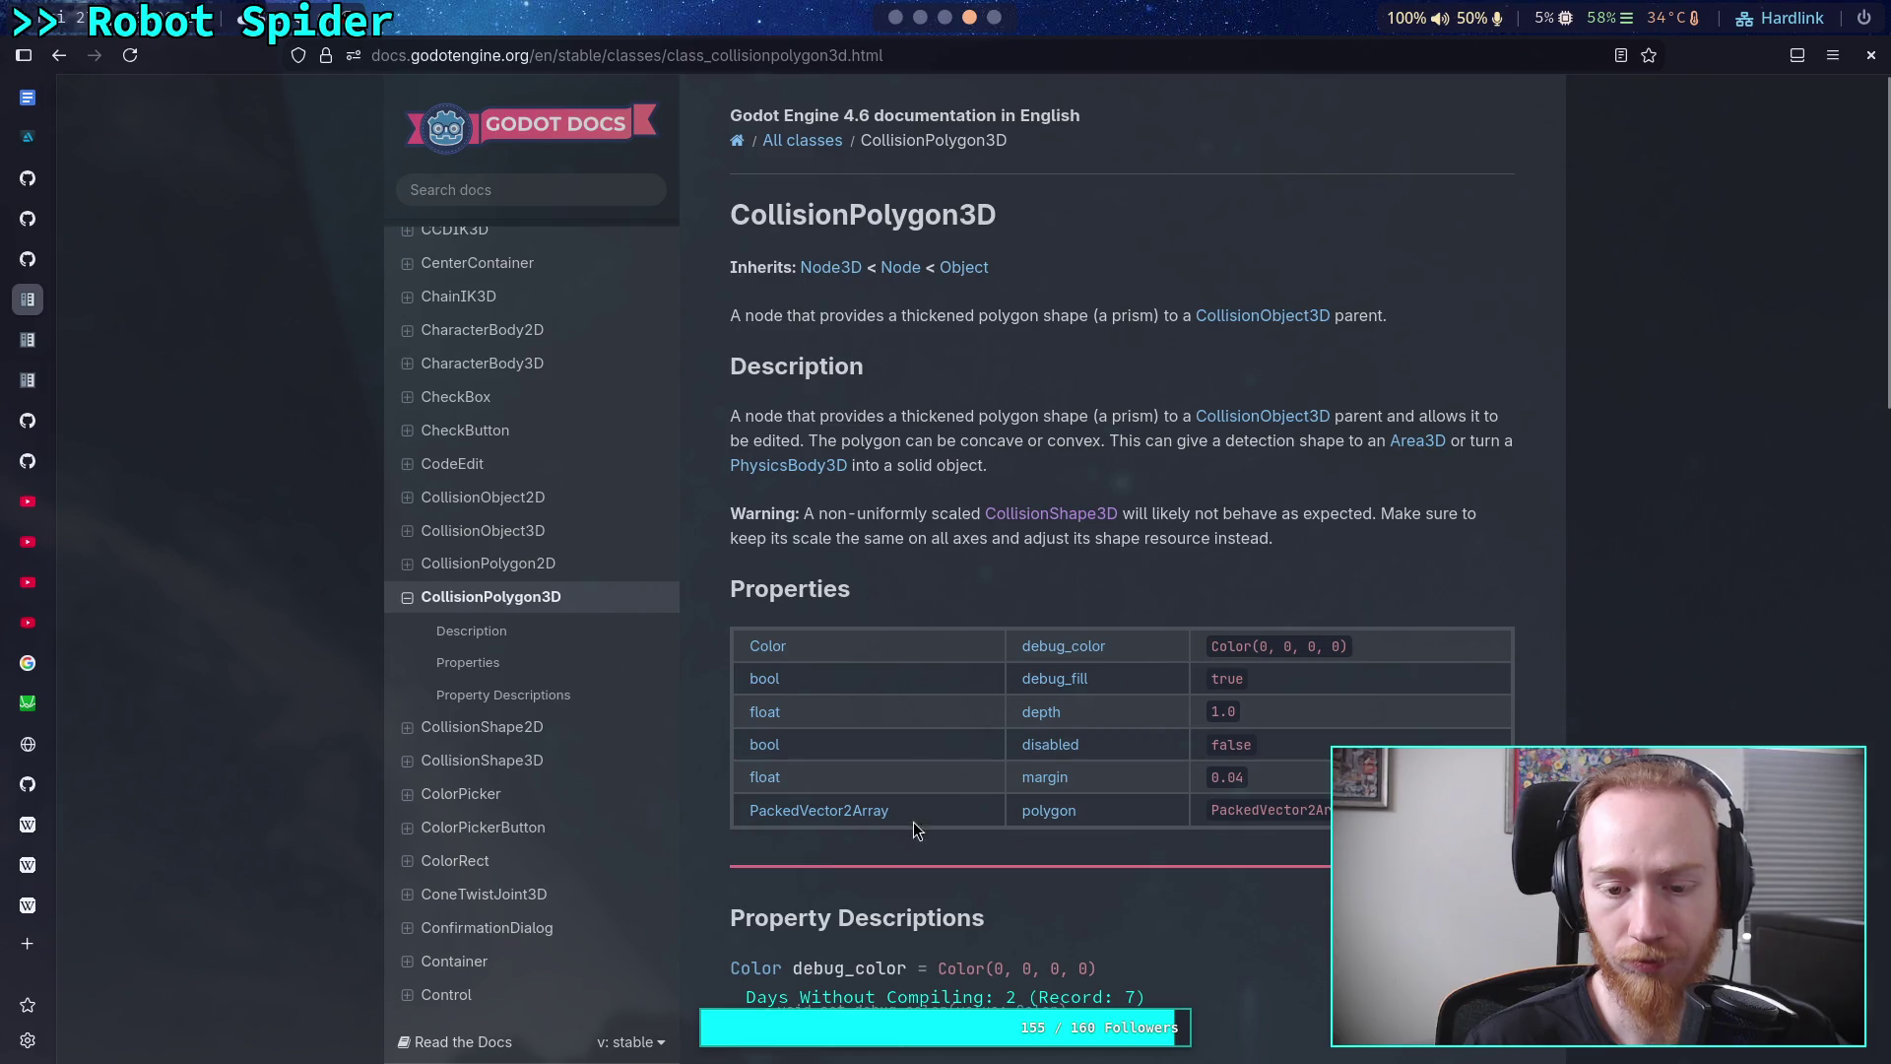
scroll(576, 389, up, 2)
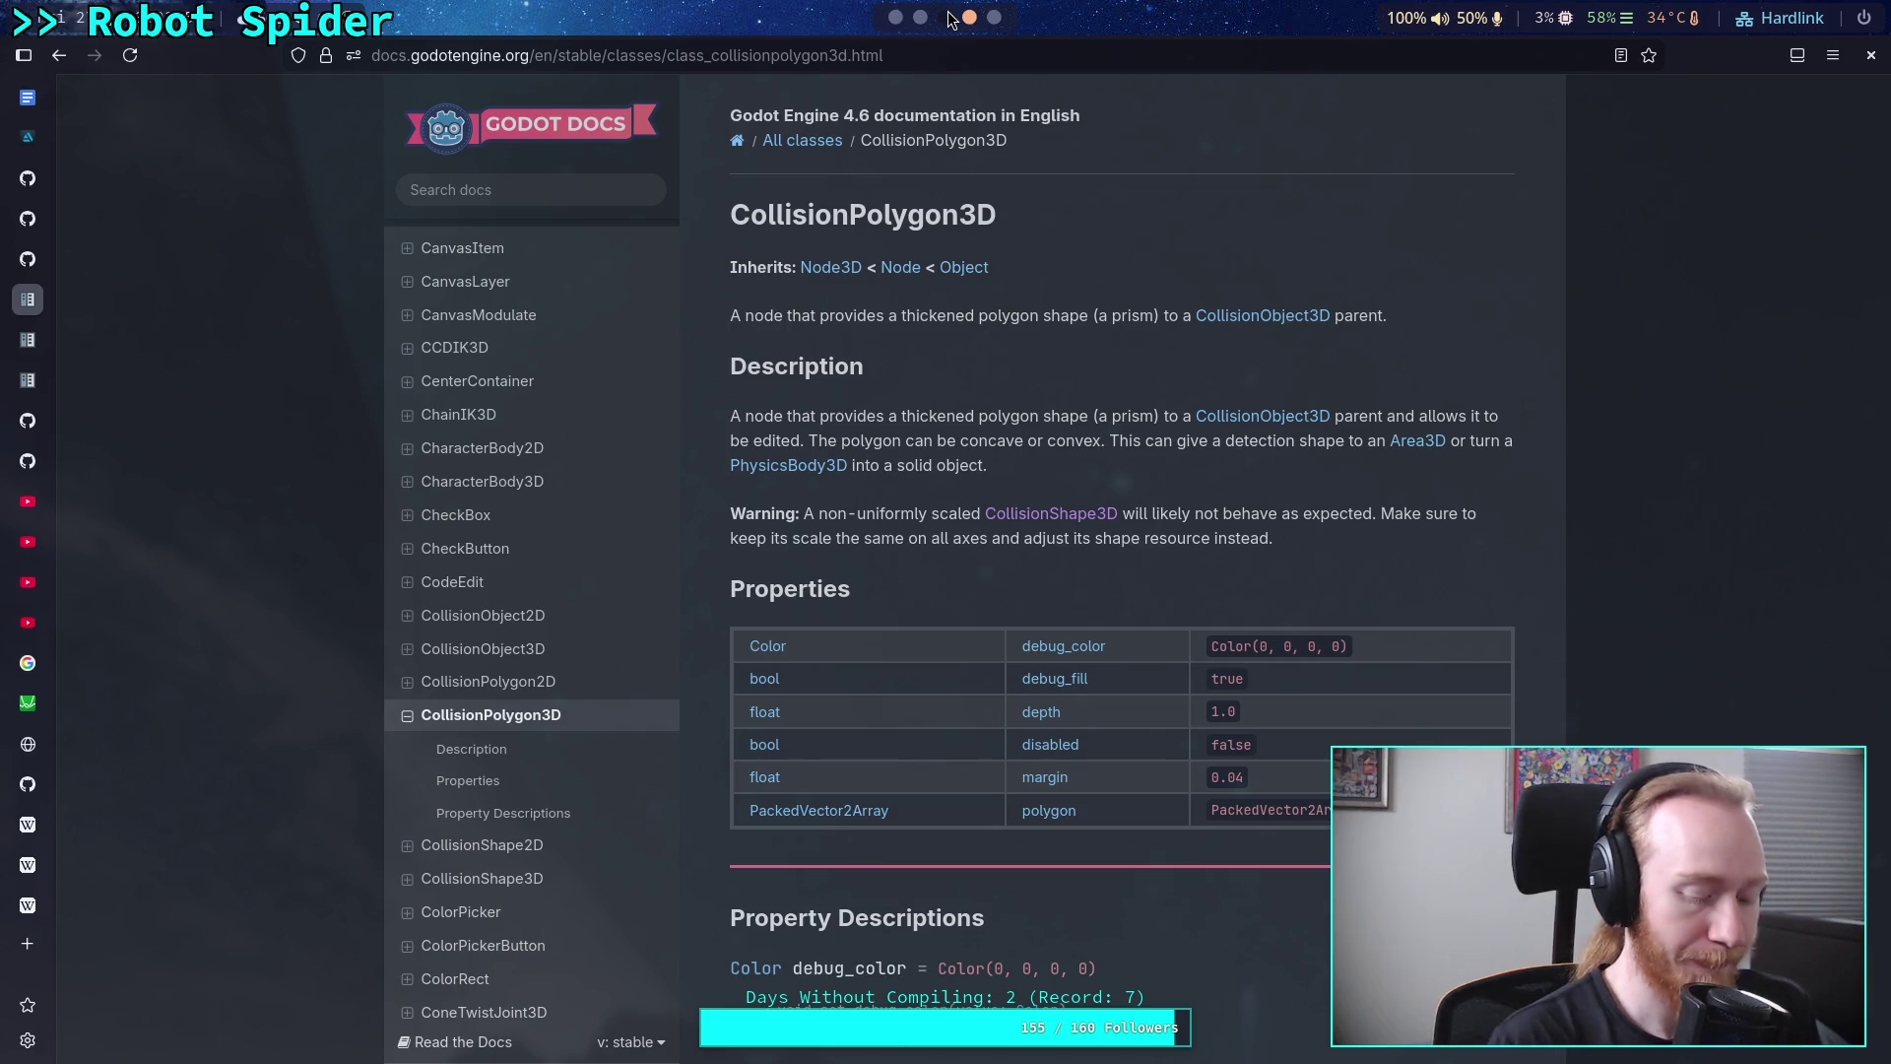
key(super+5)
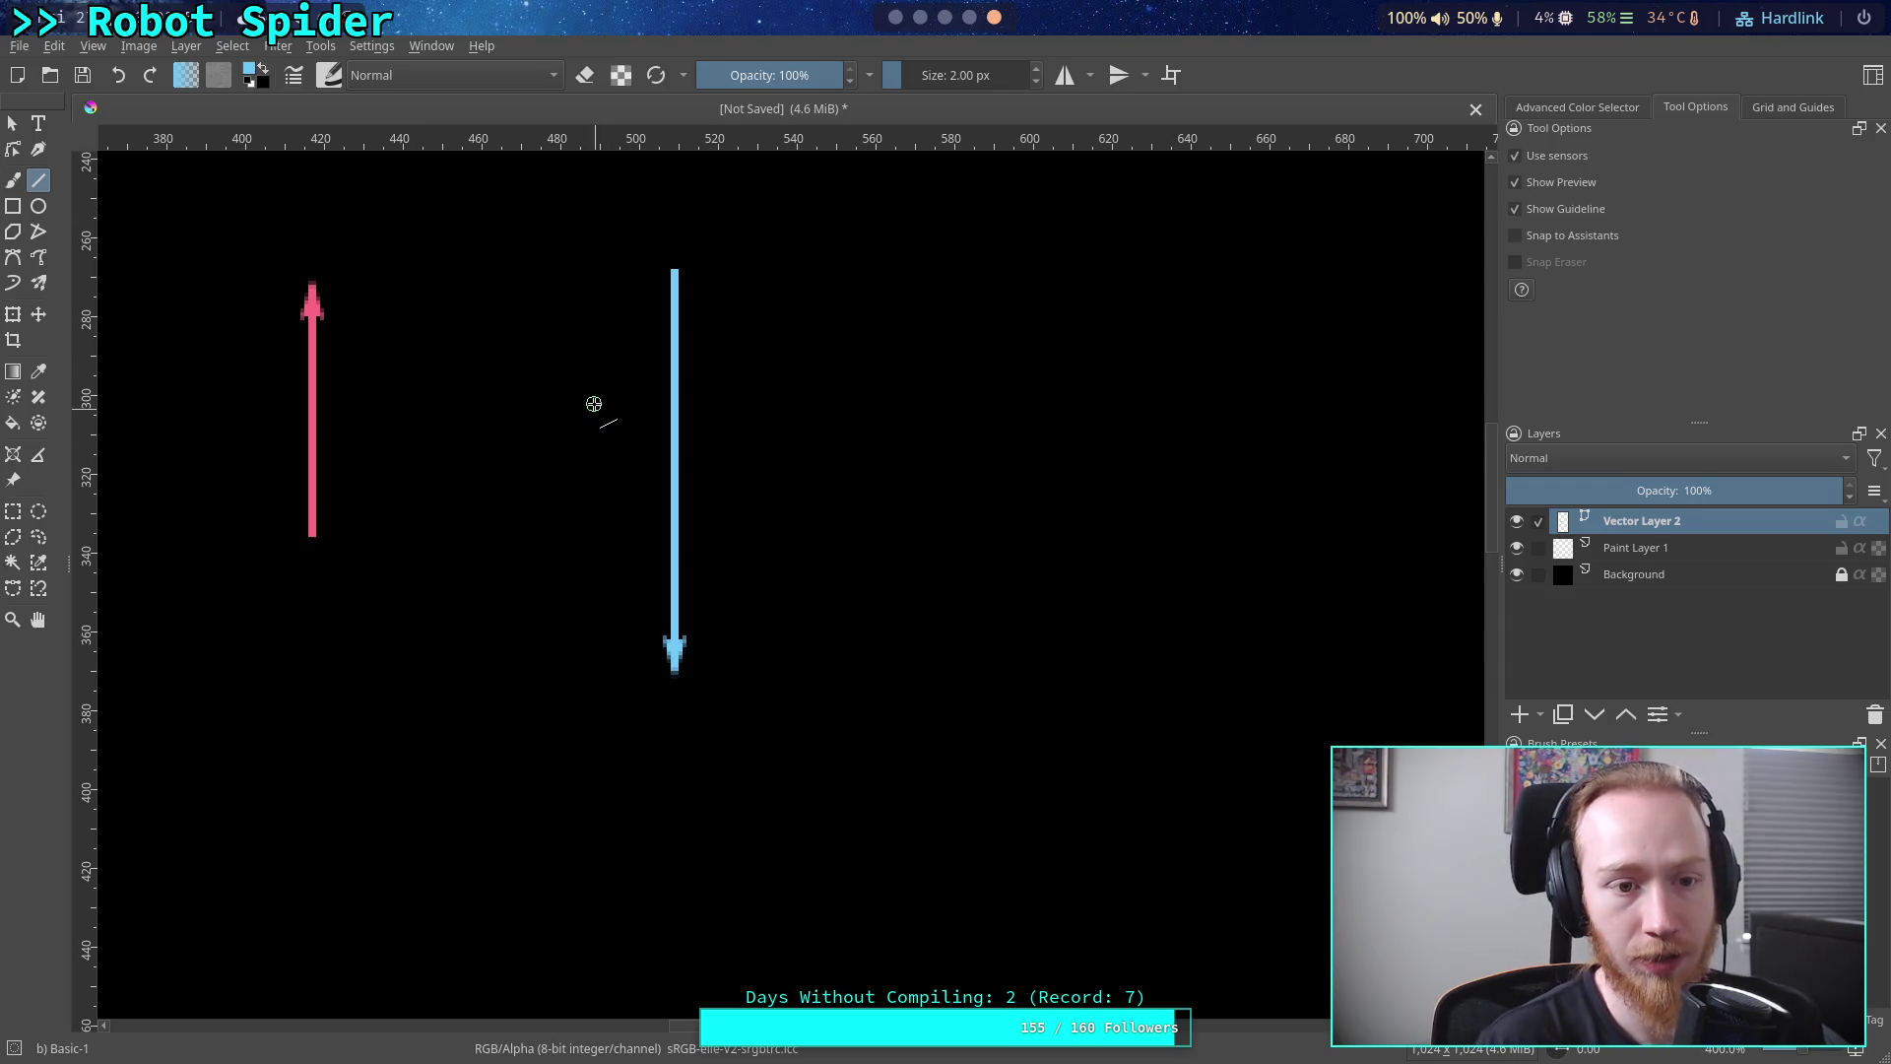
Create a new 1024×1024 black document and close the arrow sketch, discarding its changes
click(22, 49)
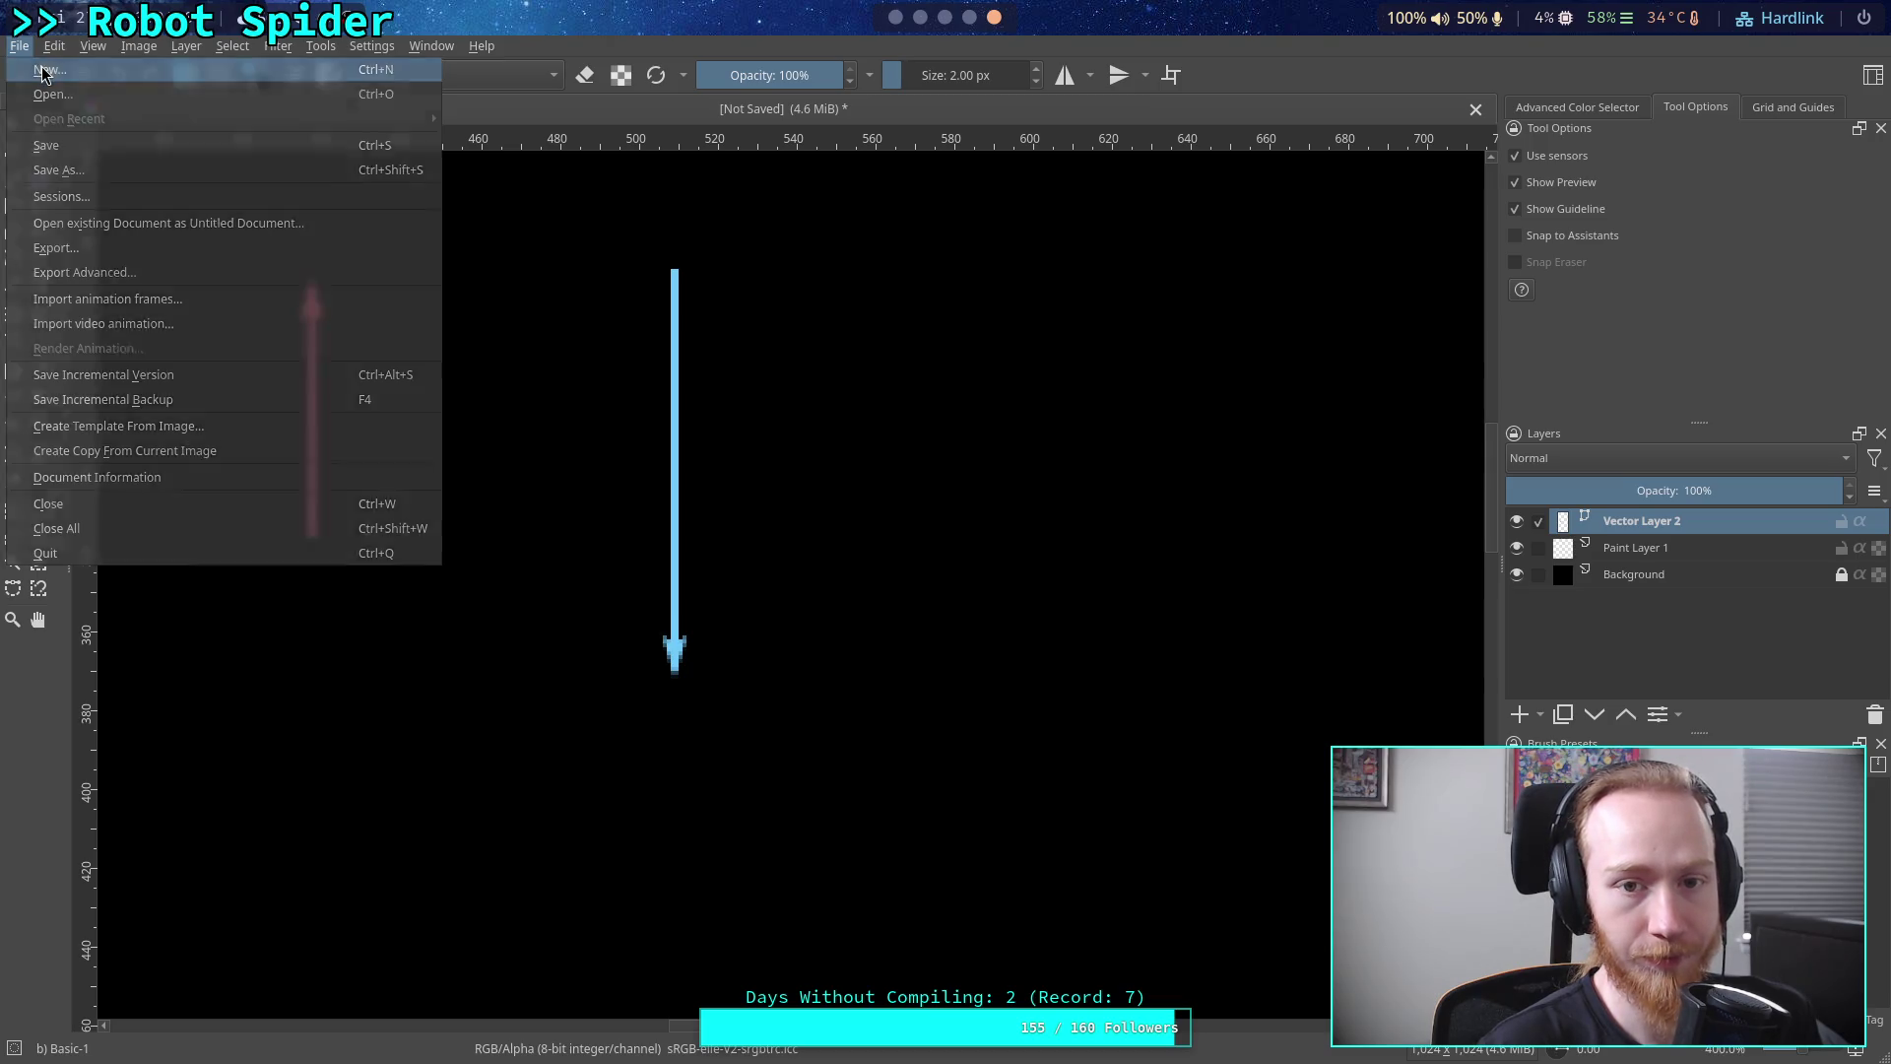
click(45, 69)
click(1107, 753)
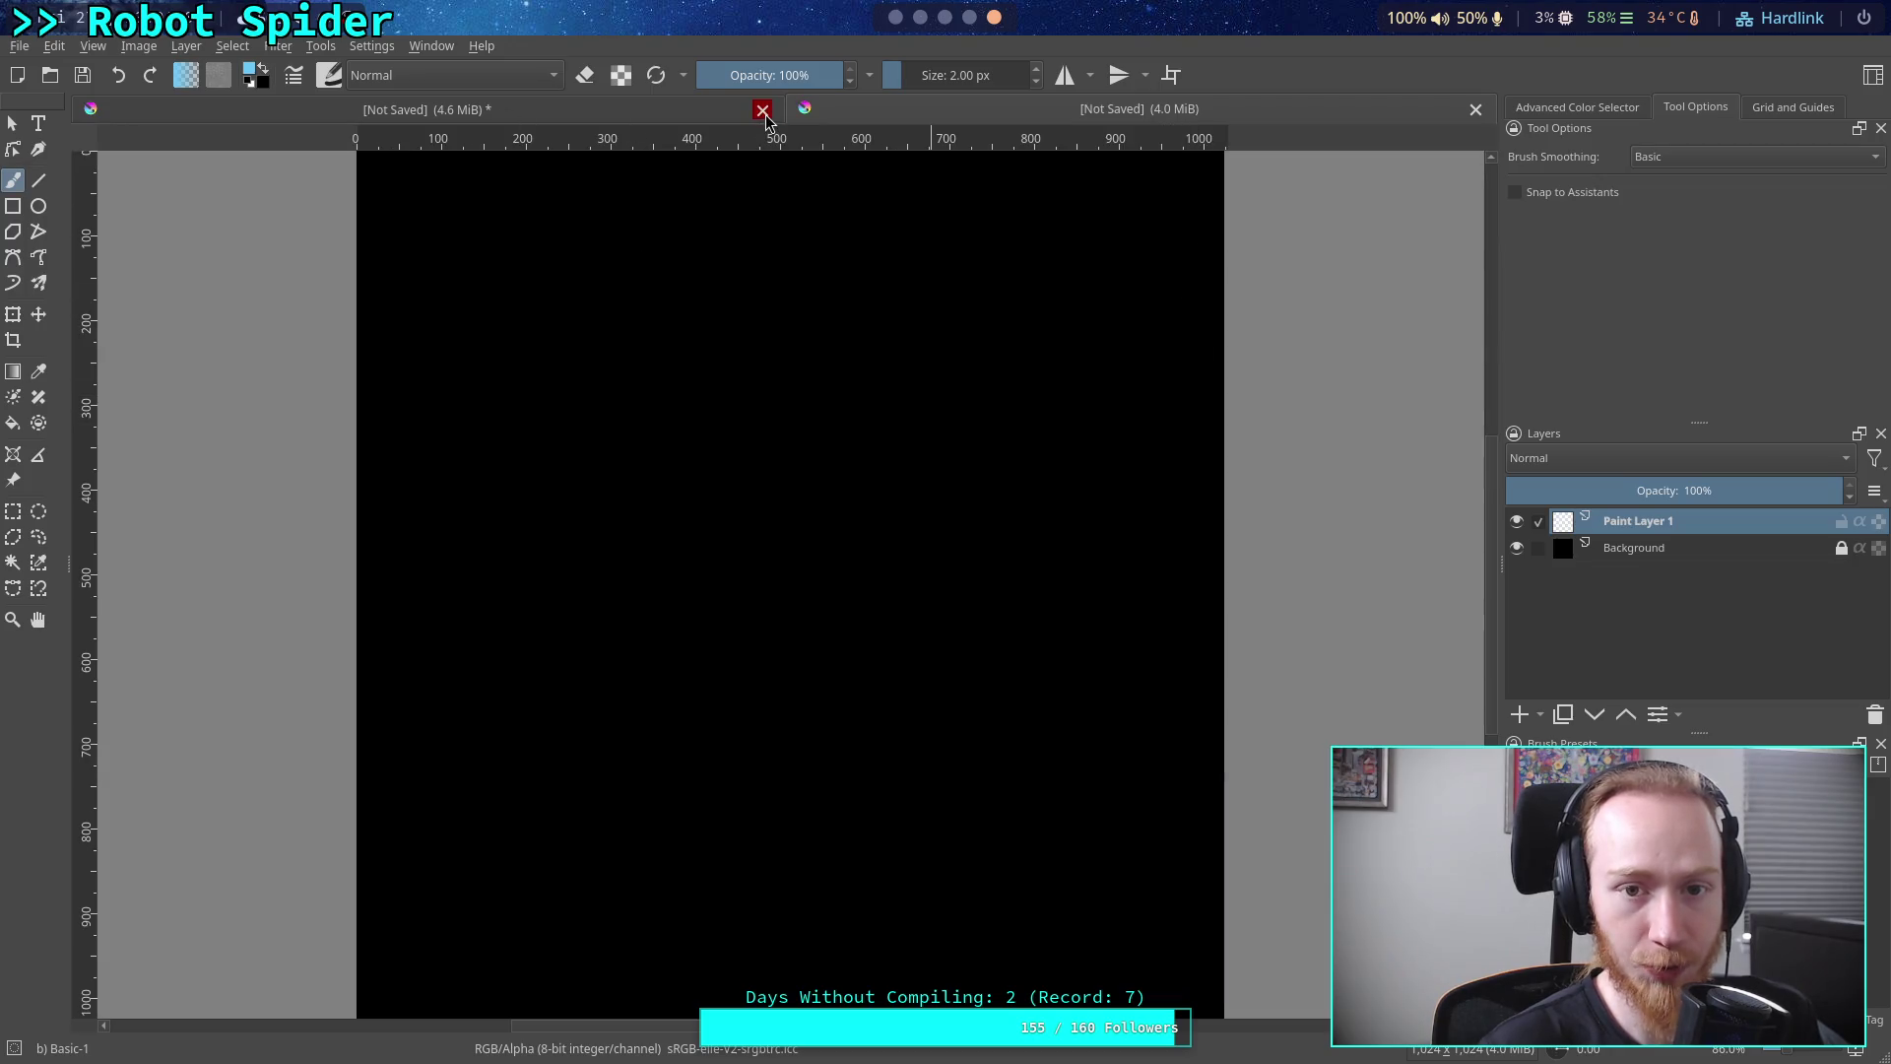
click(762, 110)
click(957, 538)
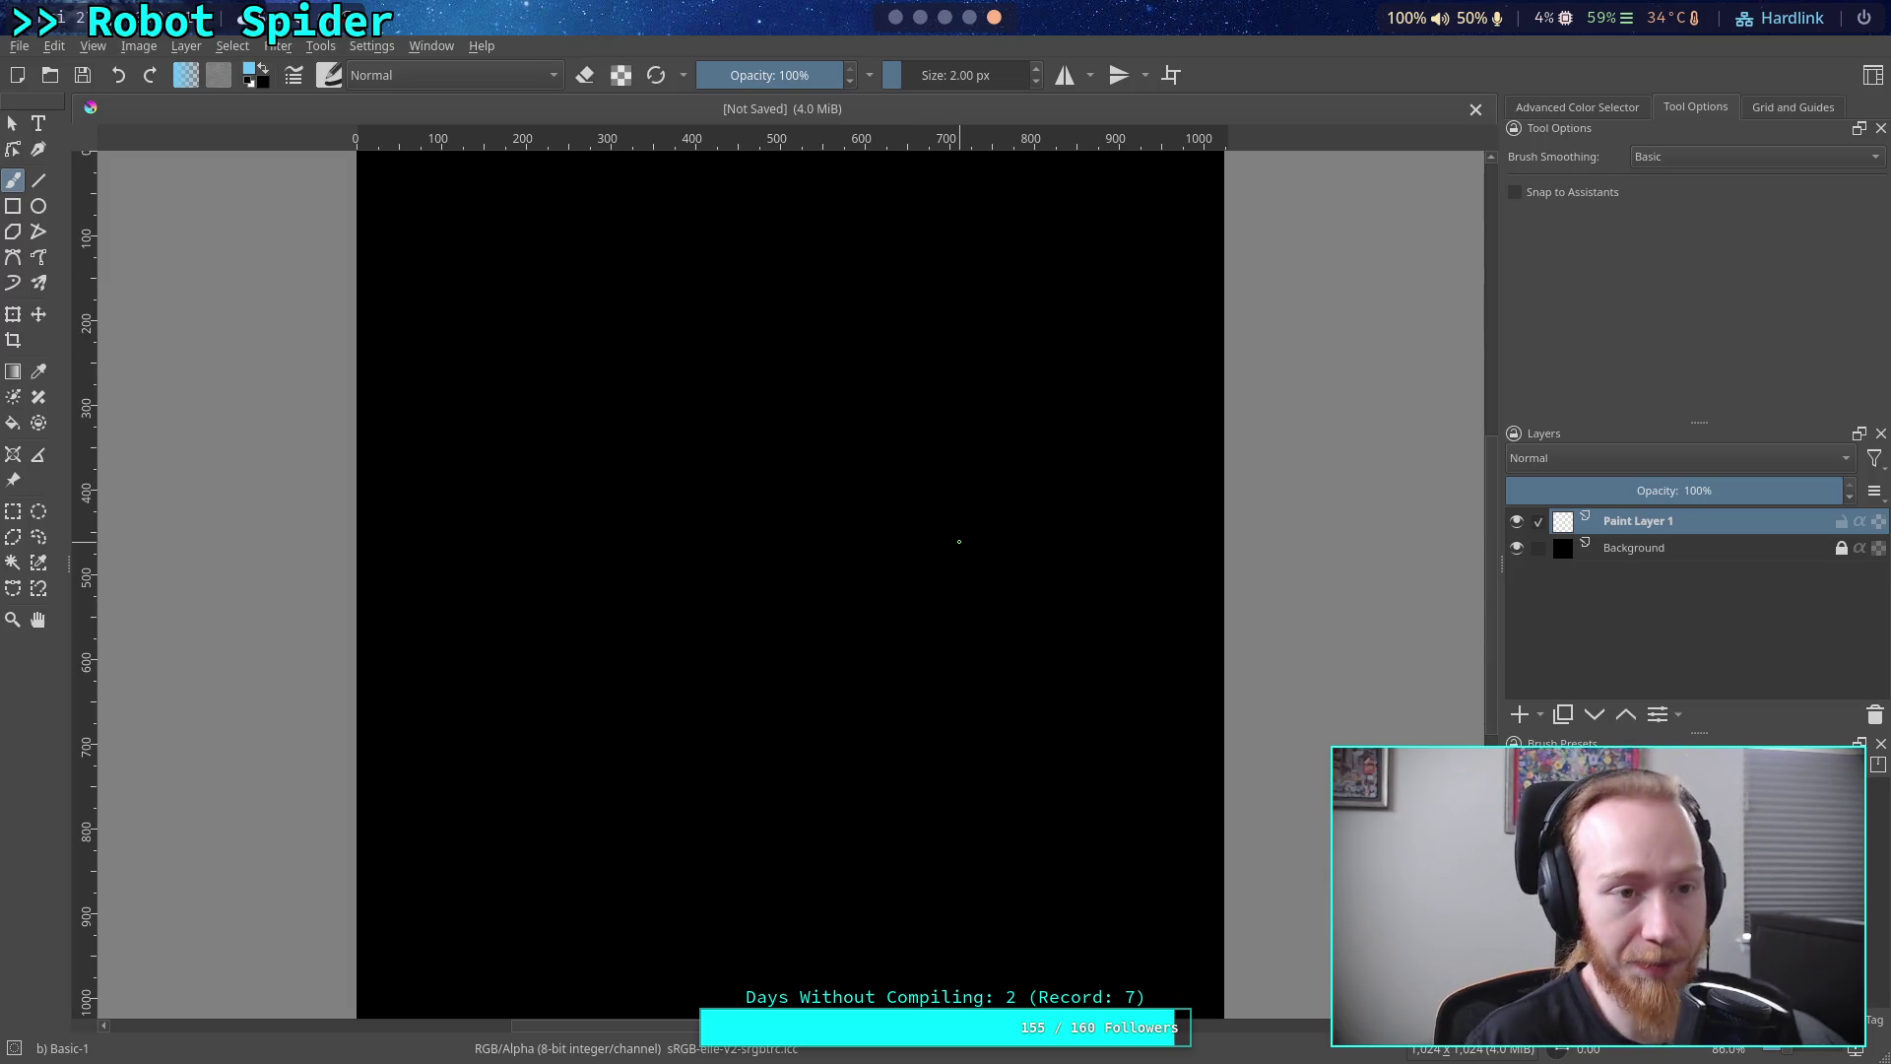
Add a new vector layer and draw a white straight body line across the canvas
scroll(956, 544, up, 1)
scroll(952, 549, up, 1)
scroll(941, 551, down, 1)
mouse_move(831, 576)
mouse_down()
mouse_move(845, 502)
mouse_move(861, 523)
mouse_move(726, 427)
mouse_up()
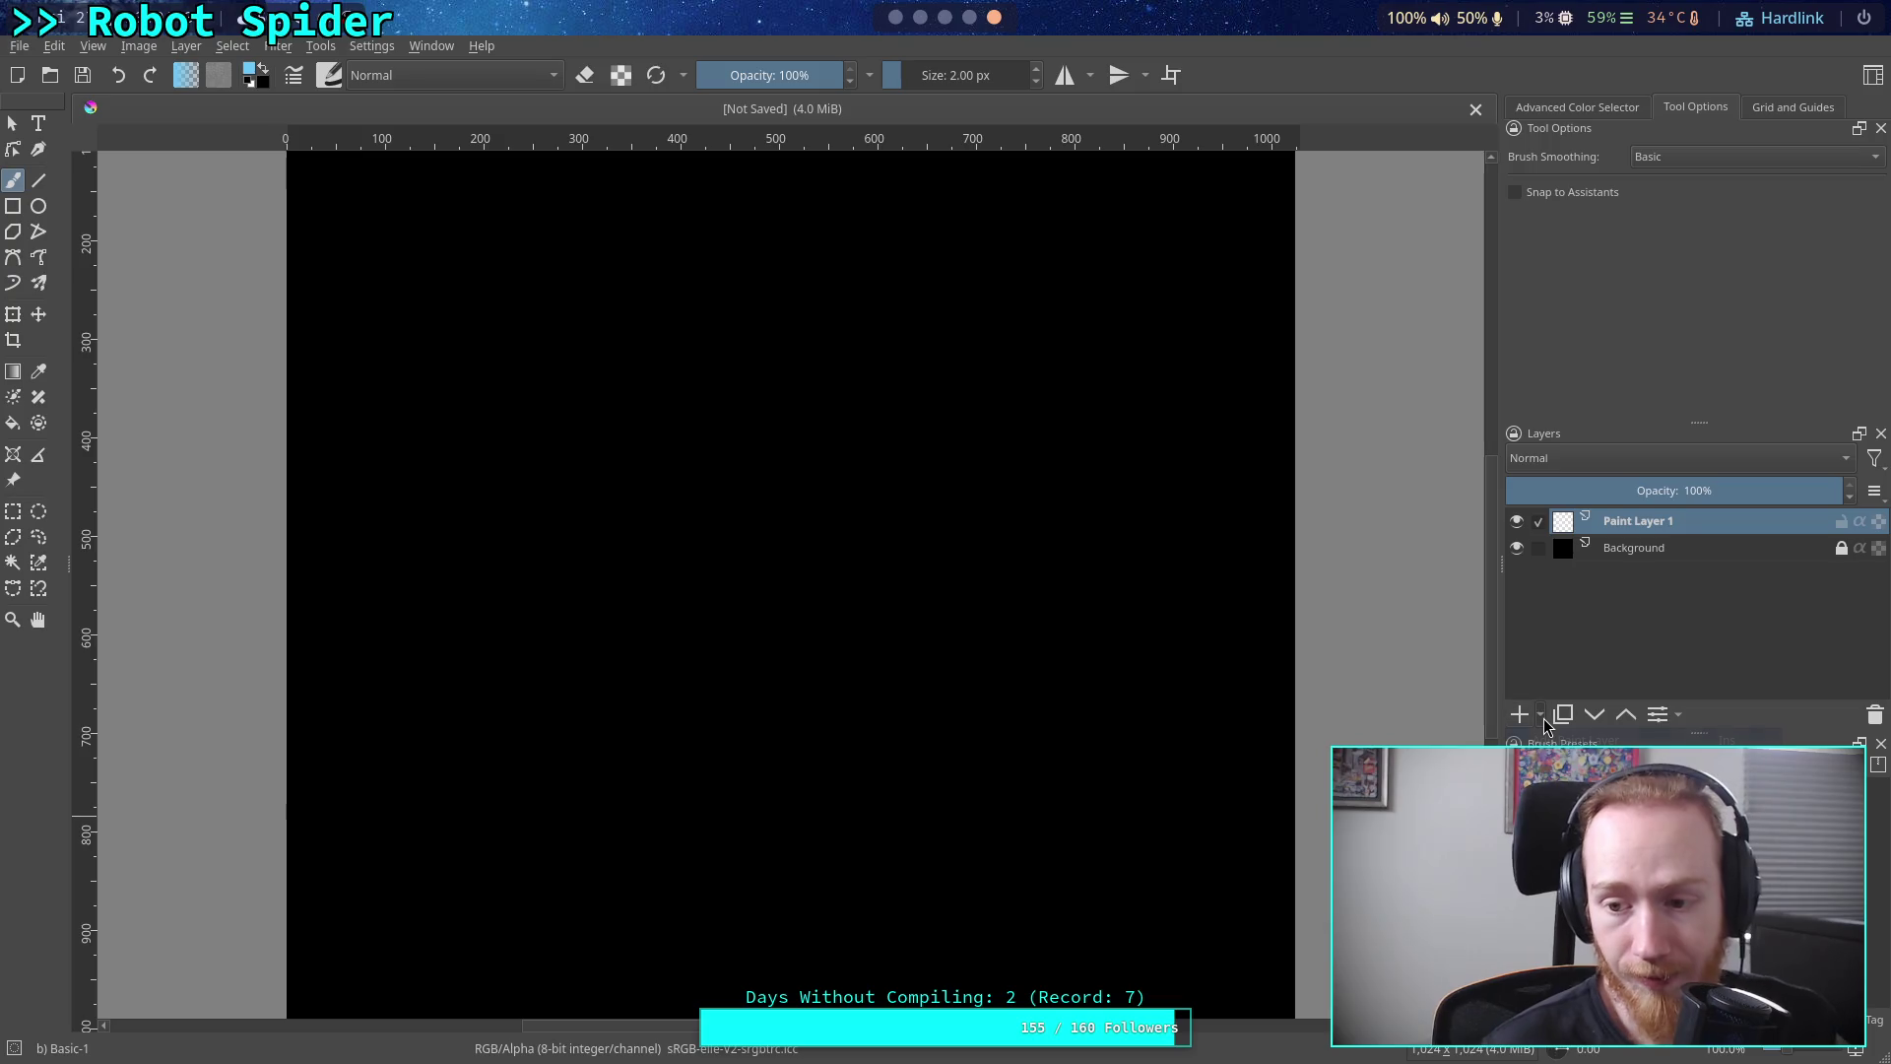
key(shift+Insert)
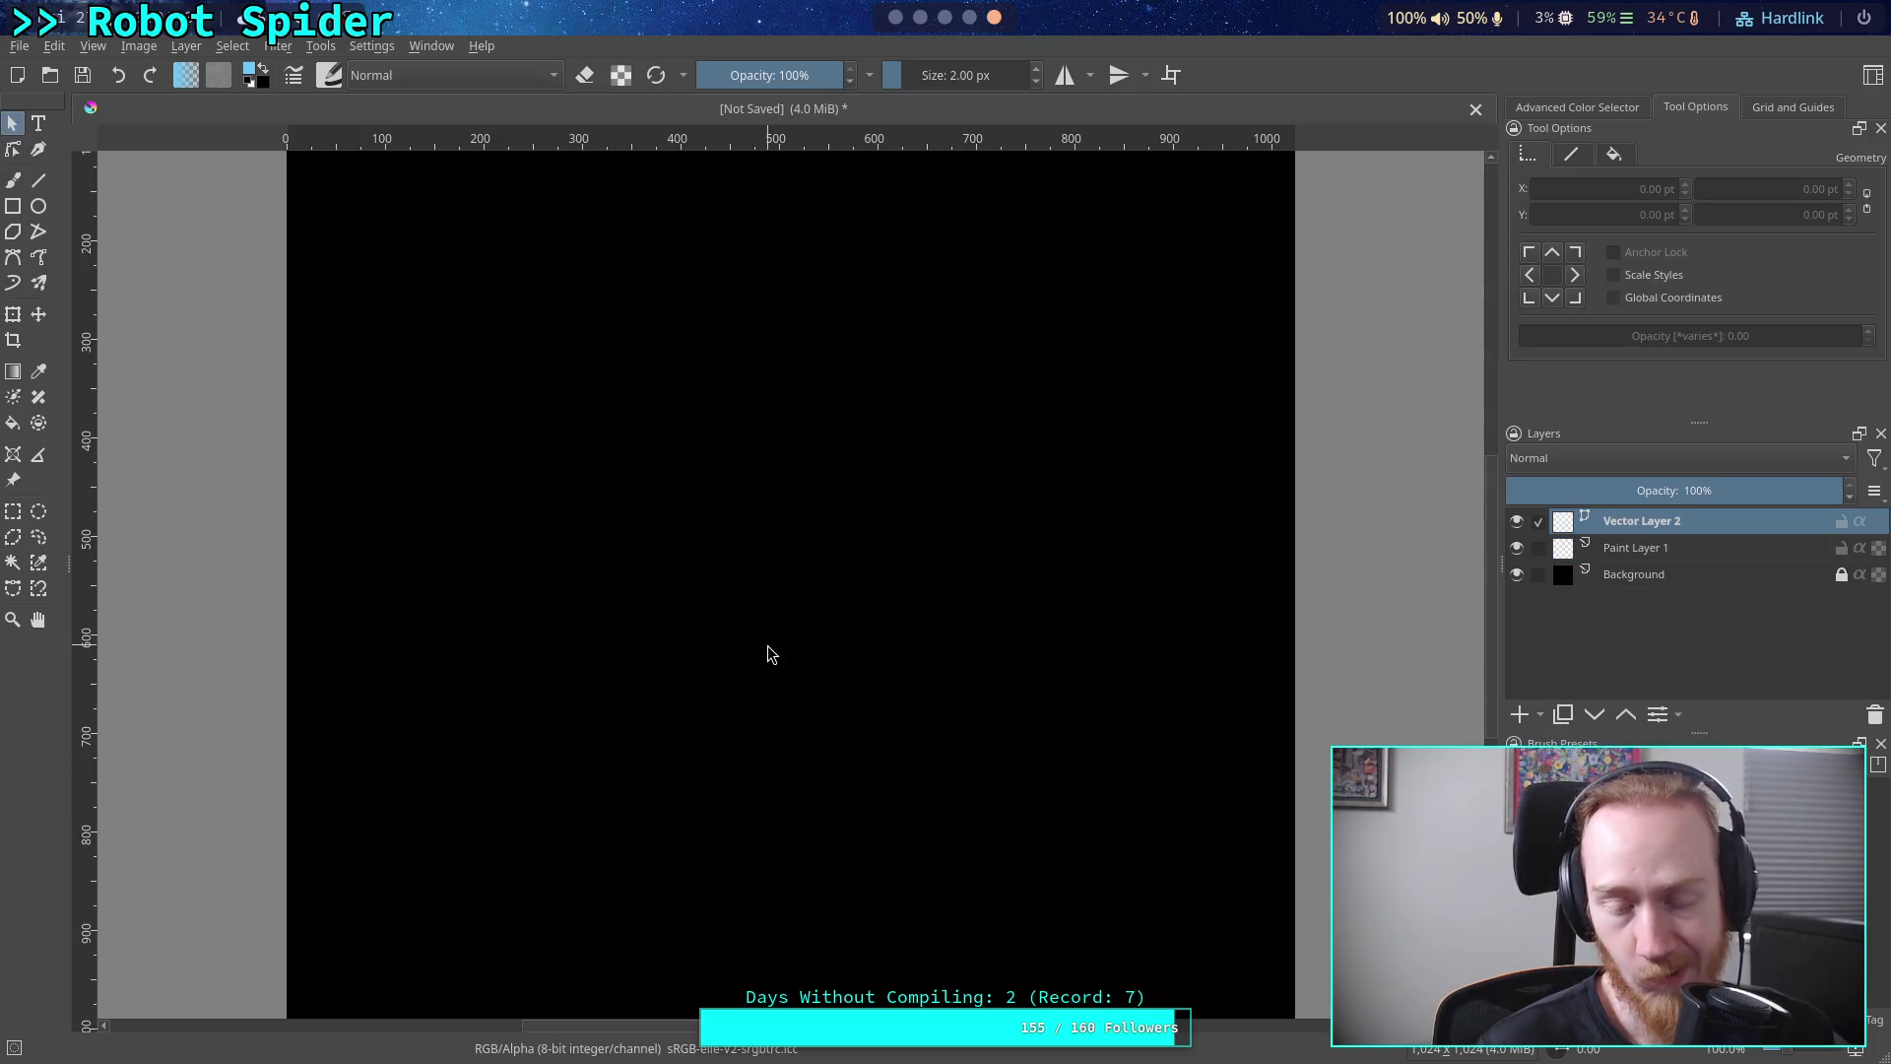
scroll(772, 658, up, 2)
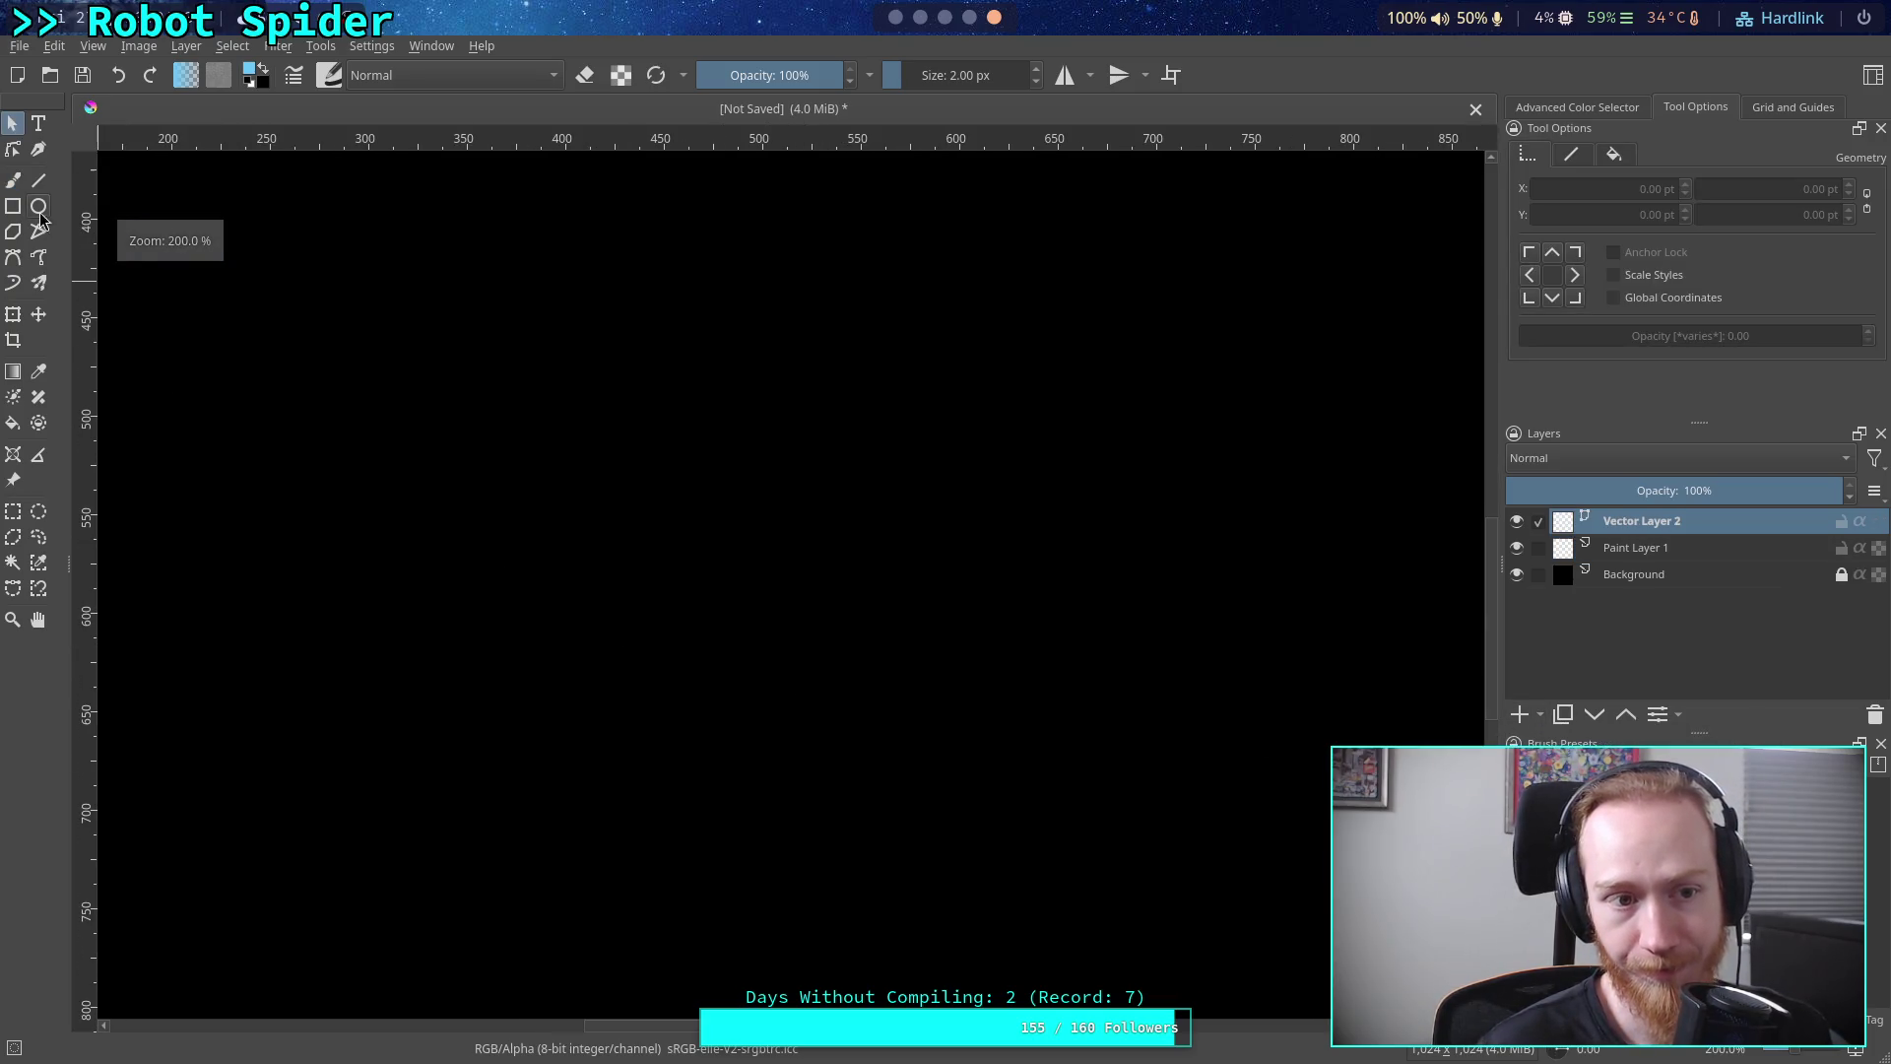
click(38, 180)
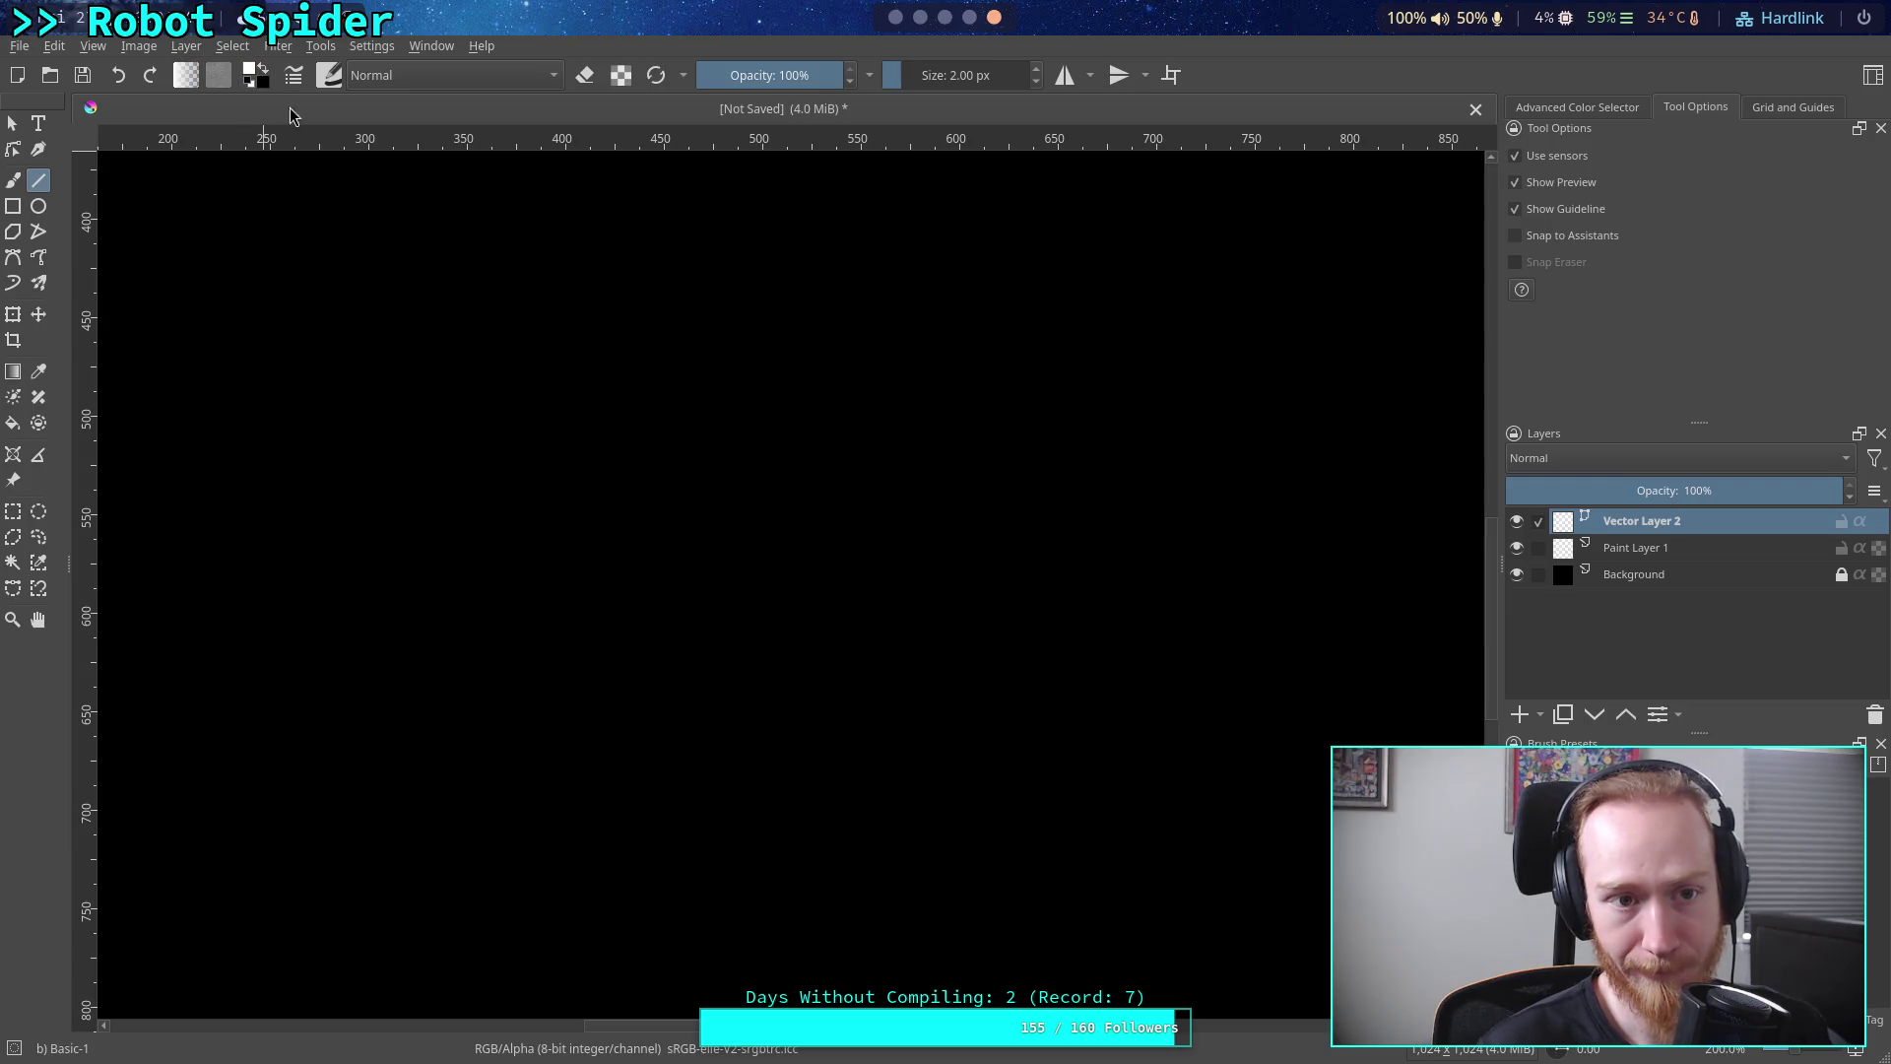
drag(362, 622, 959, 532)
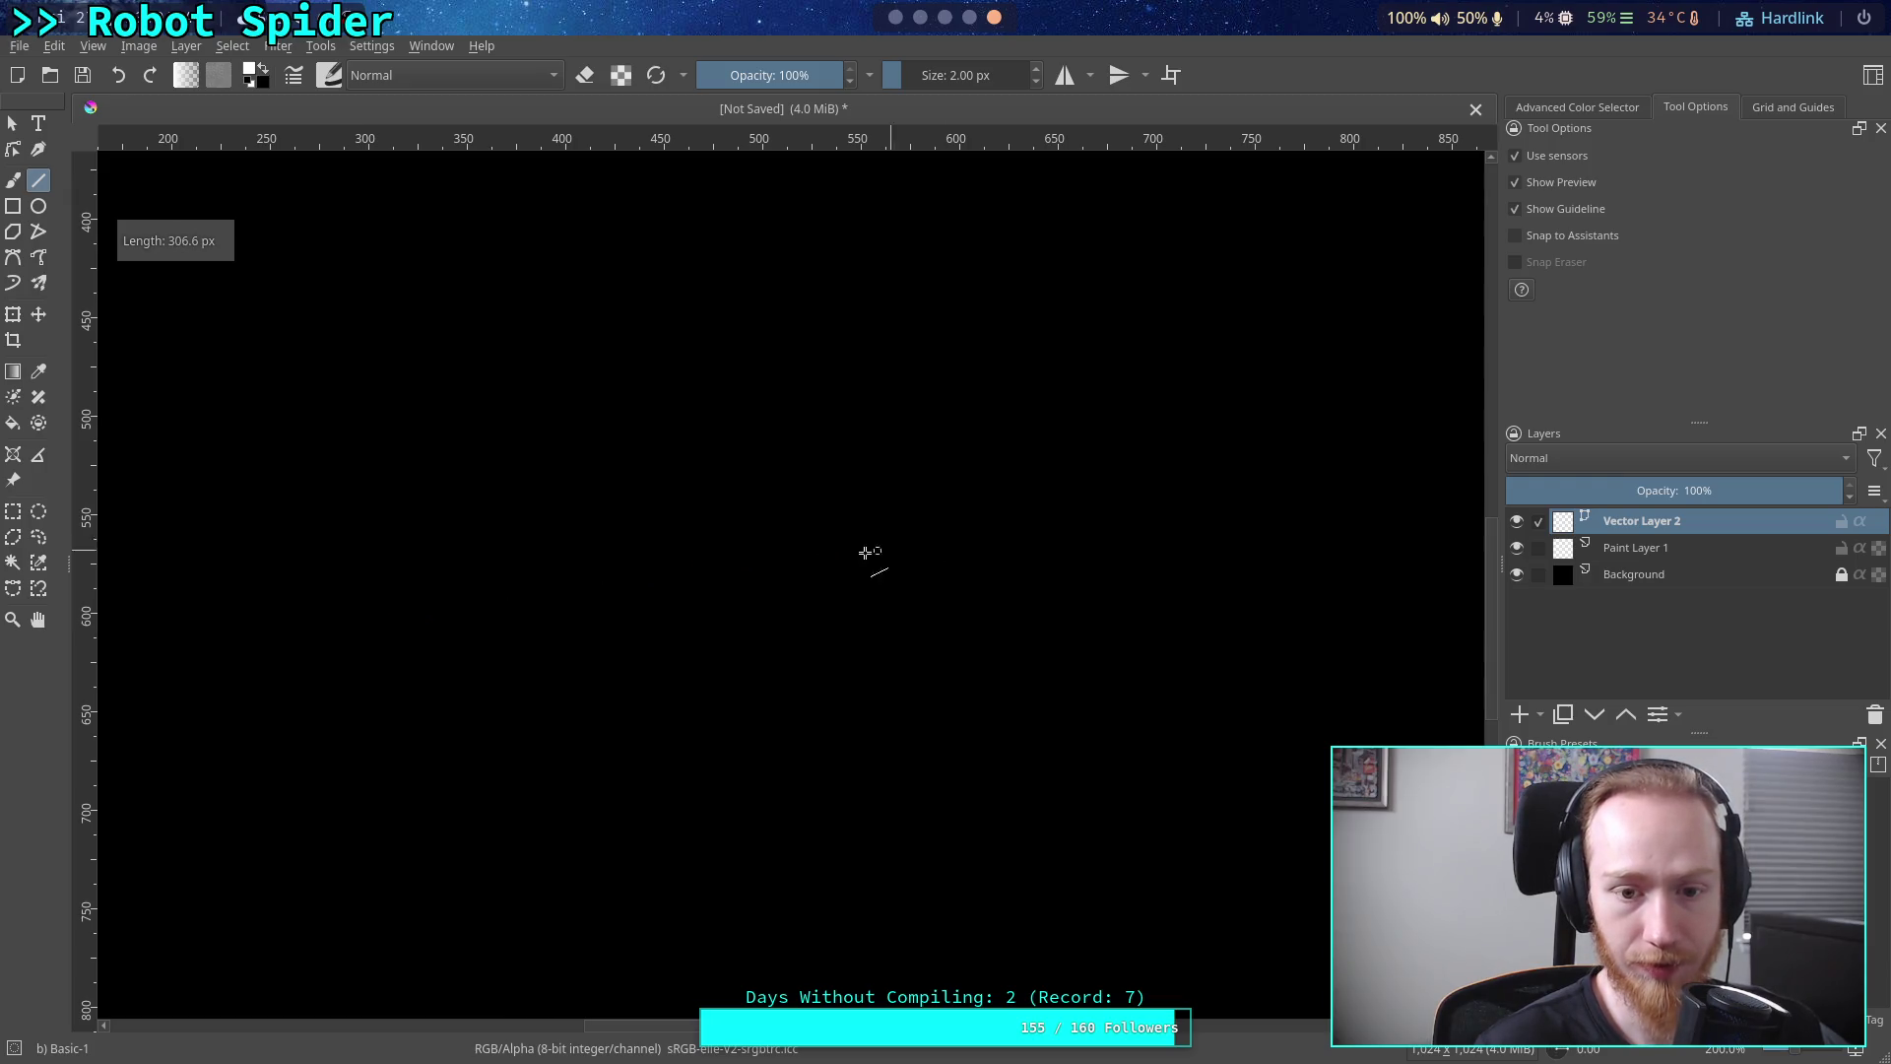
Draw a Lineart Red leg segment down from the body line's right end
click(39, 207)
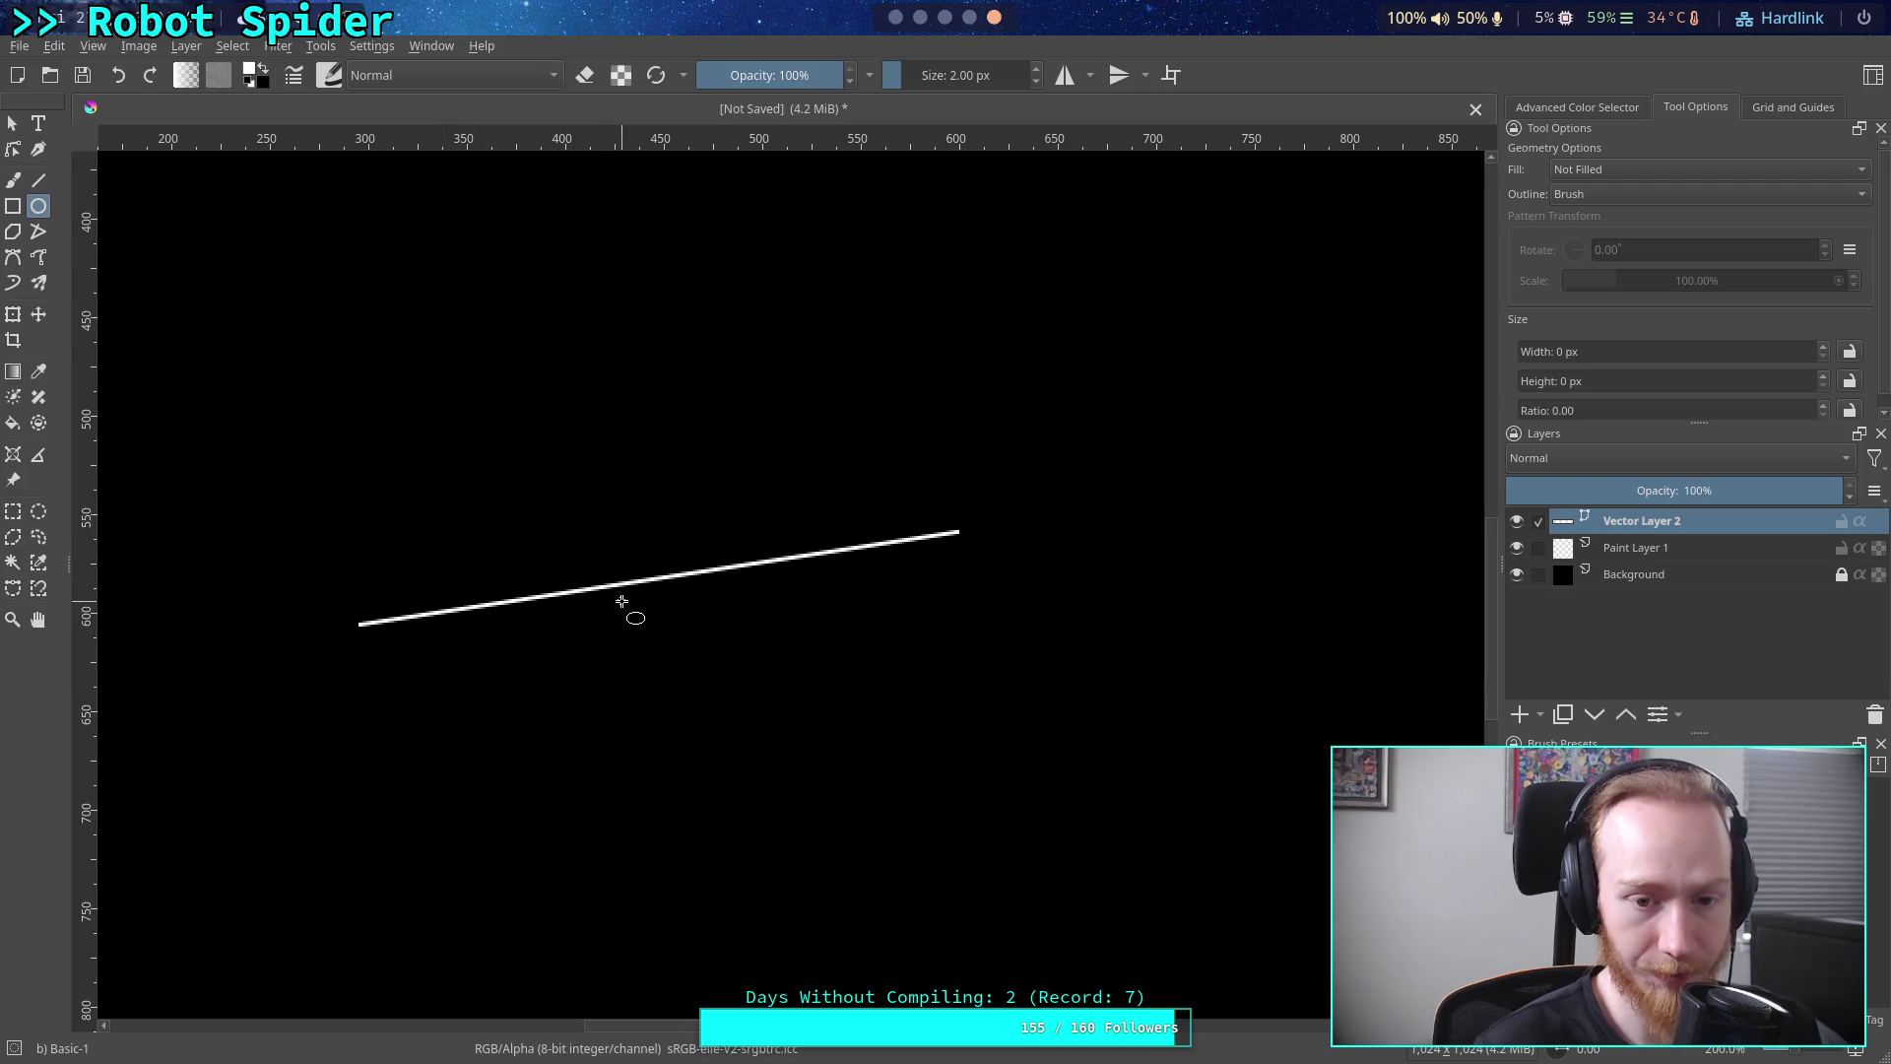
drag(867, 662, 828, 574)
click(38, 179)
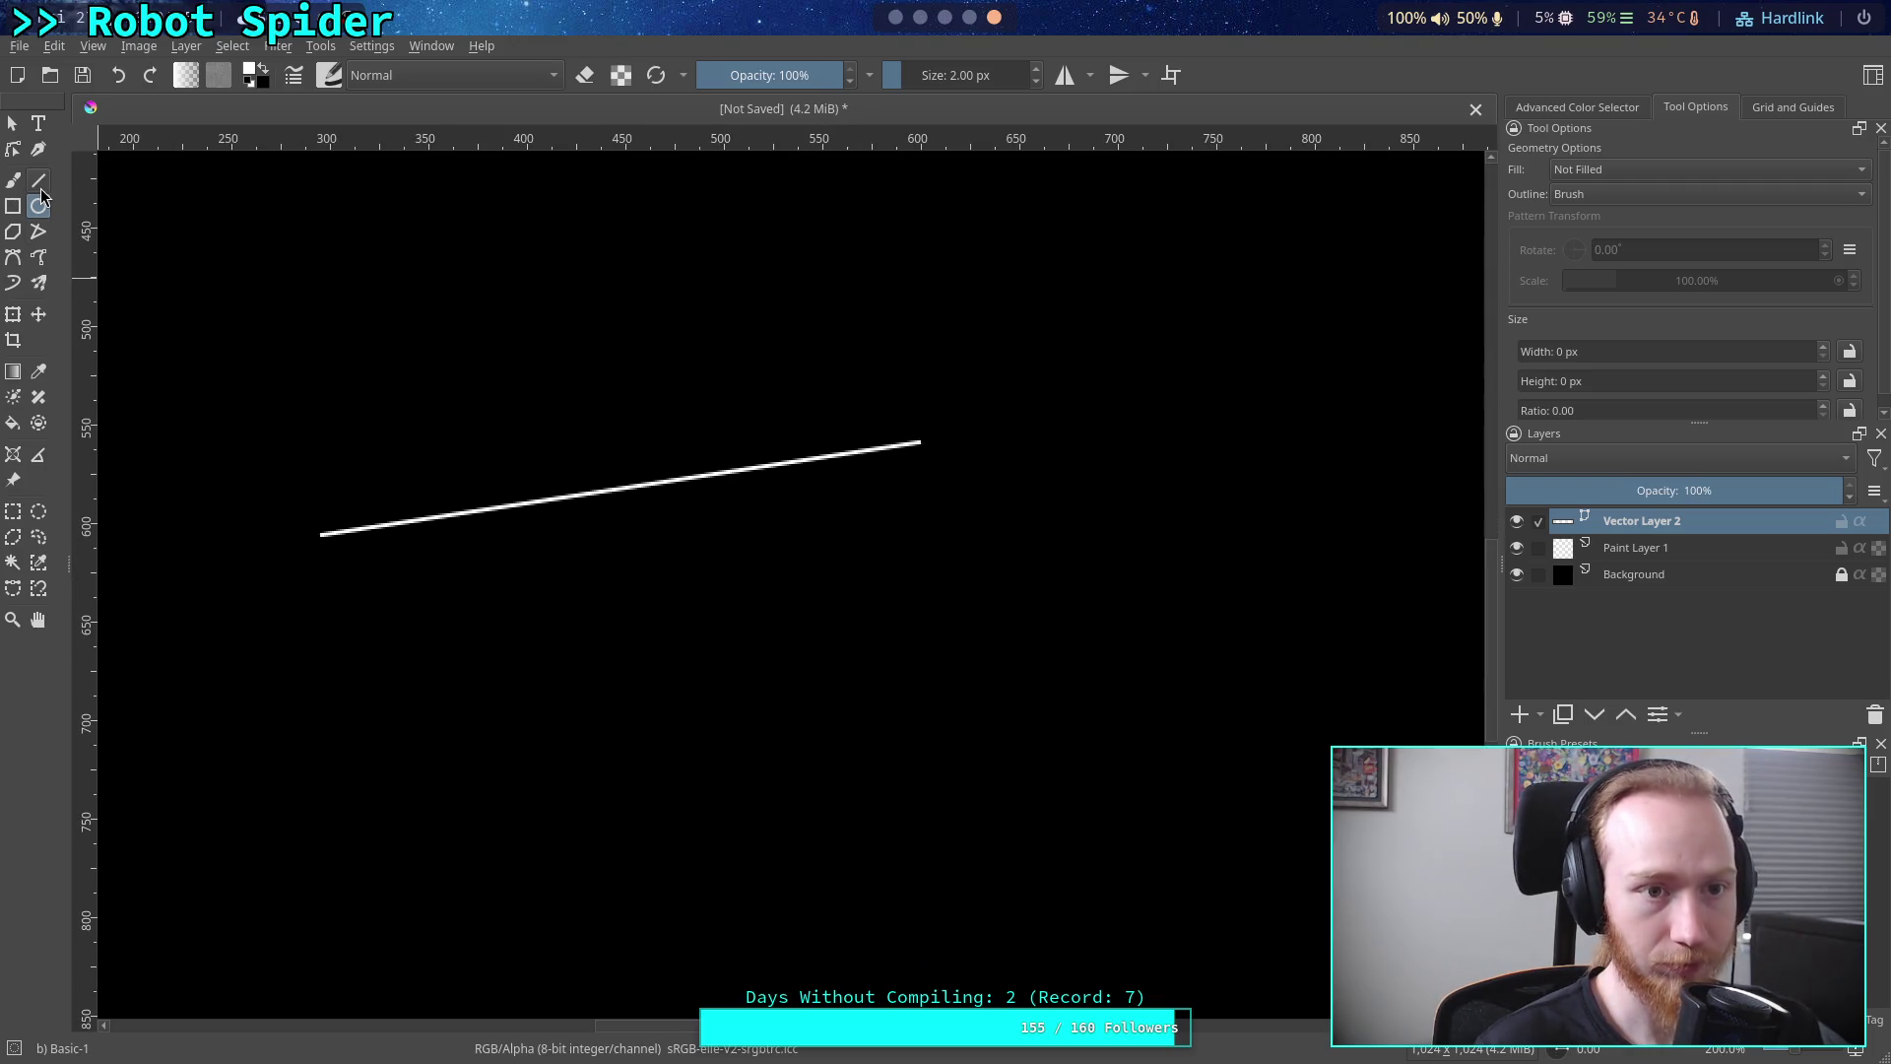
click(250, 71)
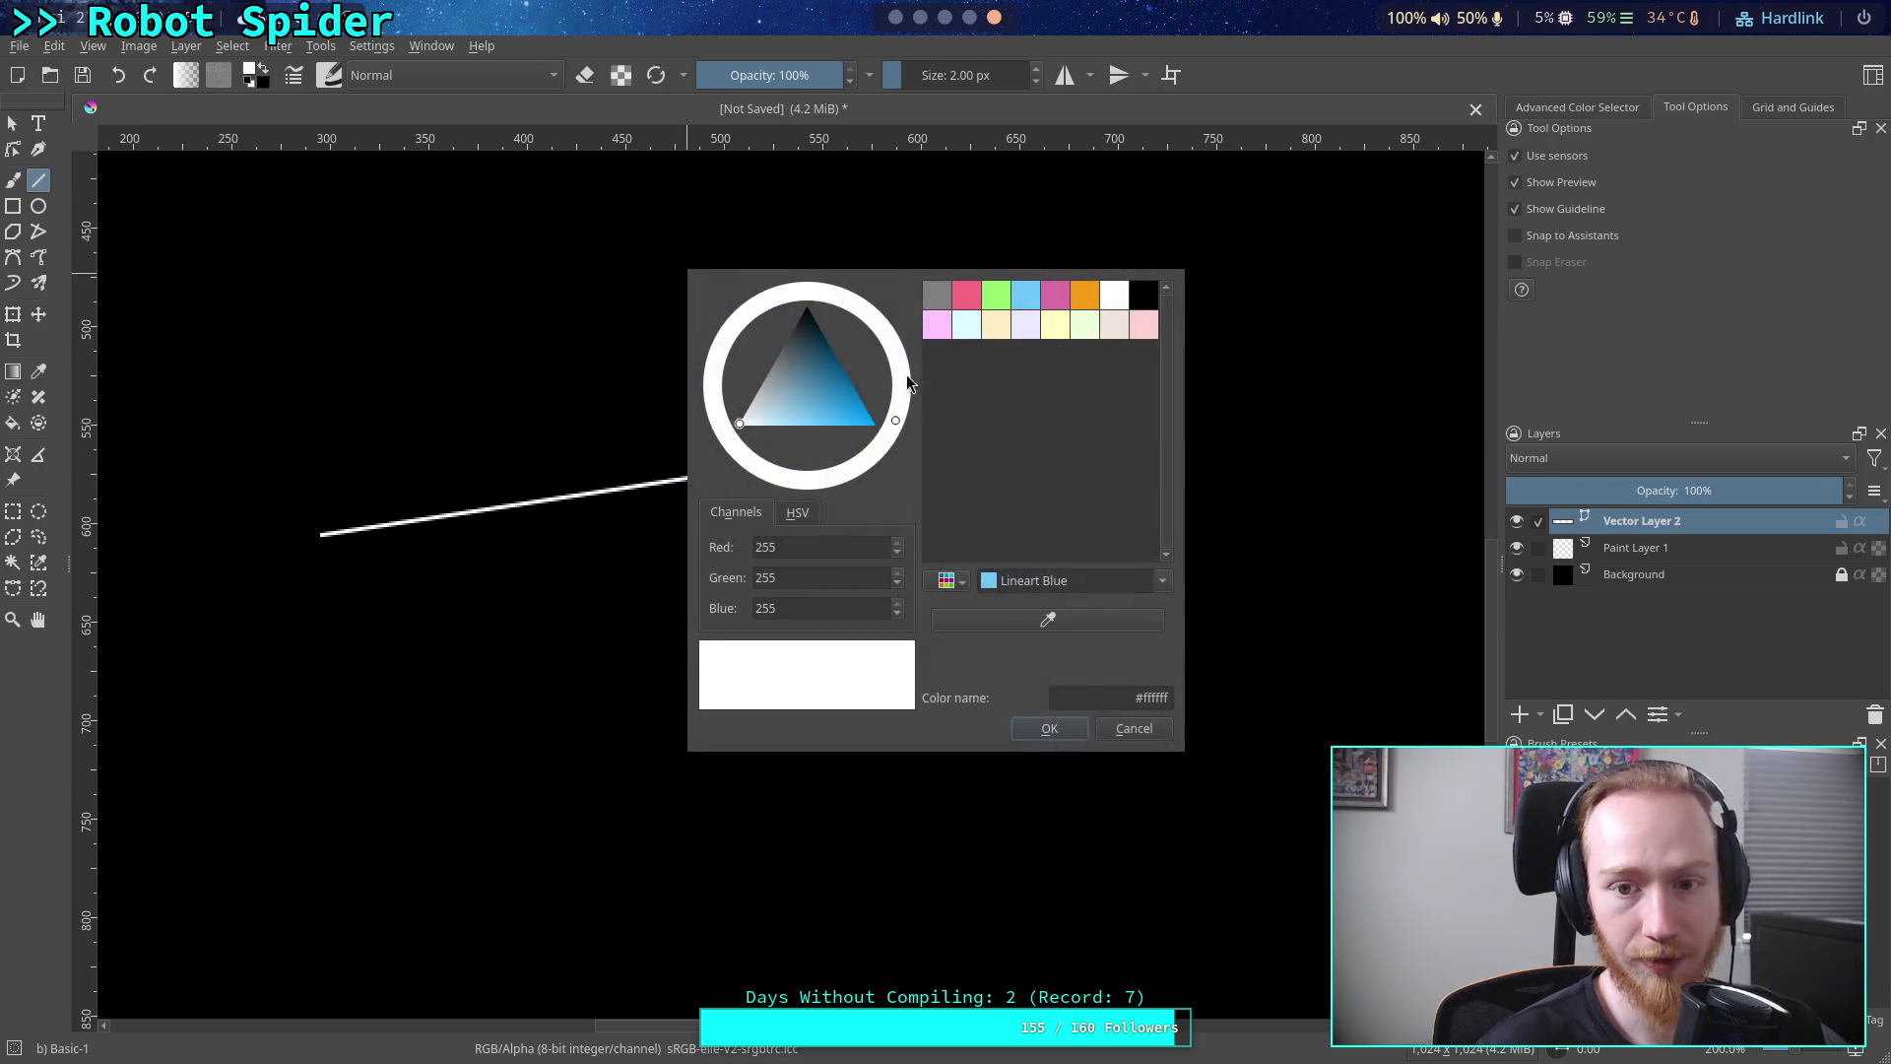
click(972, 300)
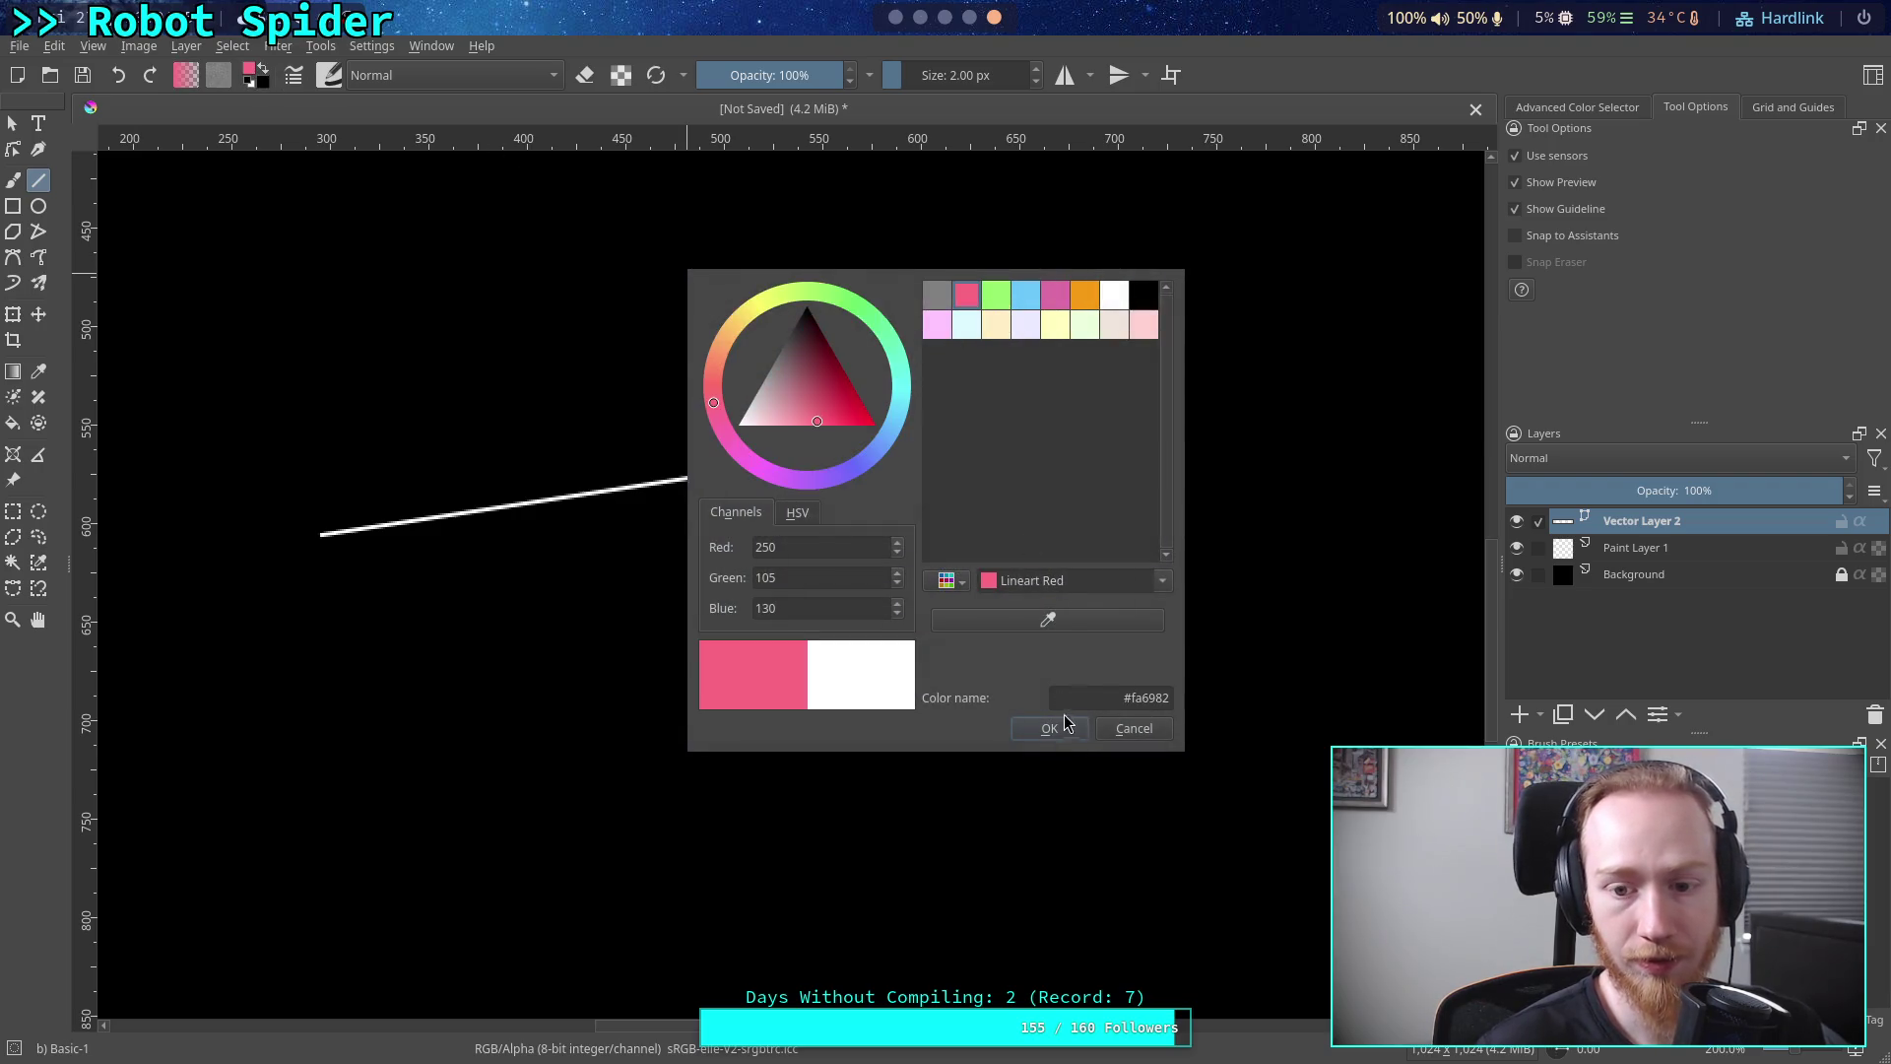
click(1050, 728)
mouse_move(919, 443)
mouse_down()
mouse_move(1164, 784)
mouse_move(1108, 791)
mouse_up()
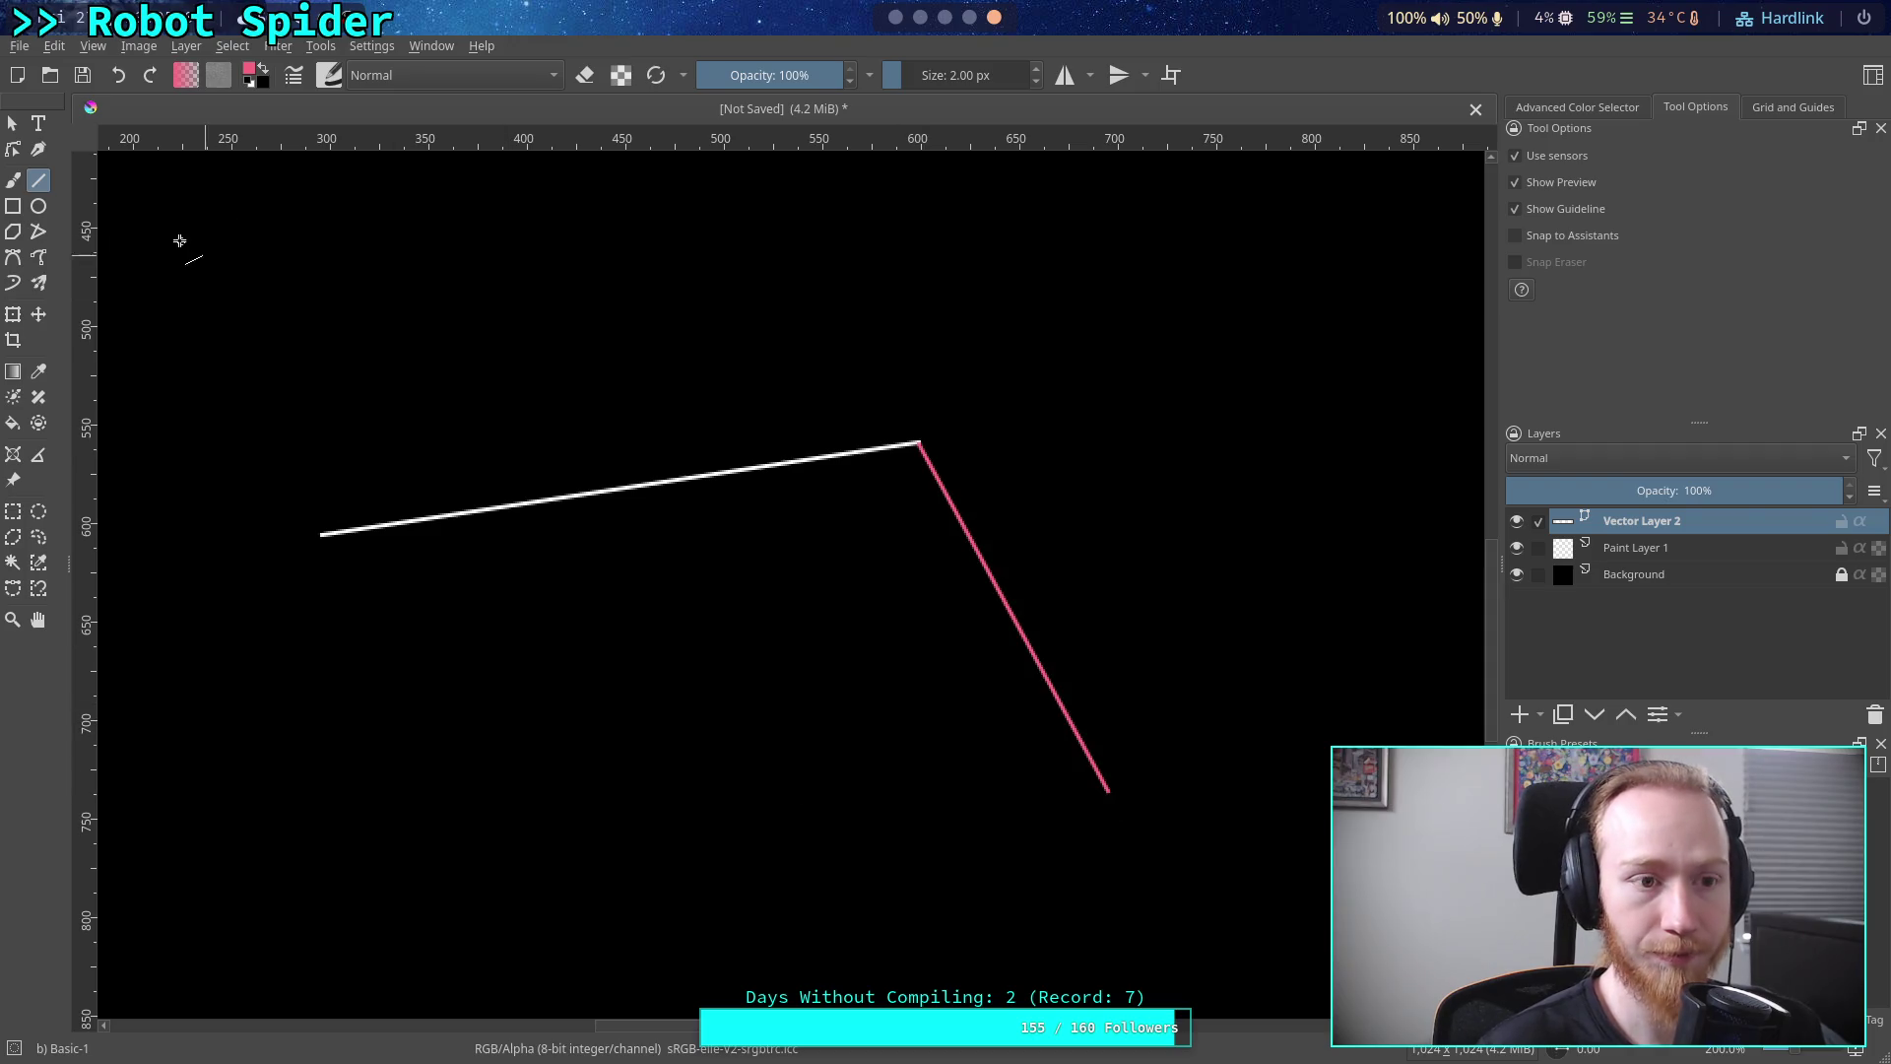
Draw a mid-grey ground line horizontally beneath the foot of the leg
click(262, 69)
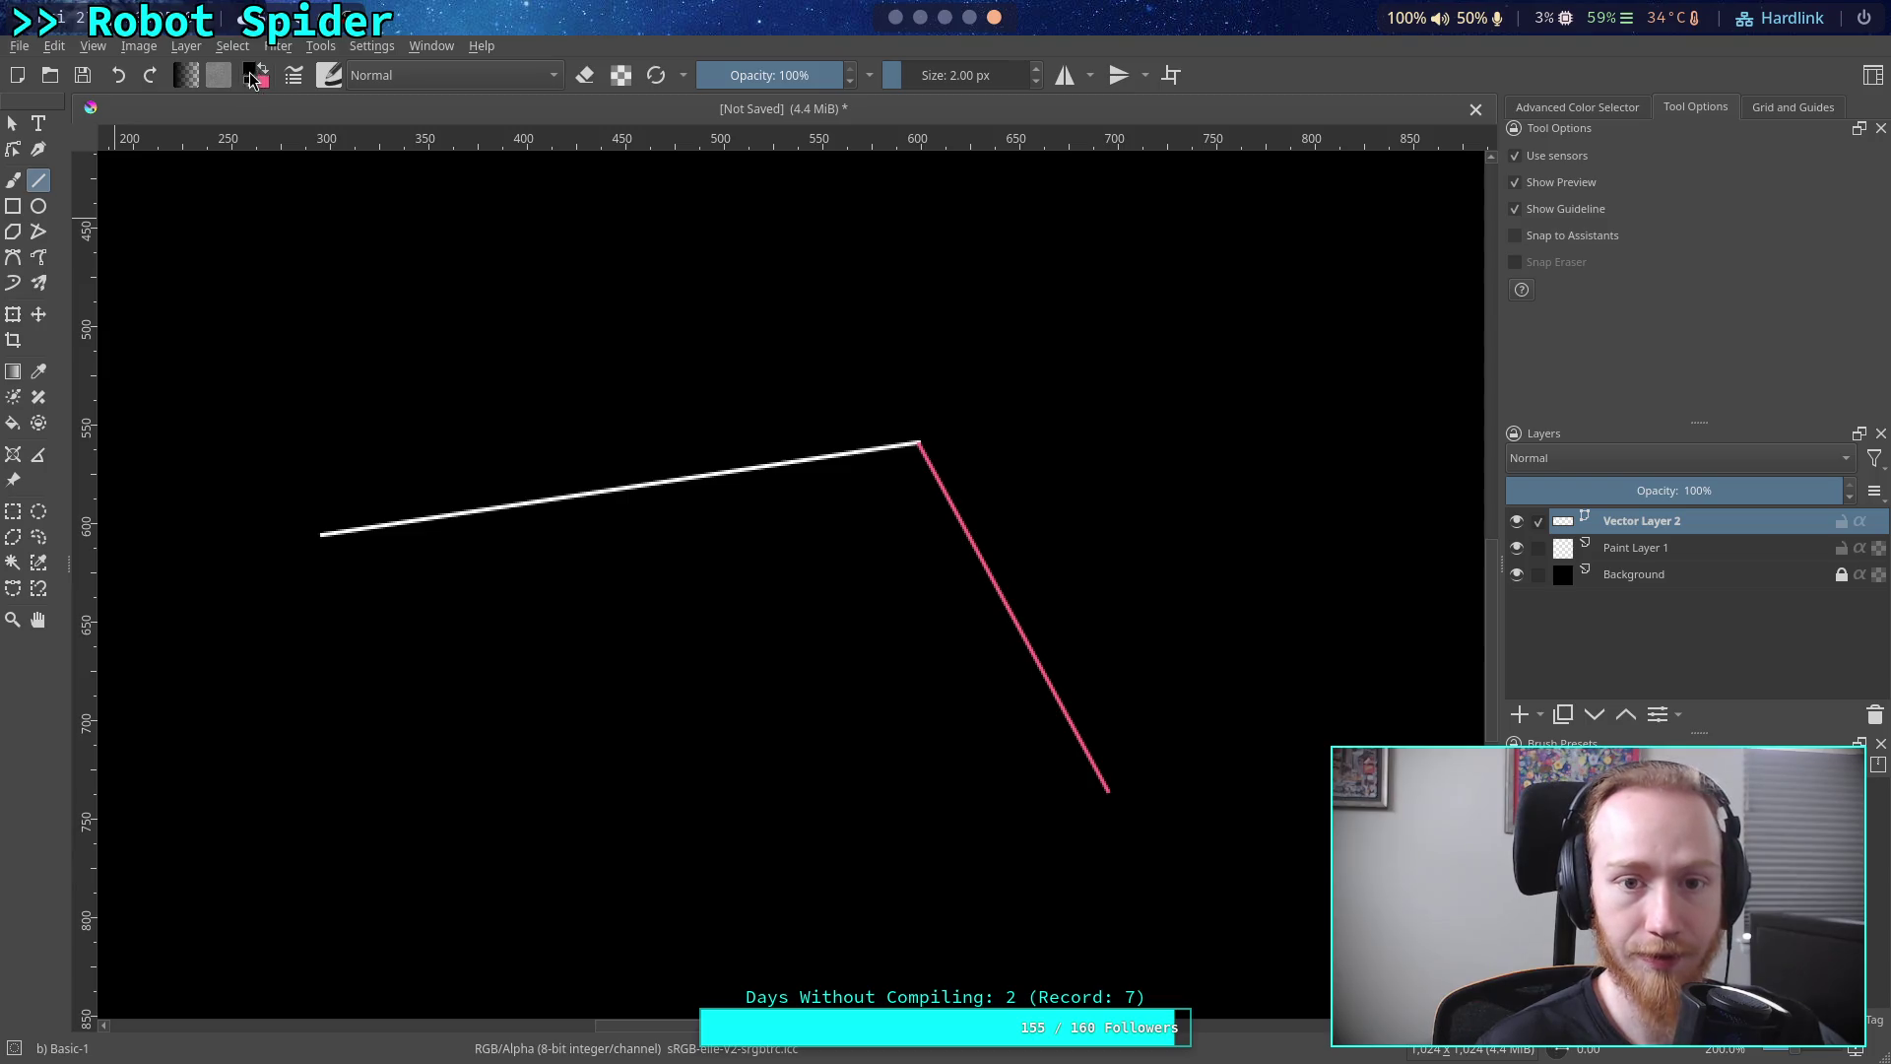
click(254, 78)
click(937, 293)
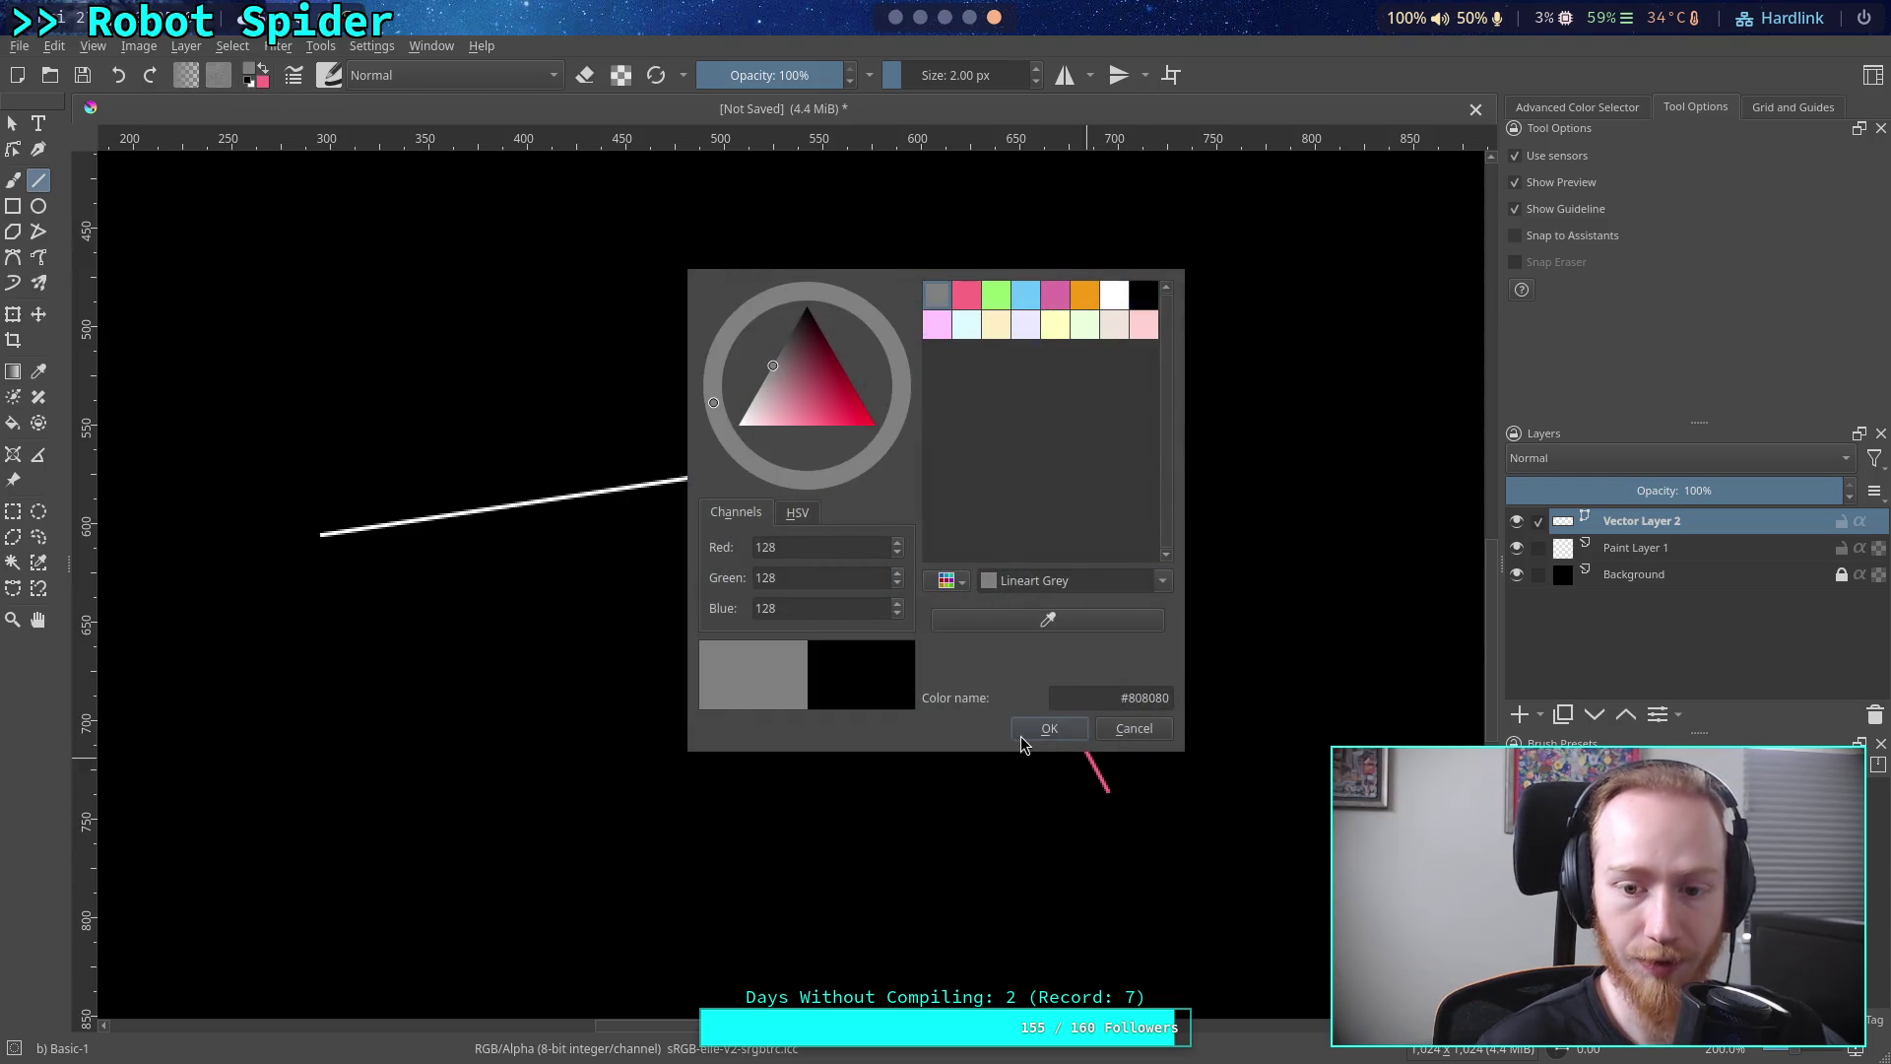
click(1048, 730)
mouse_move(1231, 793)
mouse_down()
mouse_move(194, 771)
mouse_move(174, 790)
mouse_up()
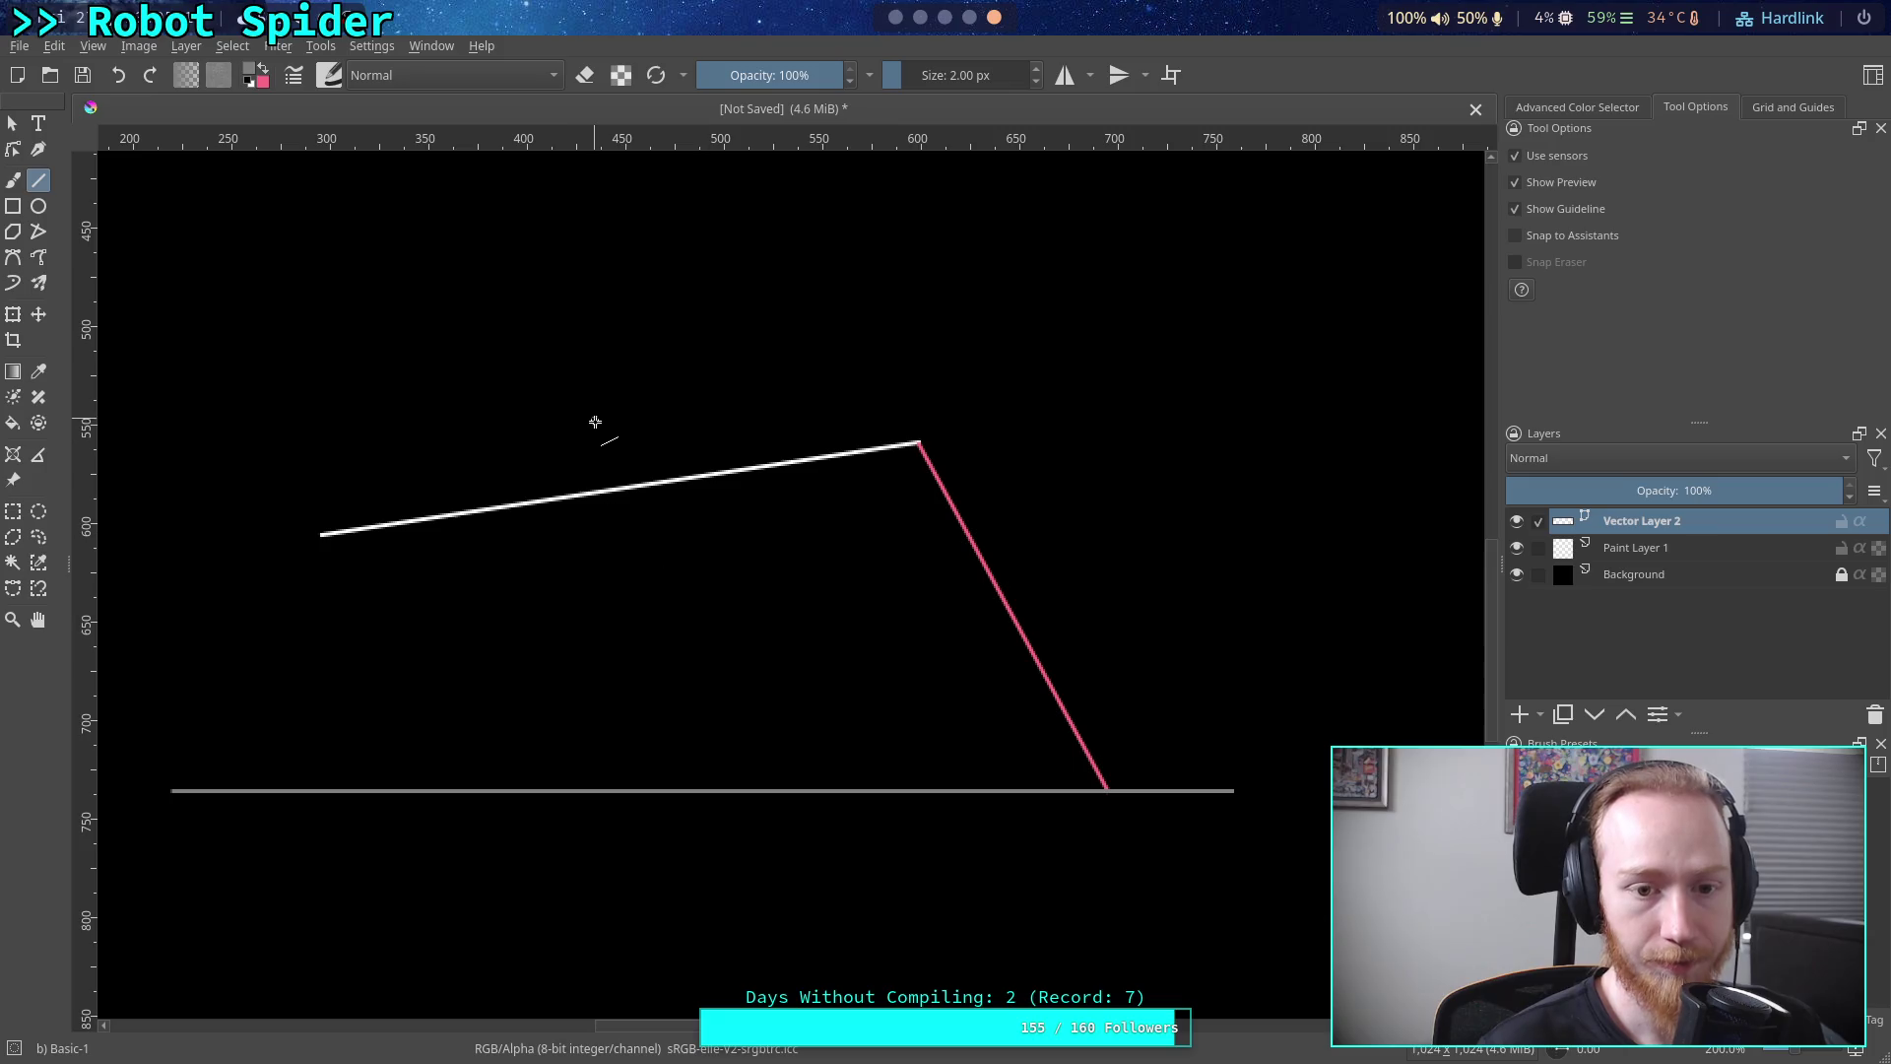
click(38, 205)
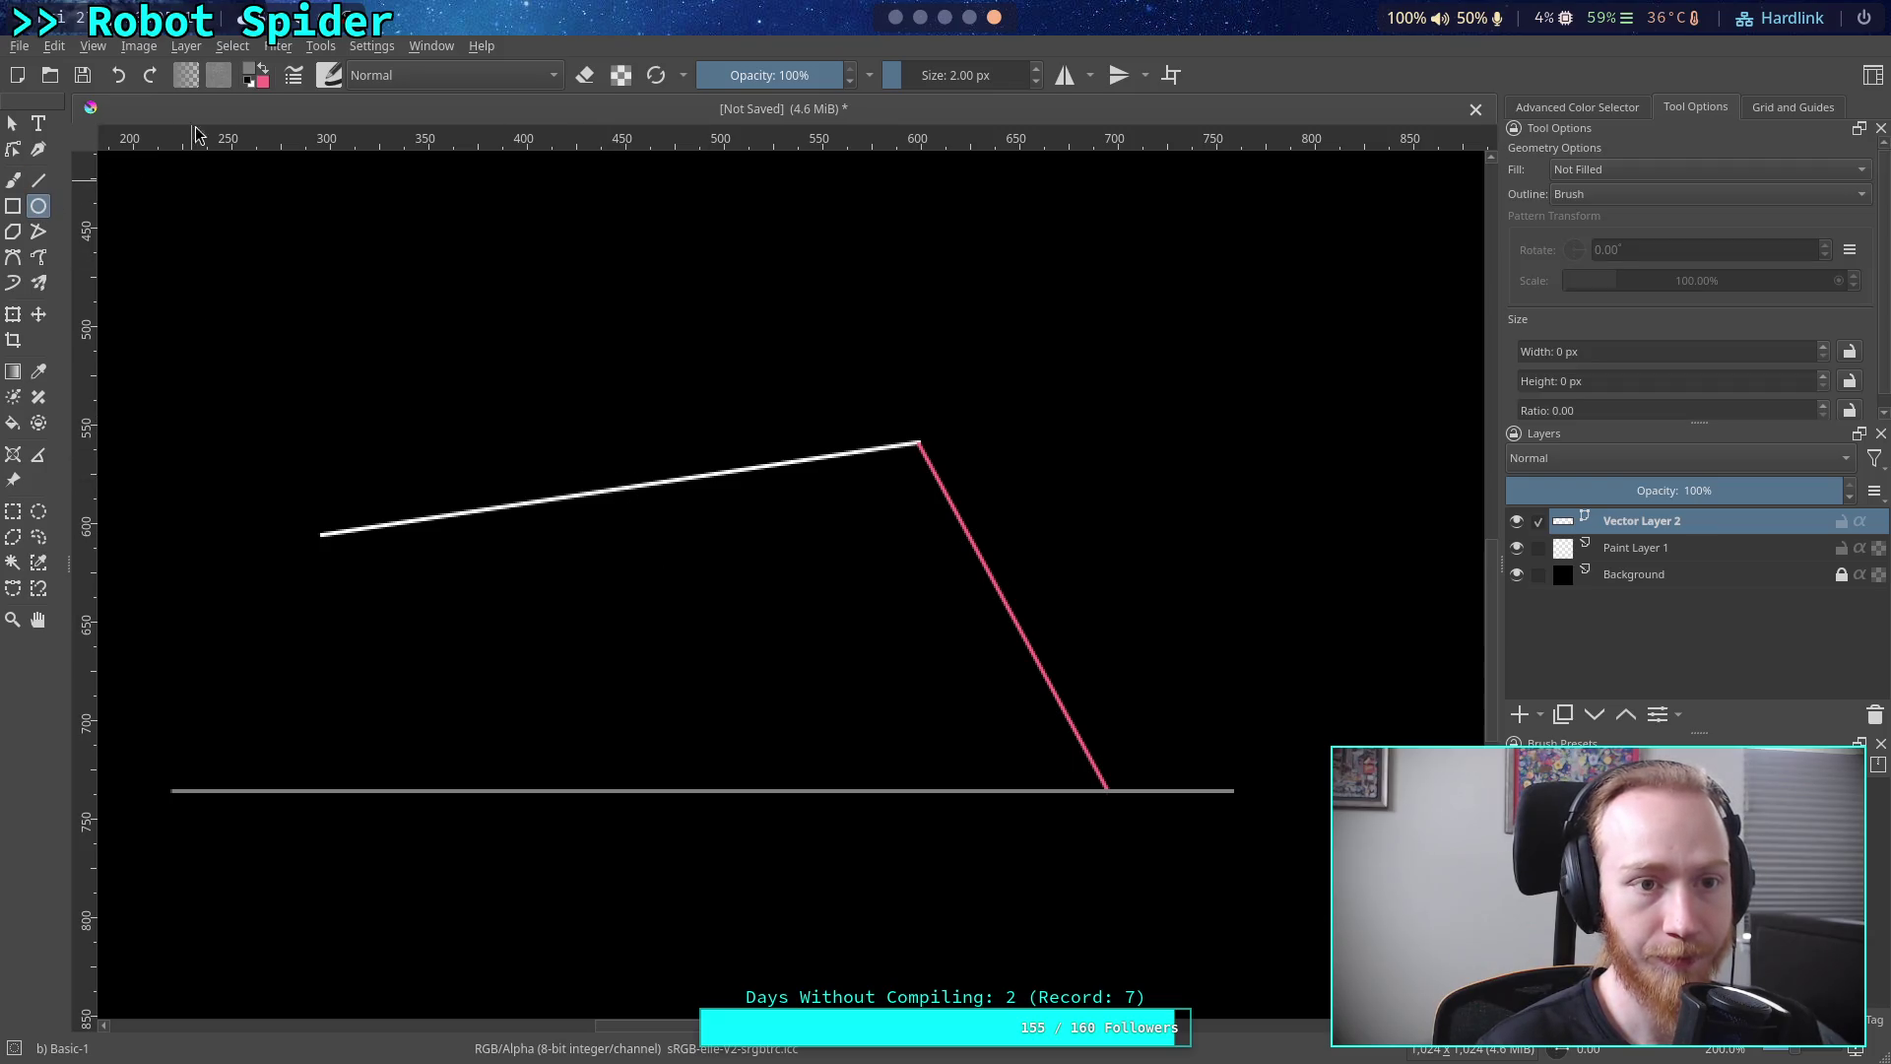
Draw a small 15 px light-blue circle on the white body line
click(252, 72)
click(1025, 295)
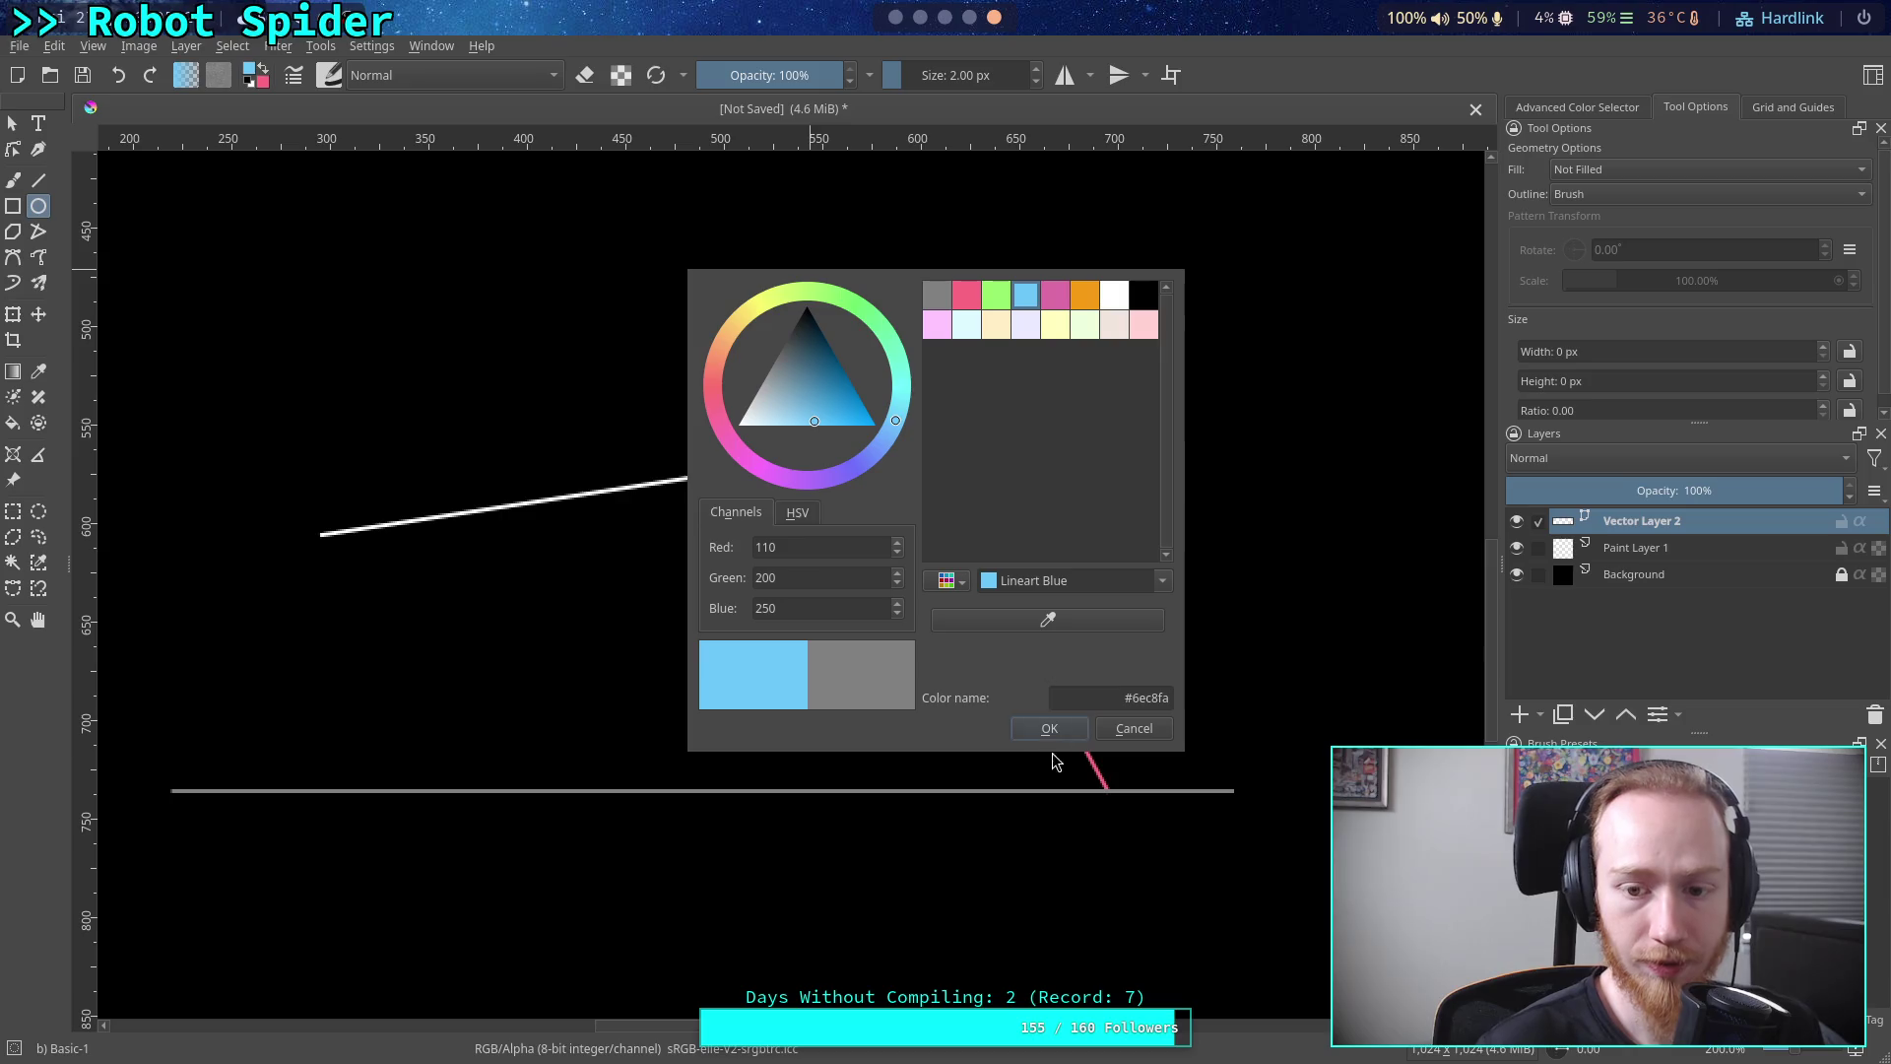
click(1050, 729)
drag(592, 485, 626, 507)
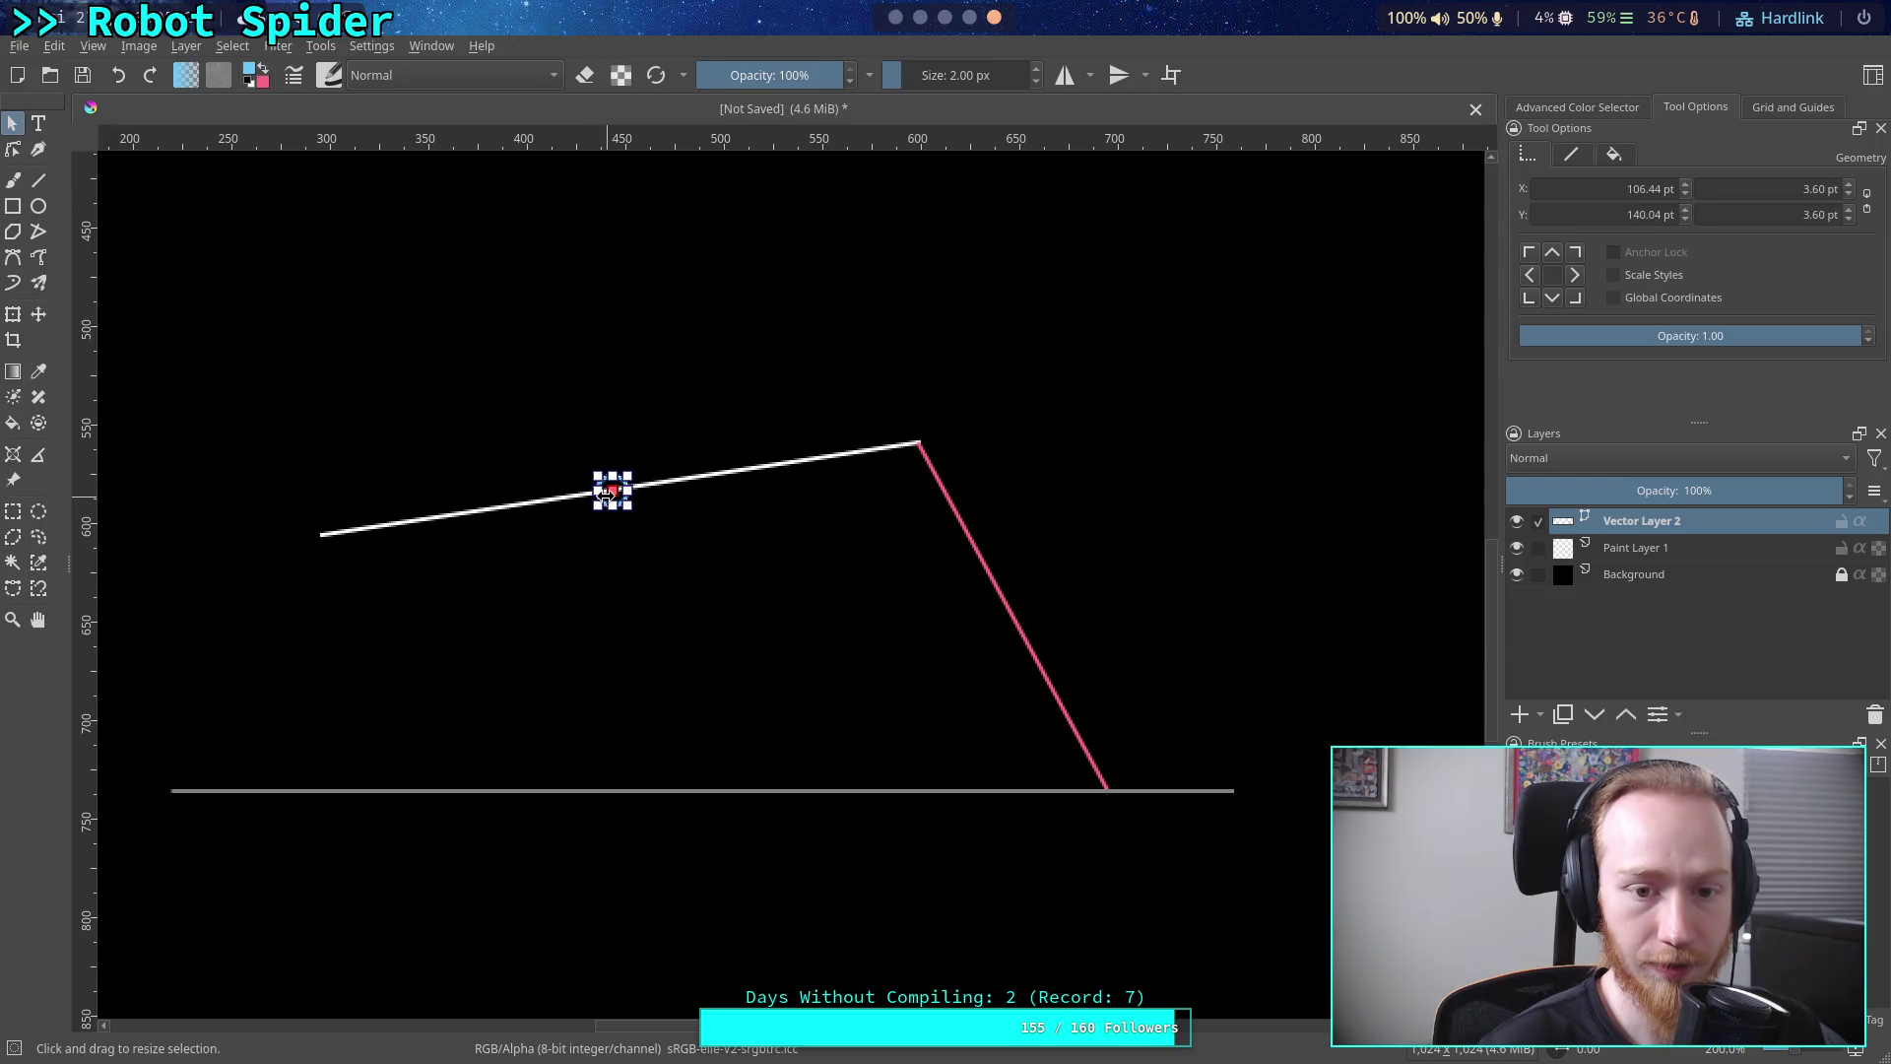
drag(608, 493, 625, 492)
click(510, 431)
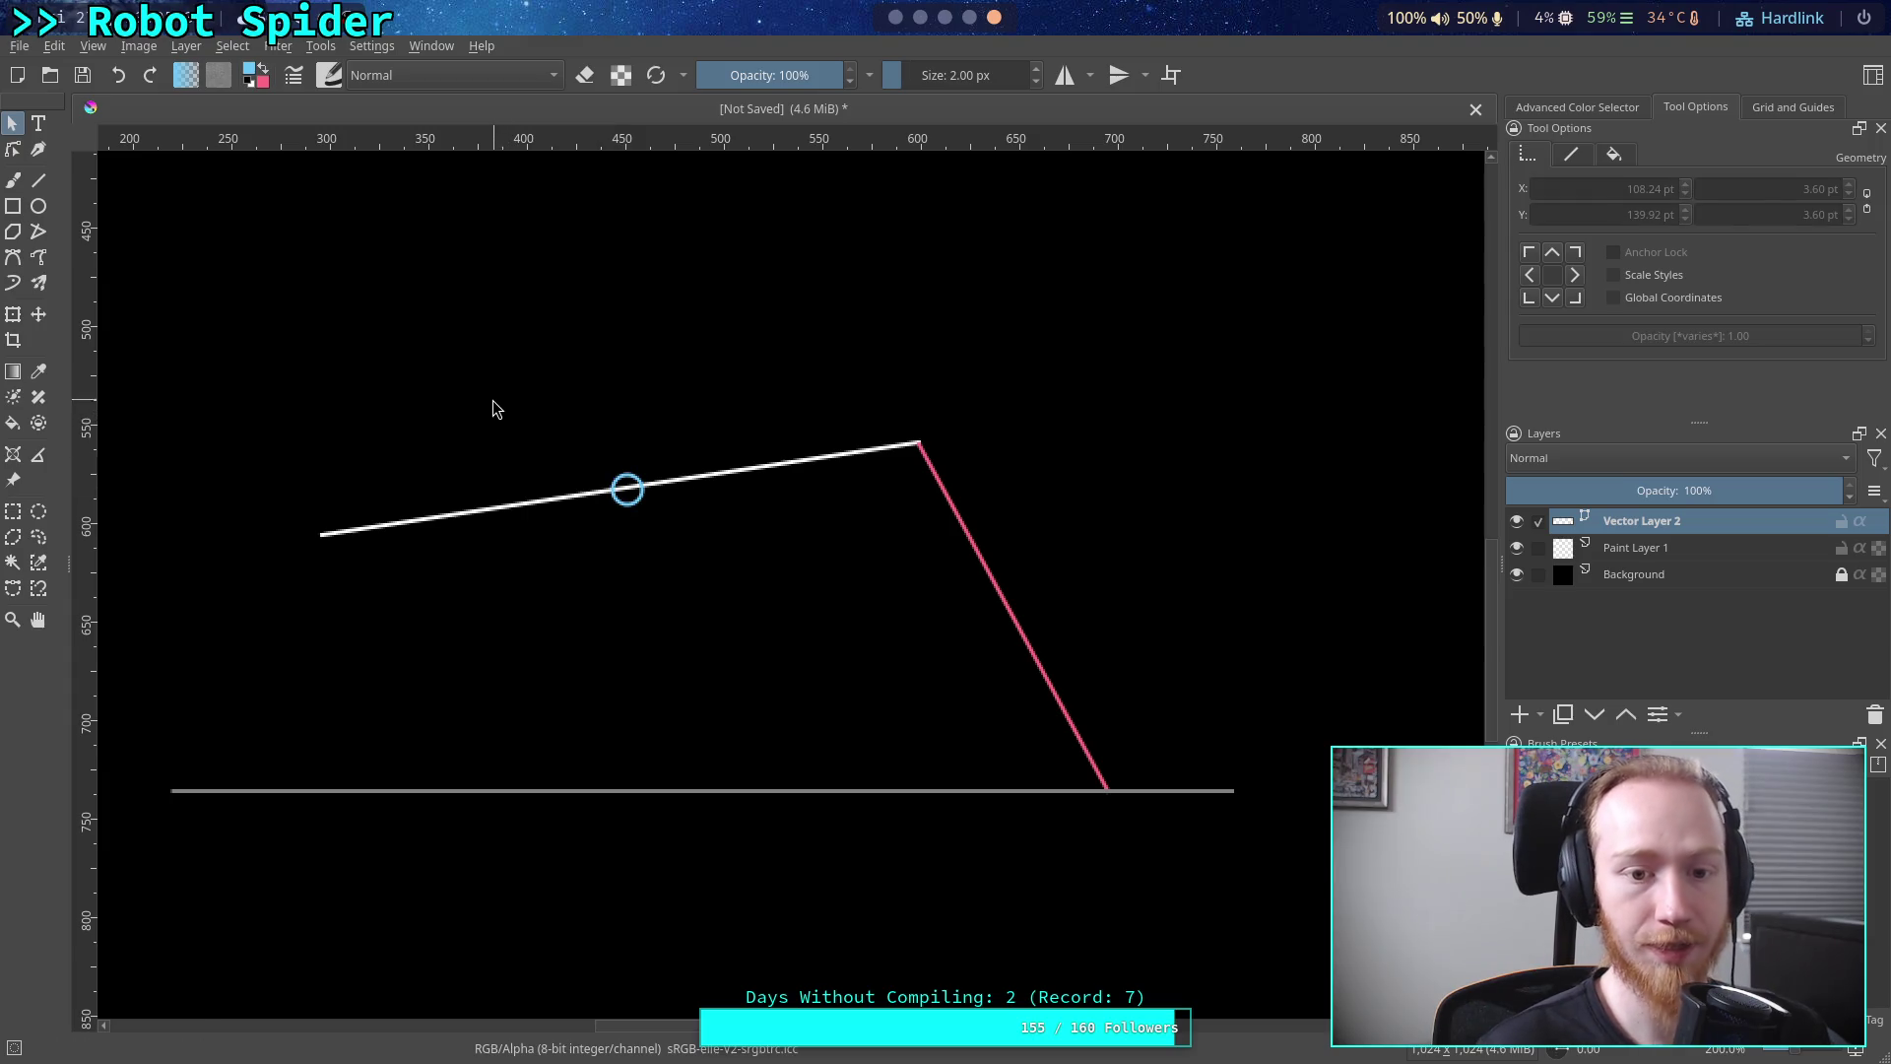
Draw a blue vertical line from the ground line up to the blue circle
click(38, 179)
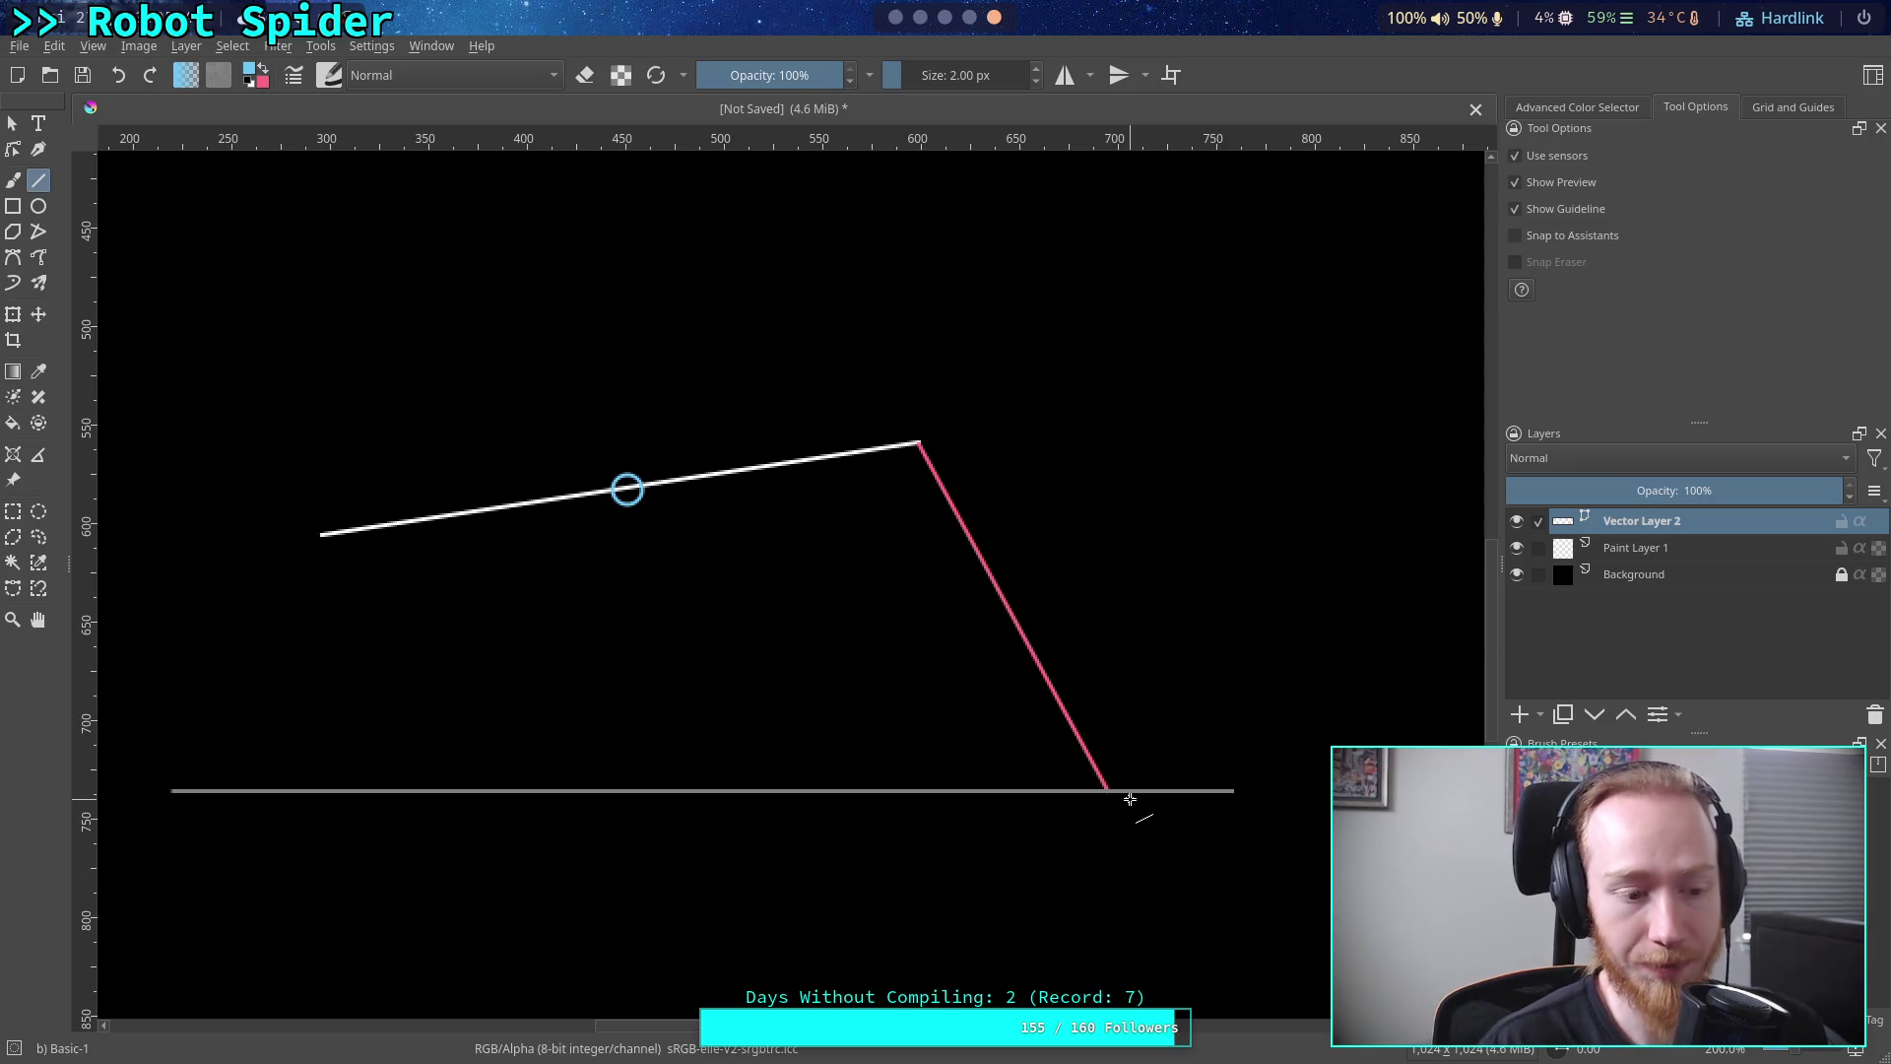
mouse_move(1229, 793)
mouse_down()
mouse_move(710, 798)
mouse_move(783, 811)
mouse_up()
key(Escape)
drag(1104, 786, 1103, 708)
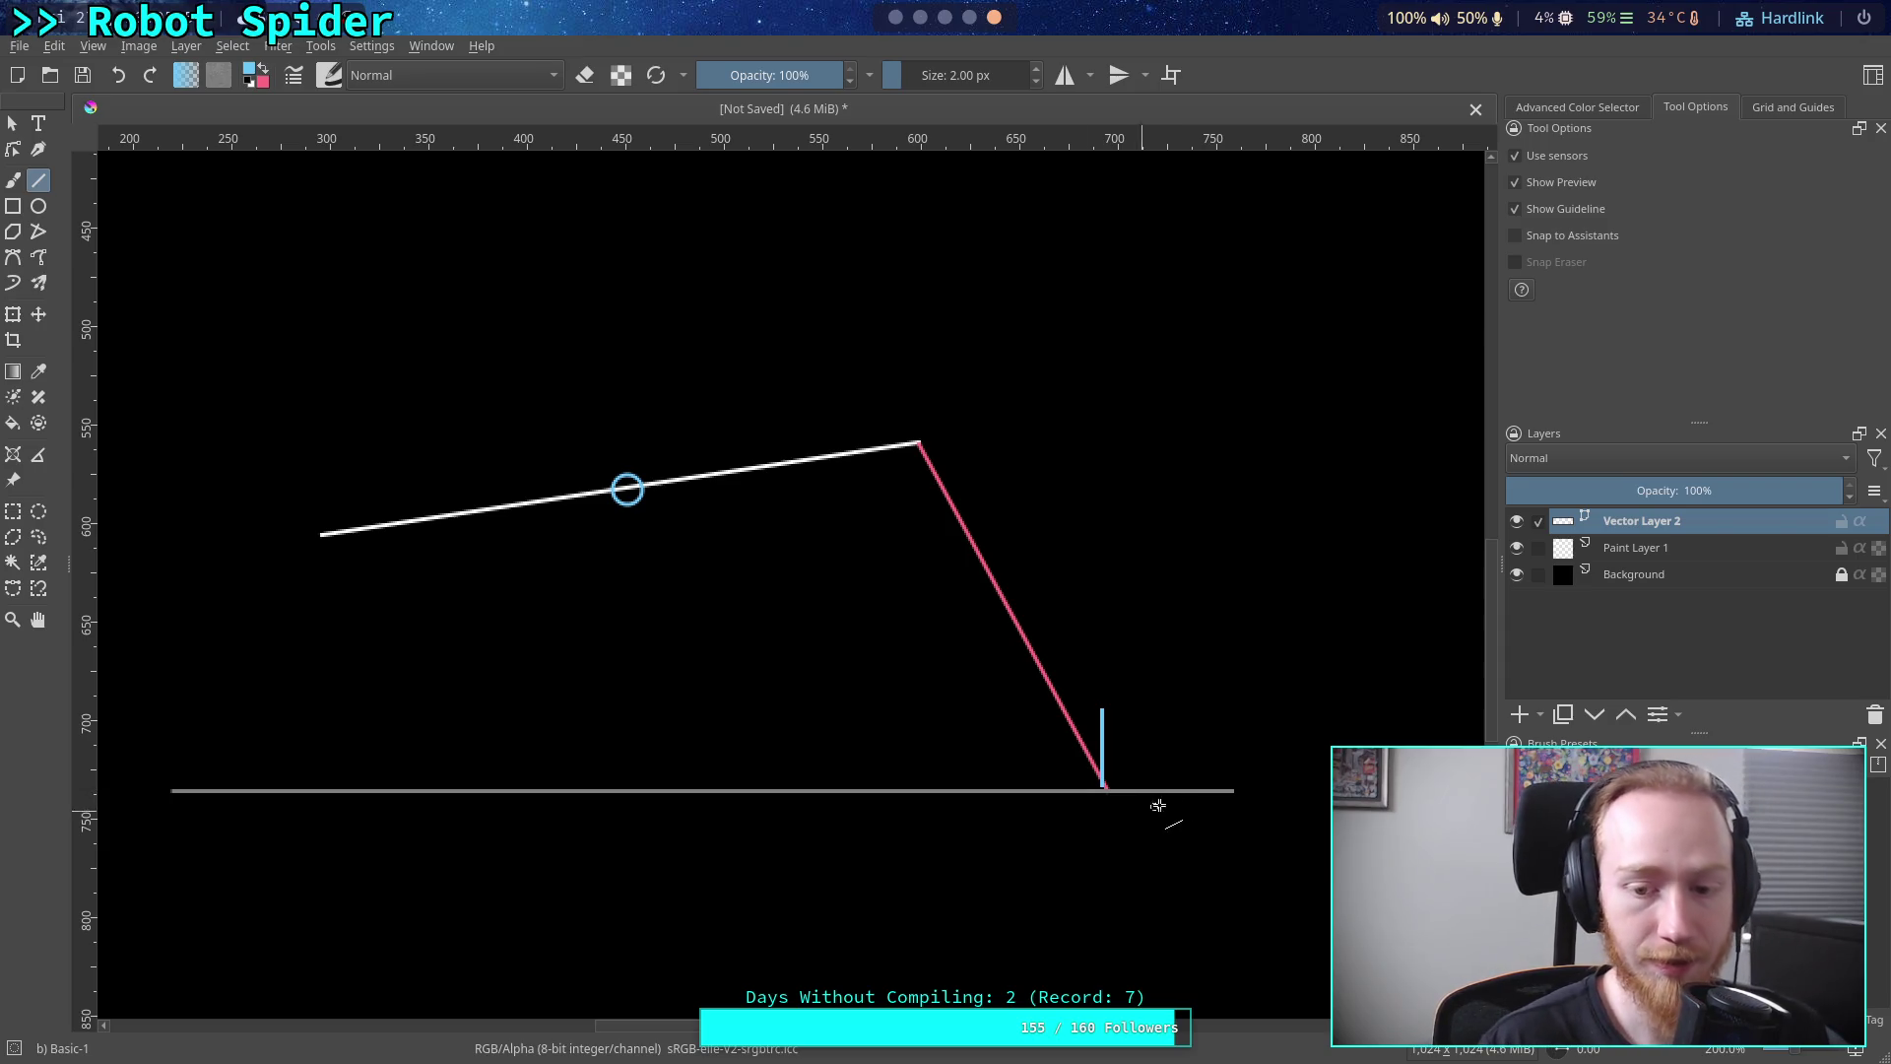
key(ctrl+z)
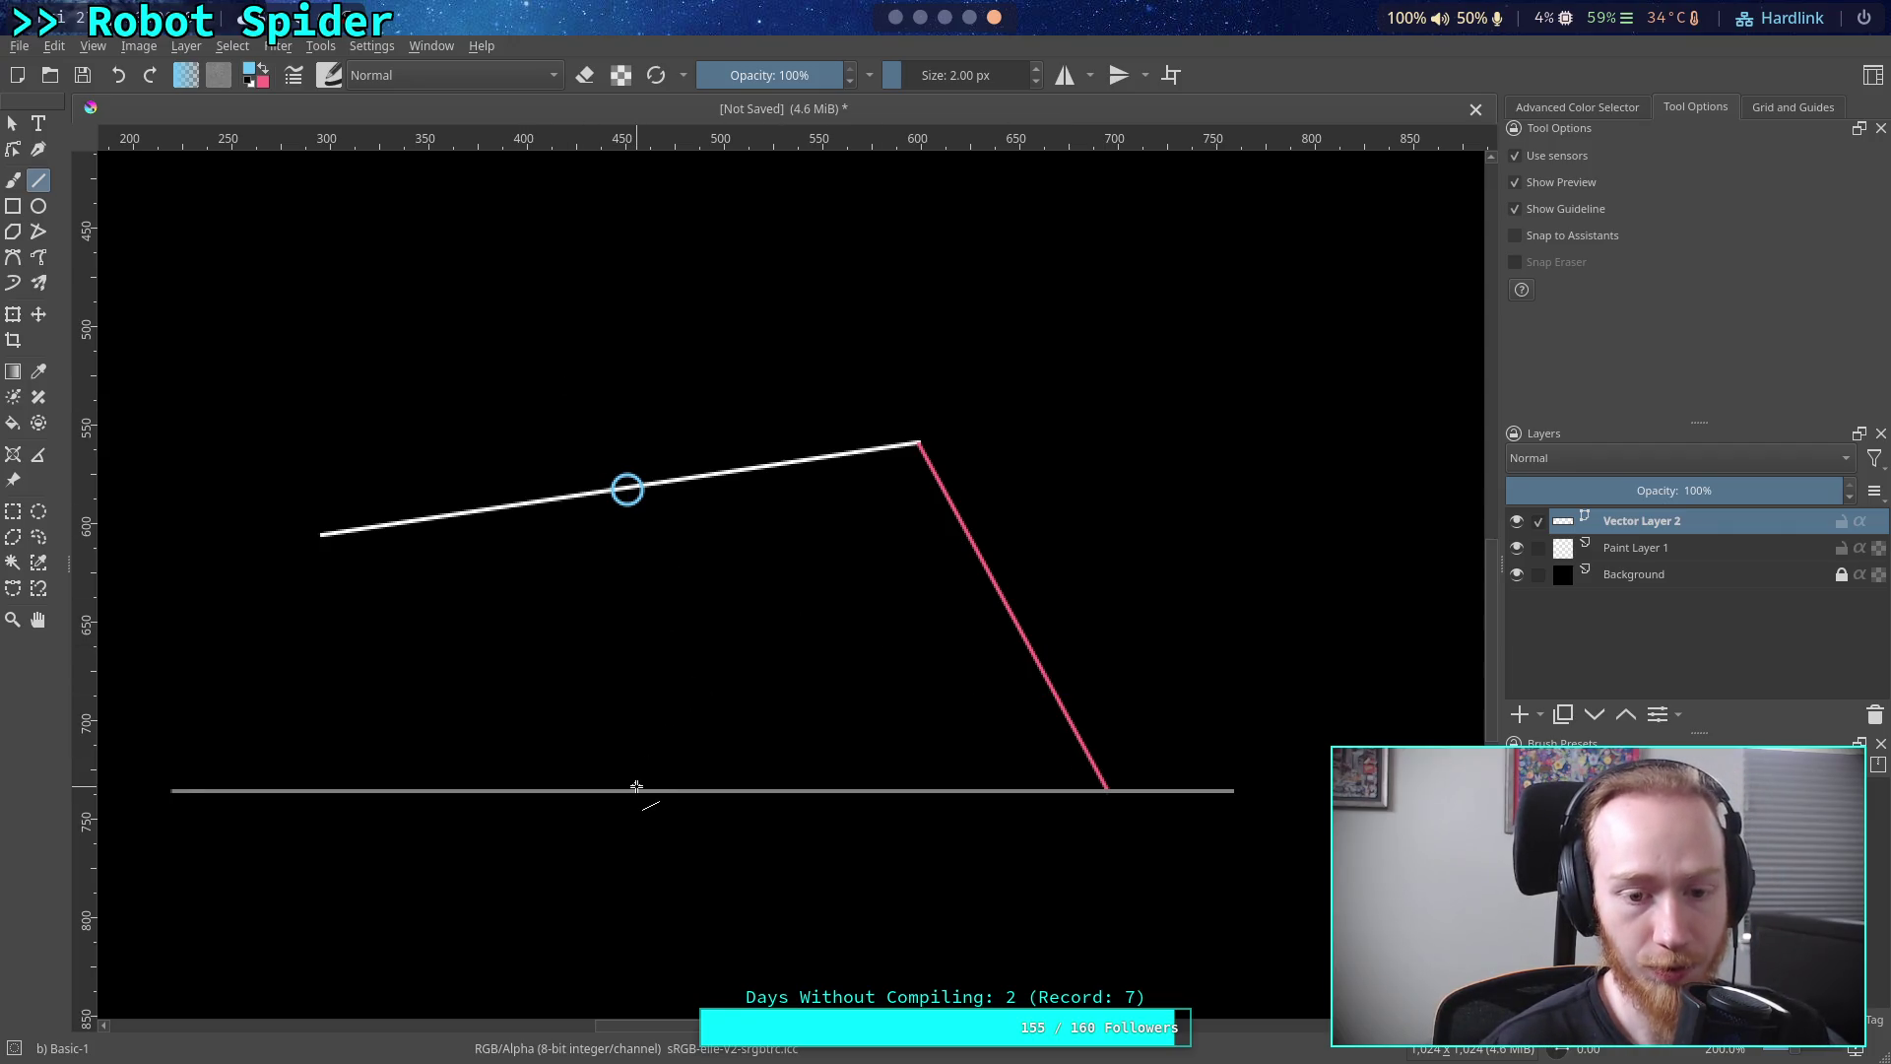
drag(634, 788, 630, 492)
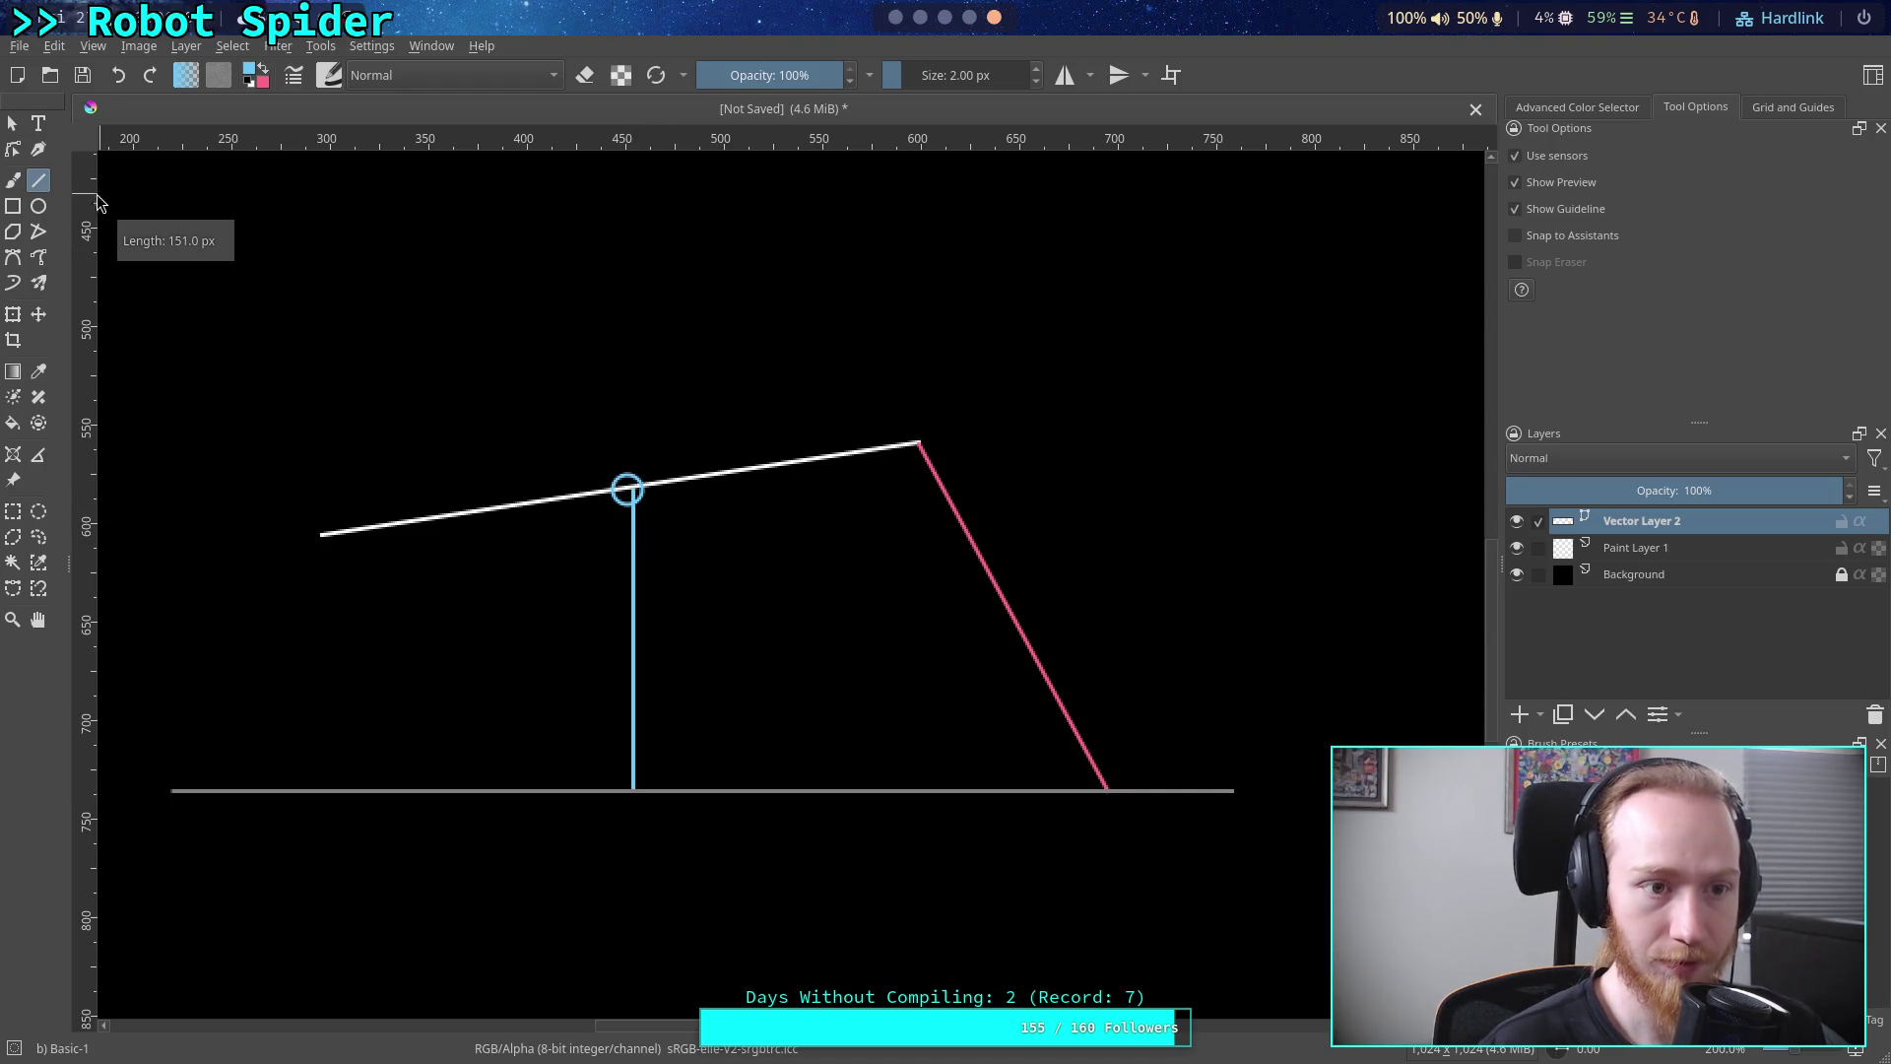
Give the blue vertical line an arrowhead end marker and nudge it into alignment
key(Escape)
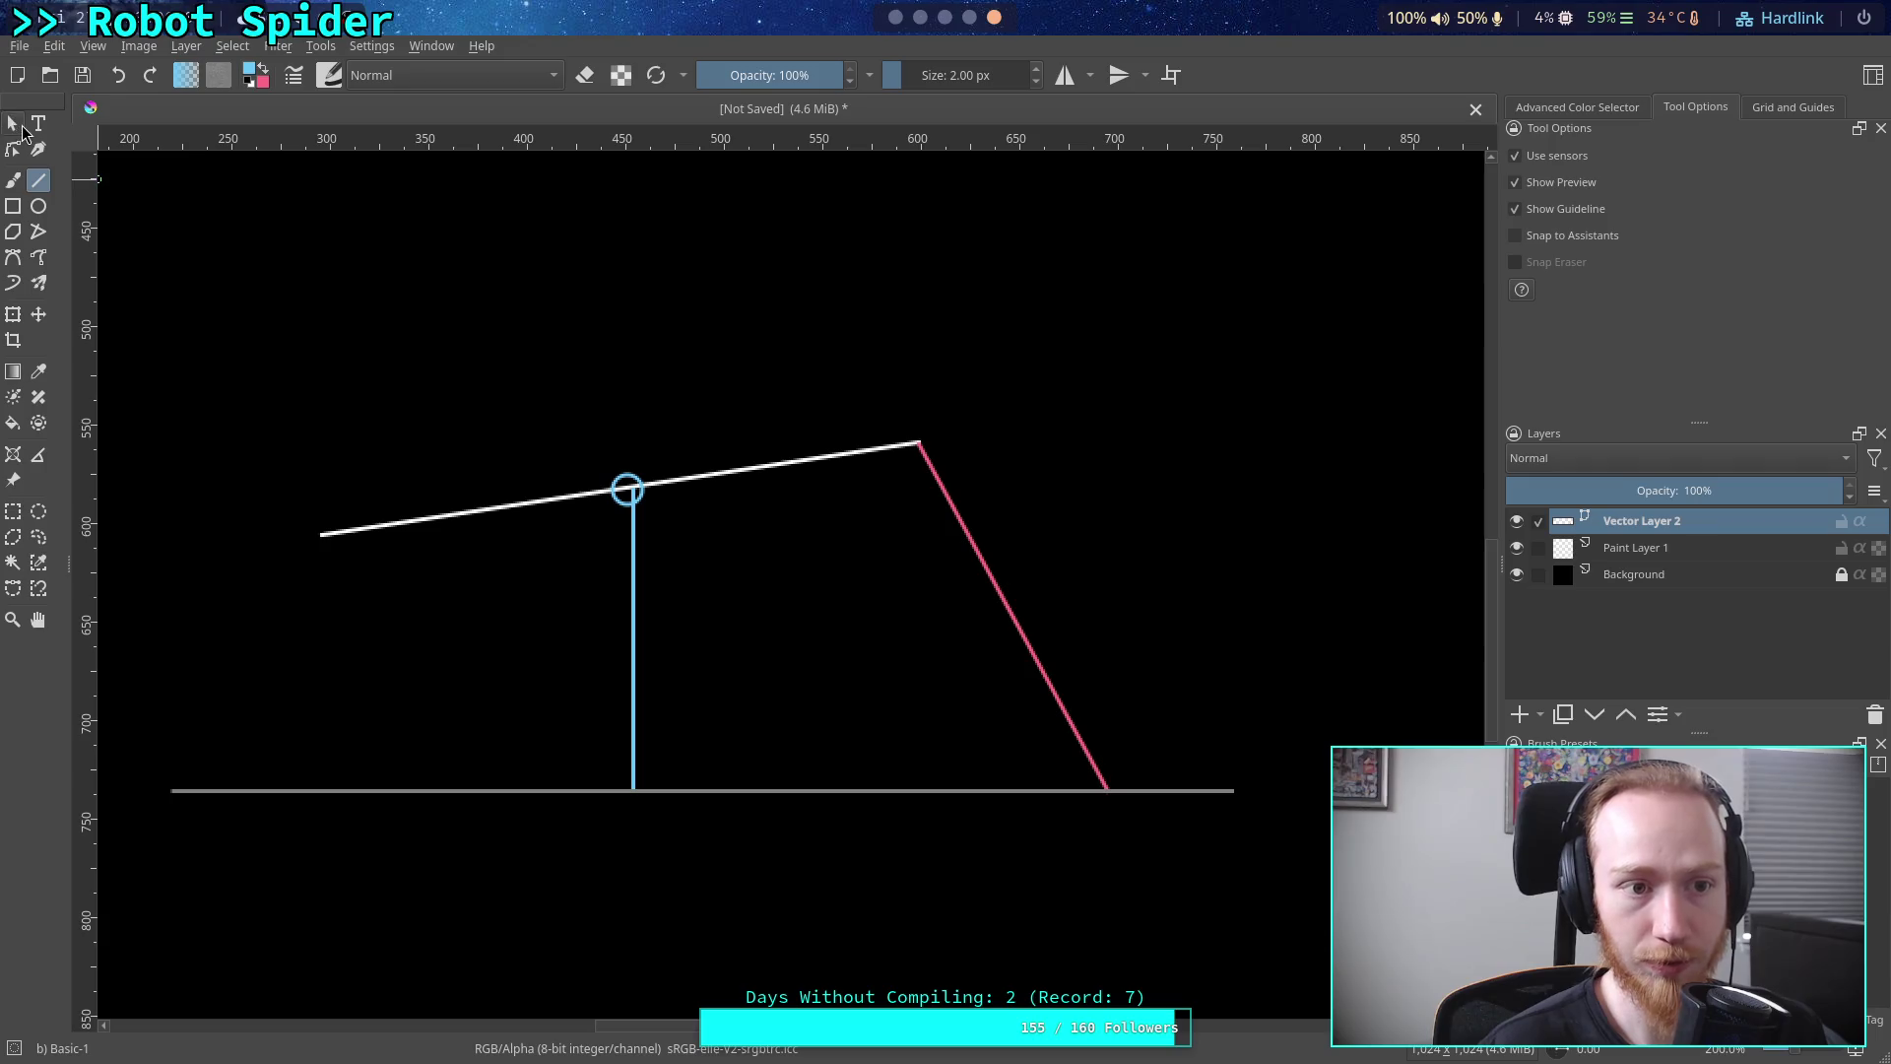
click(636, 568)
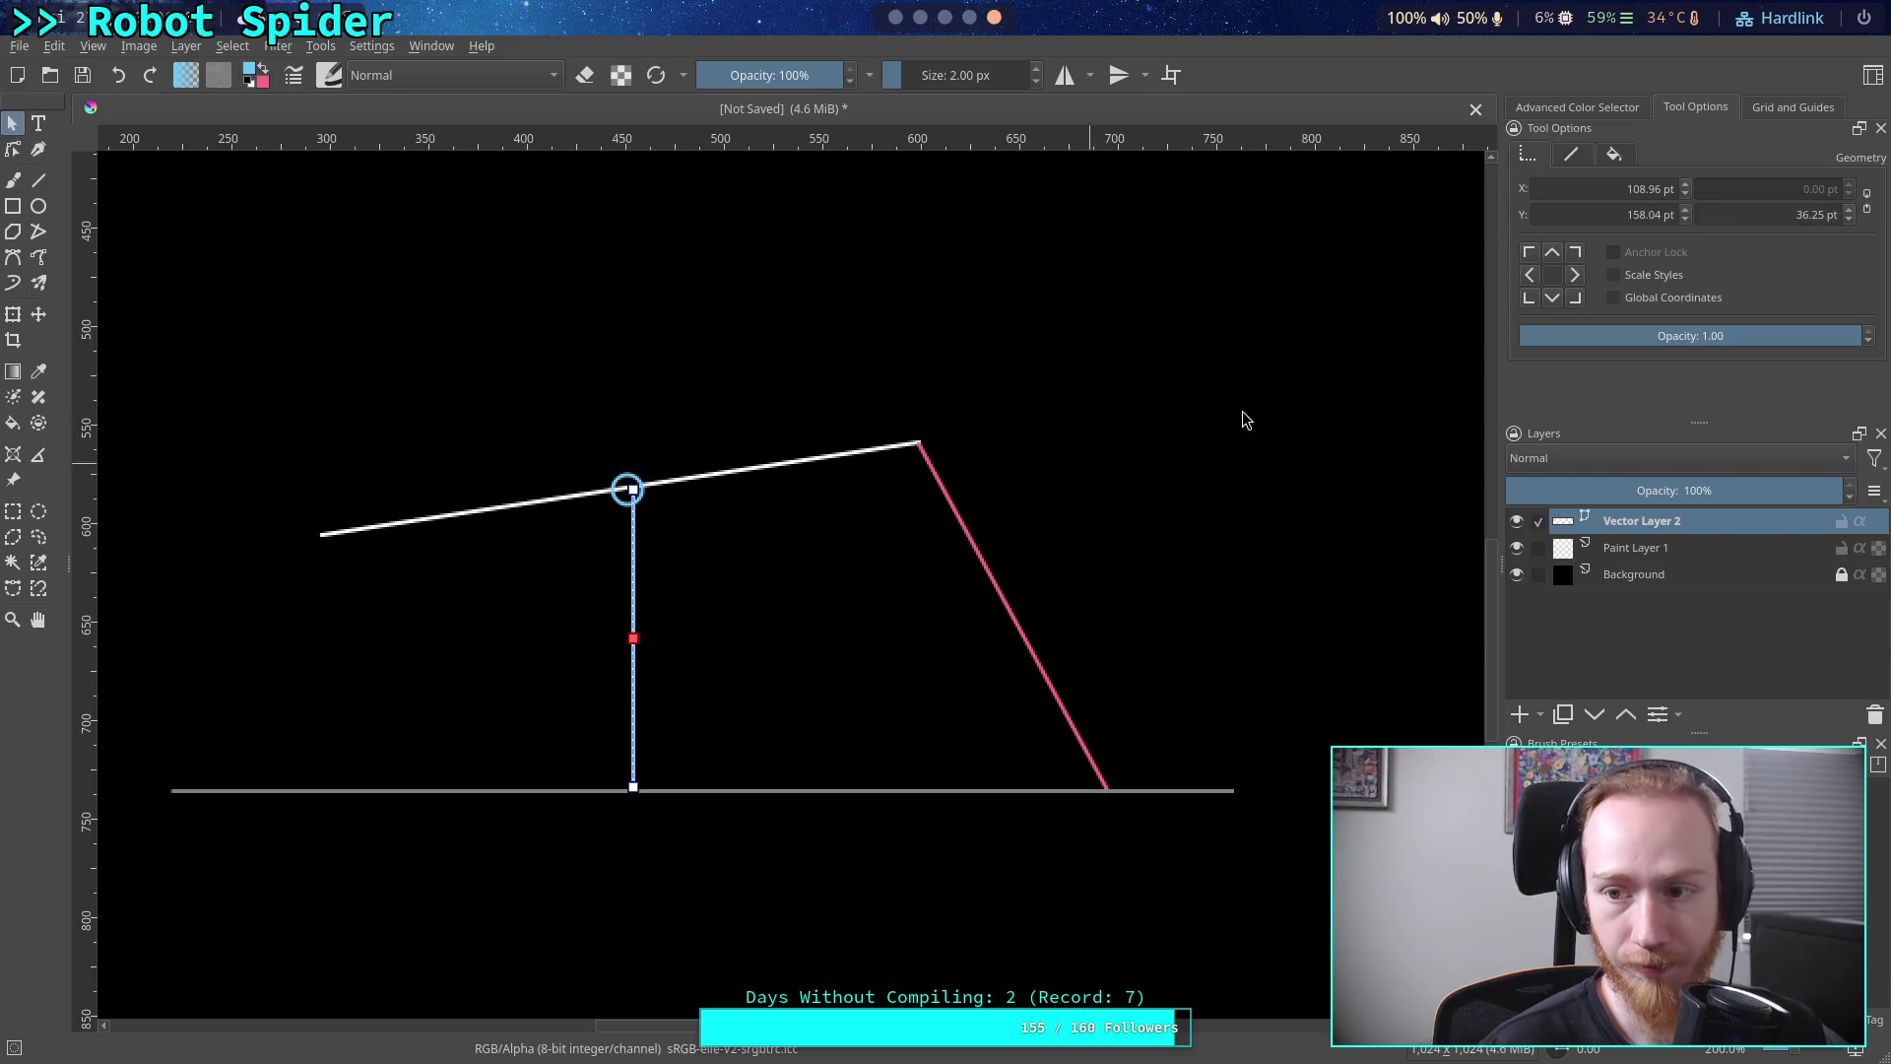
click(1571, 154)
click(1867, 357)
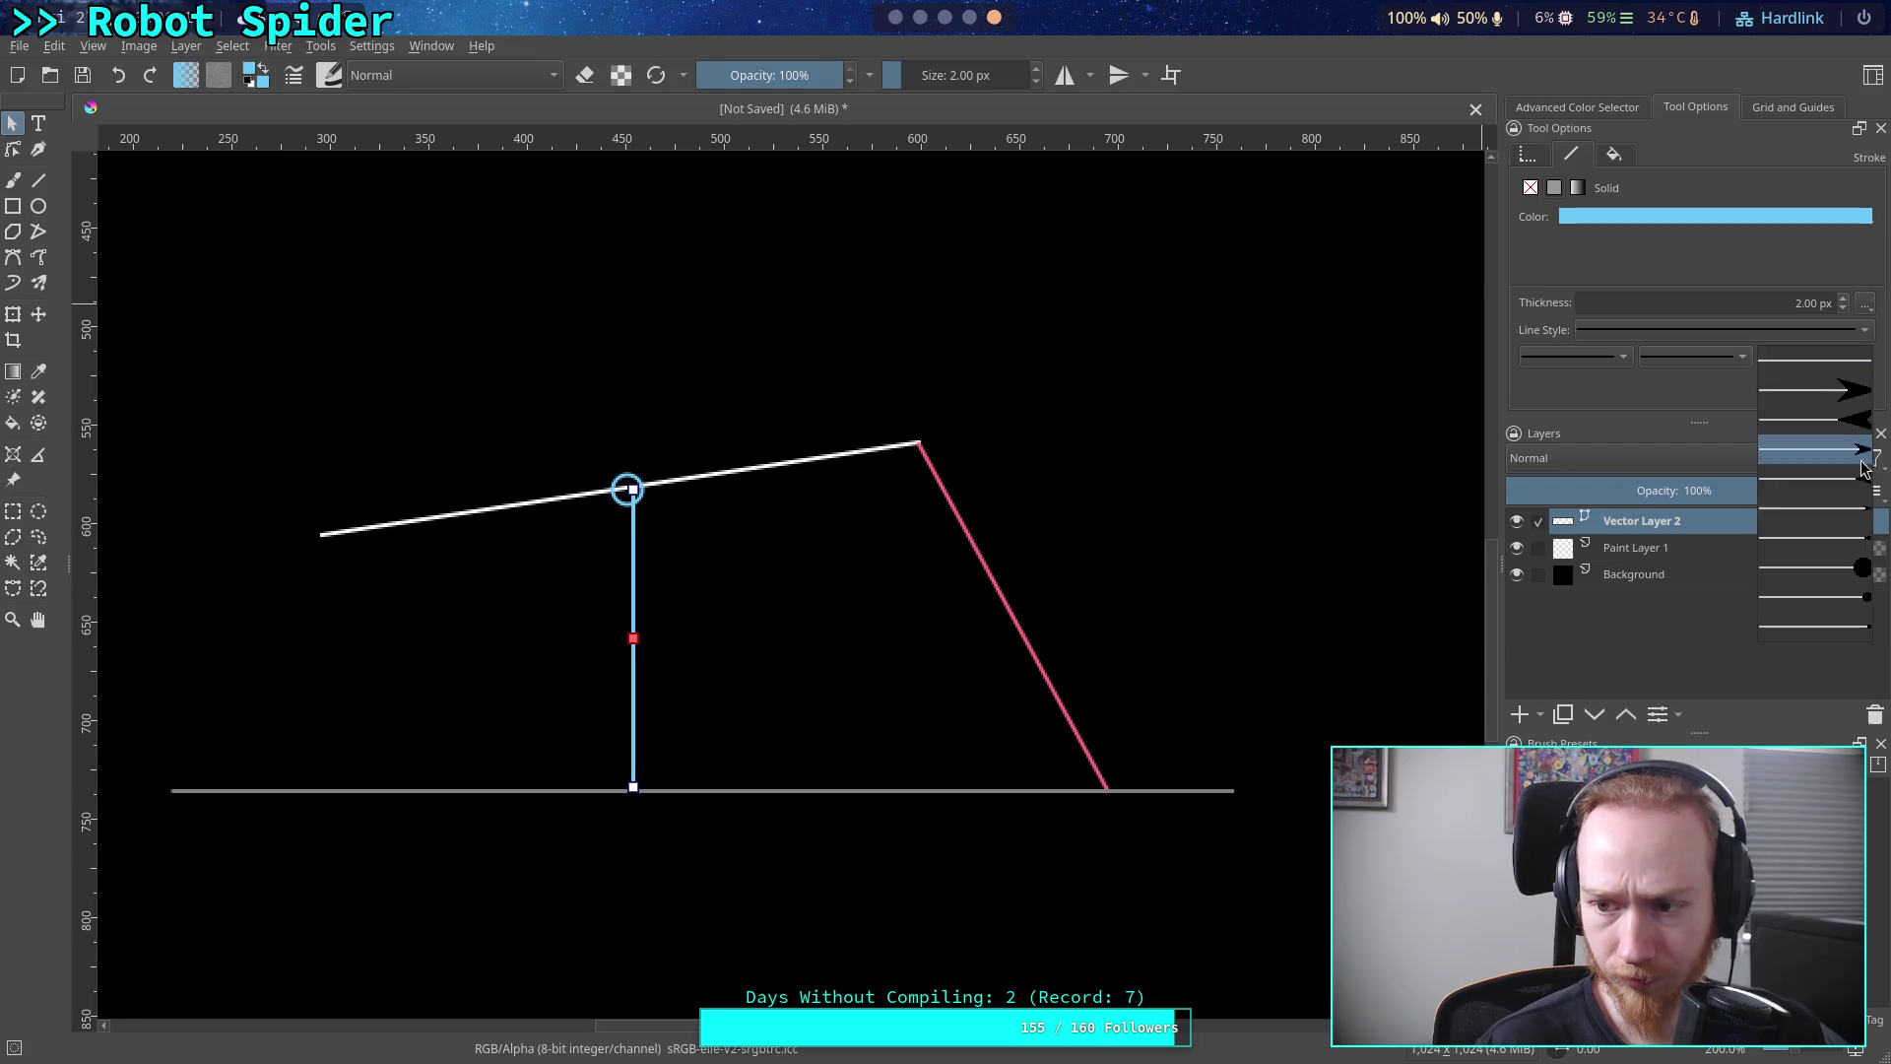
click(1850, 507)
drag(628, 596, 626, 601)
click(499, 678)
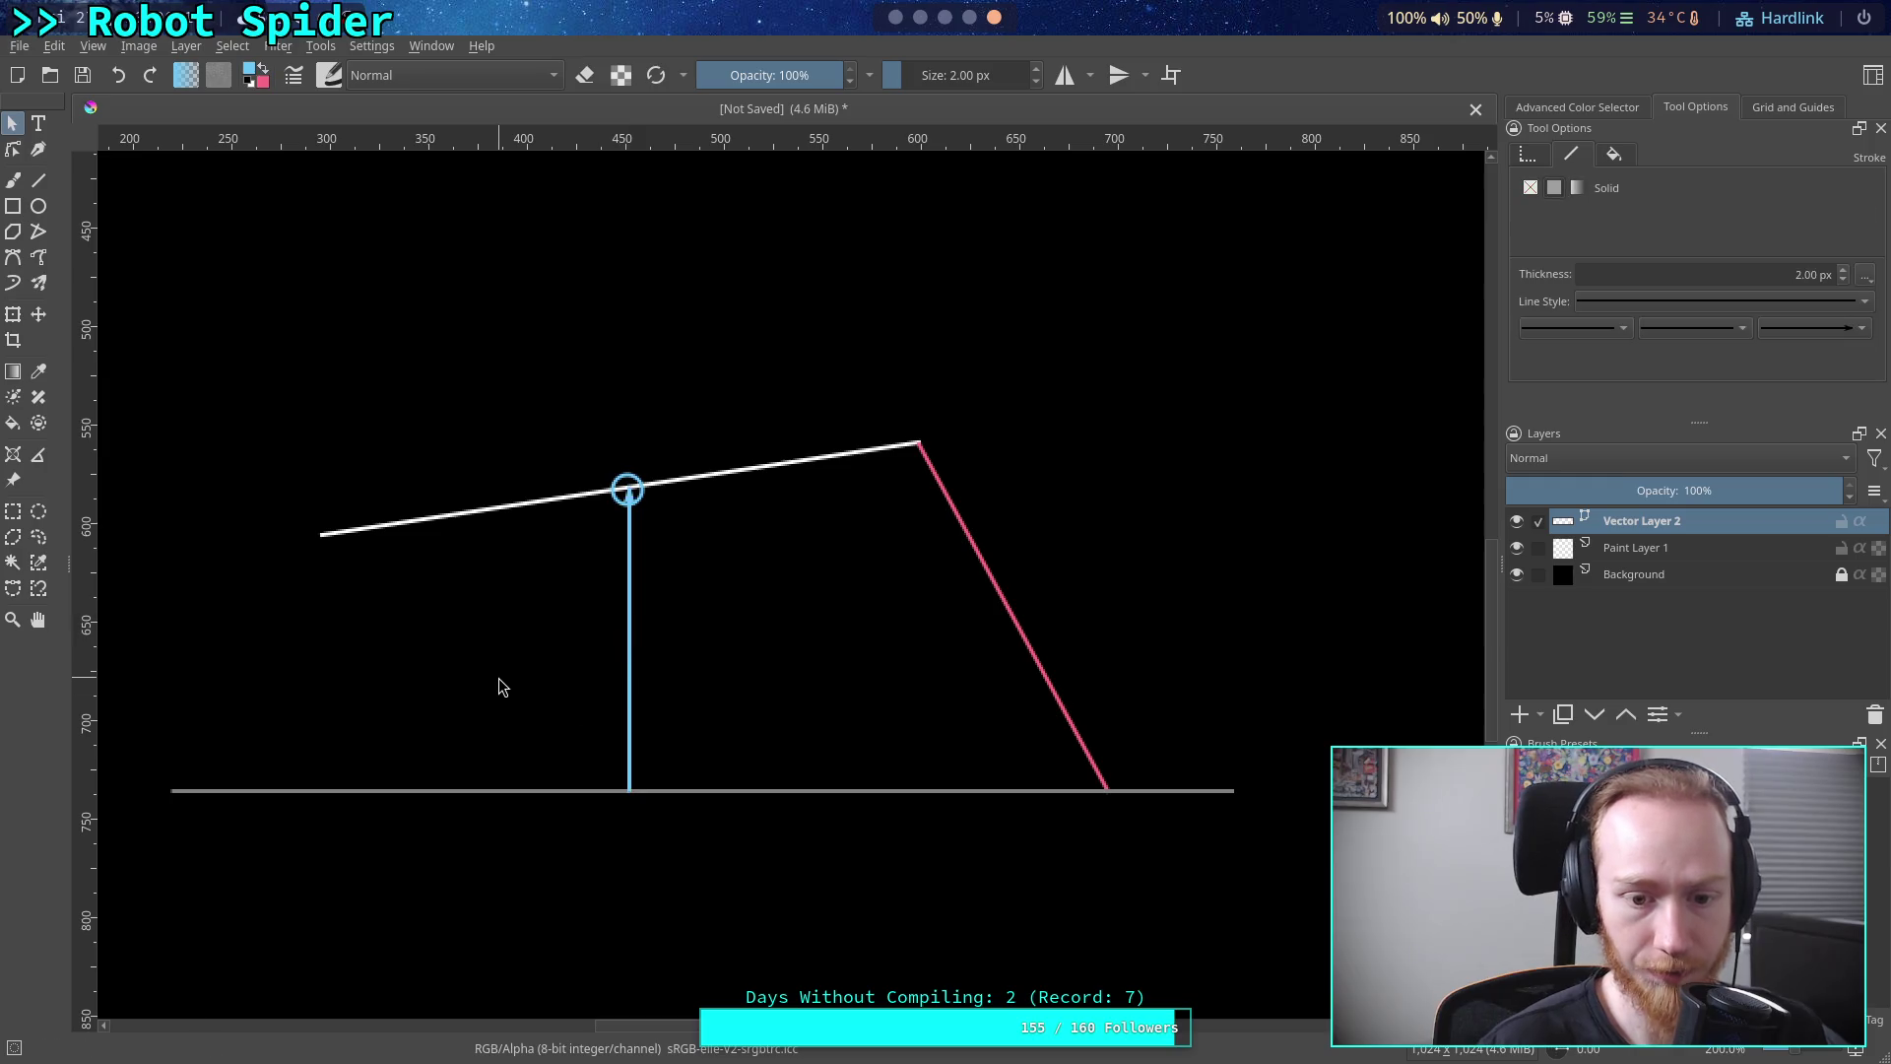
click(630, 631)
drag(631, 618, 628, 618)
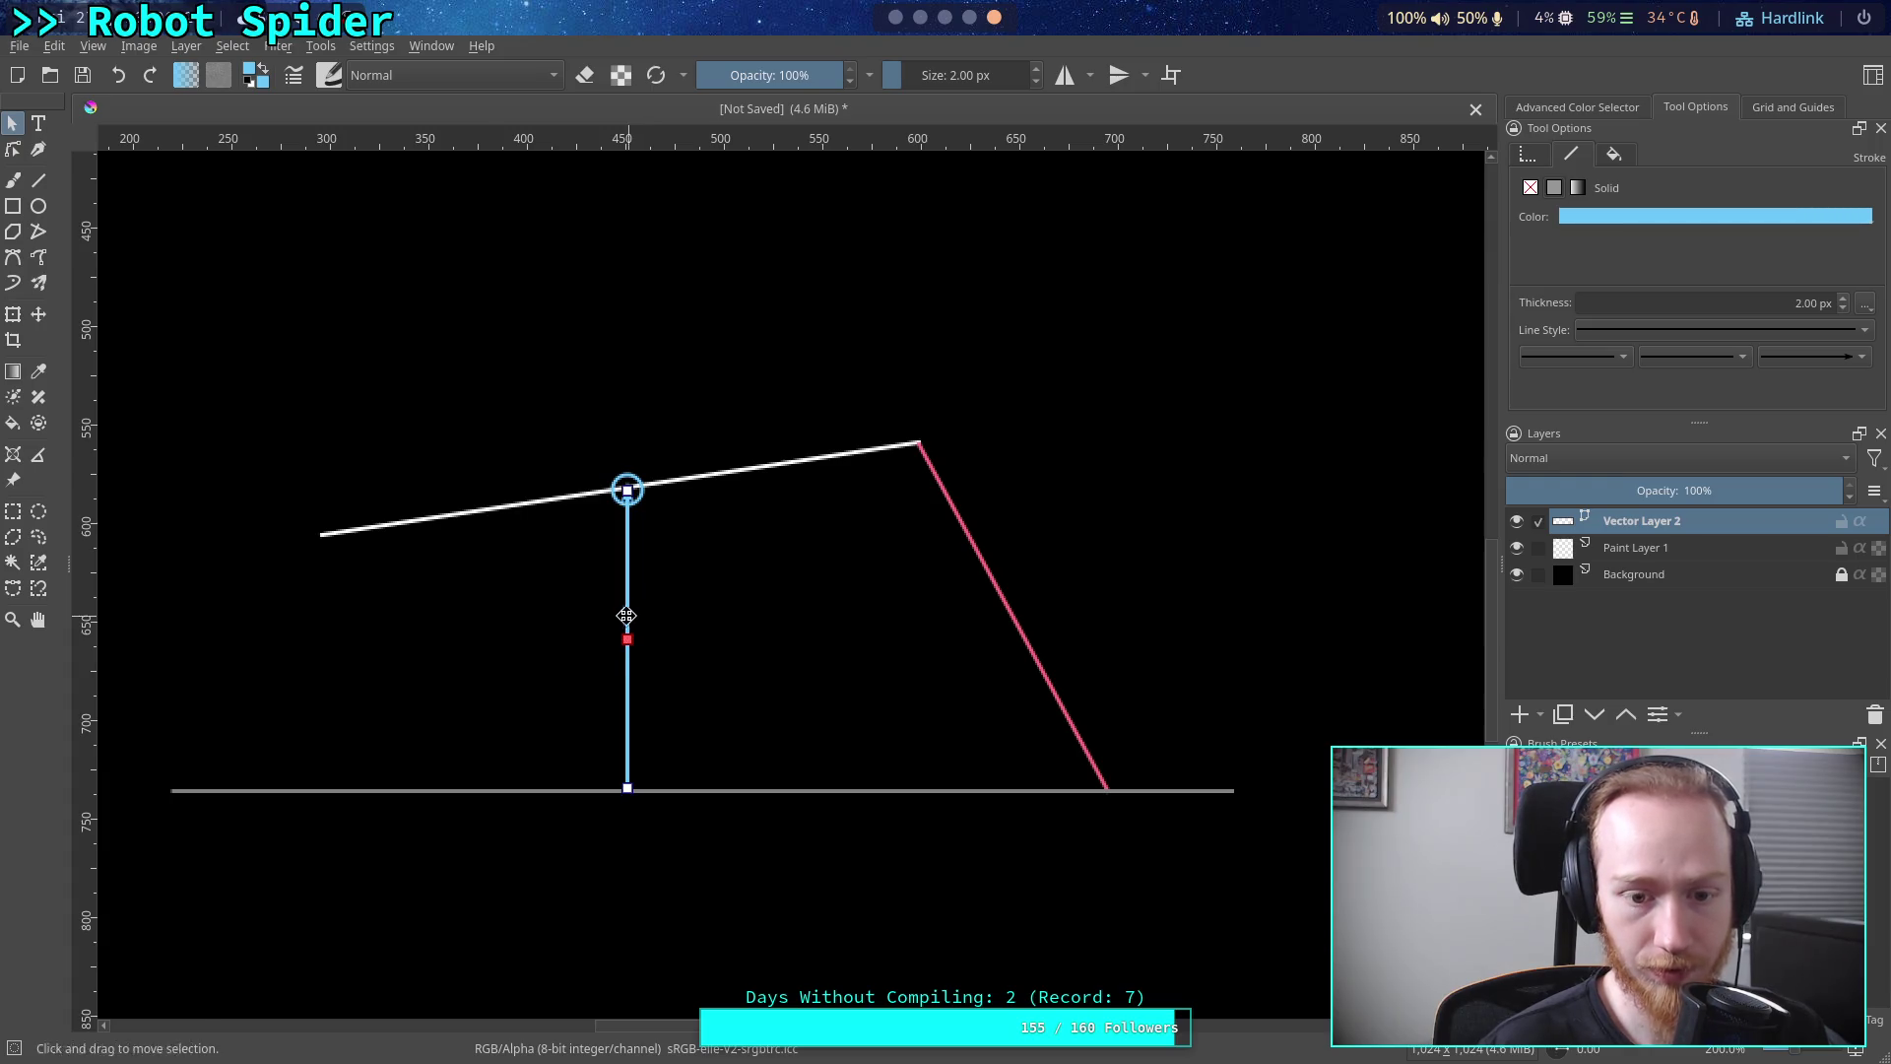
click(495, 649)
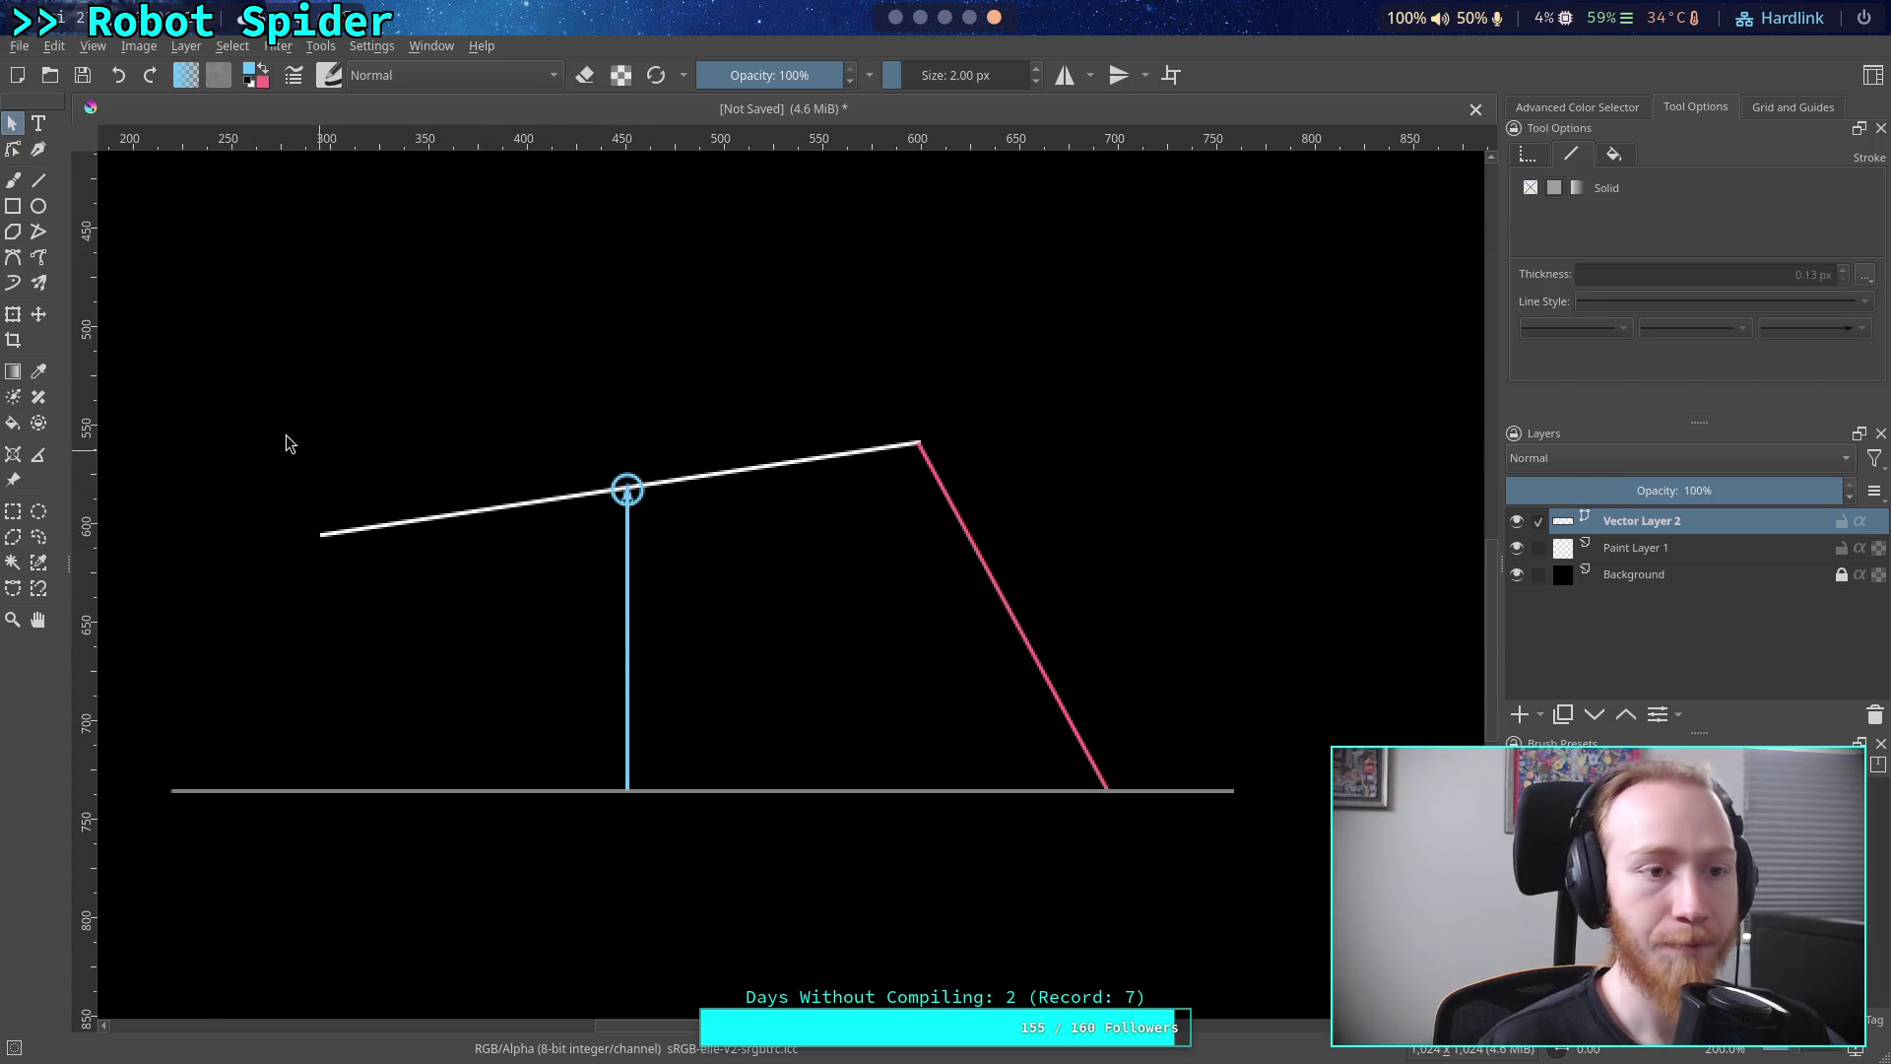
click(249, 74)
Draw a green circle just above the body line over the blue marker
click(842, 367)
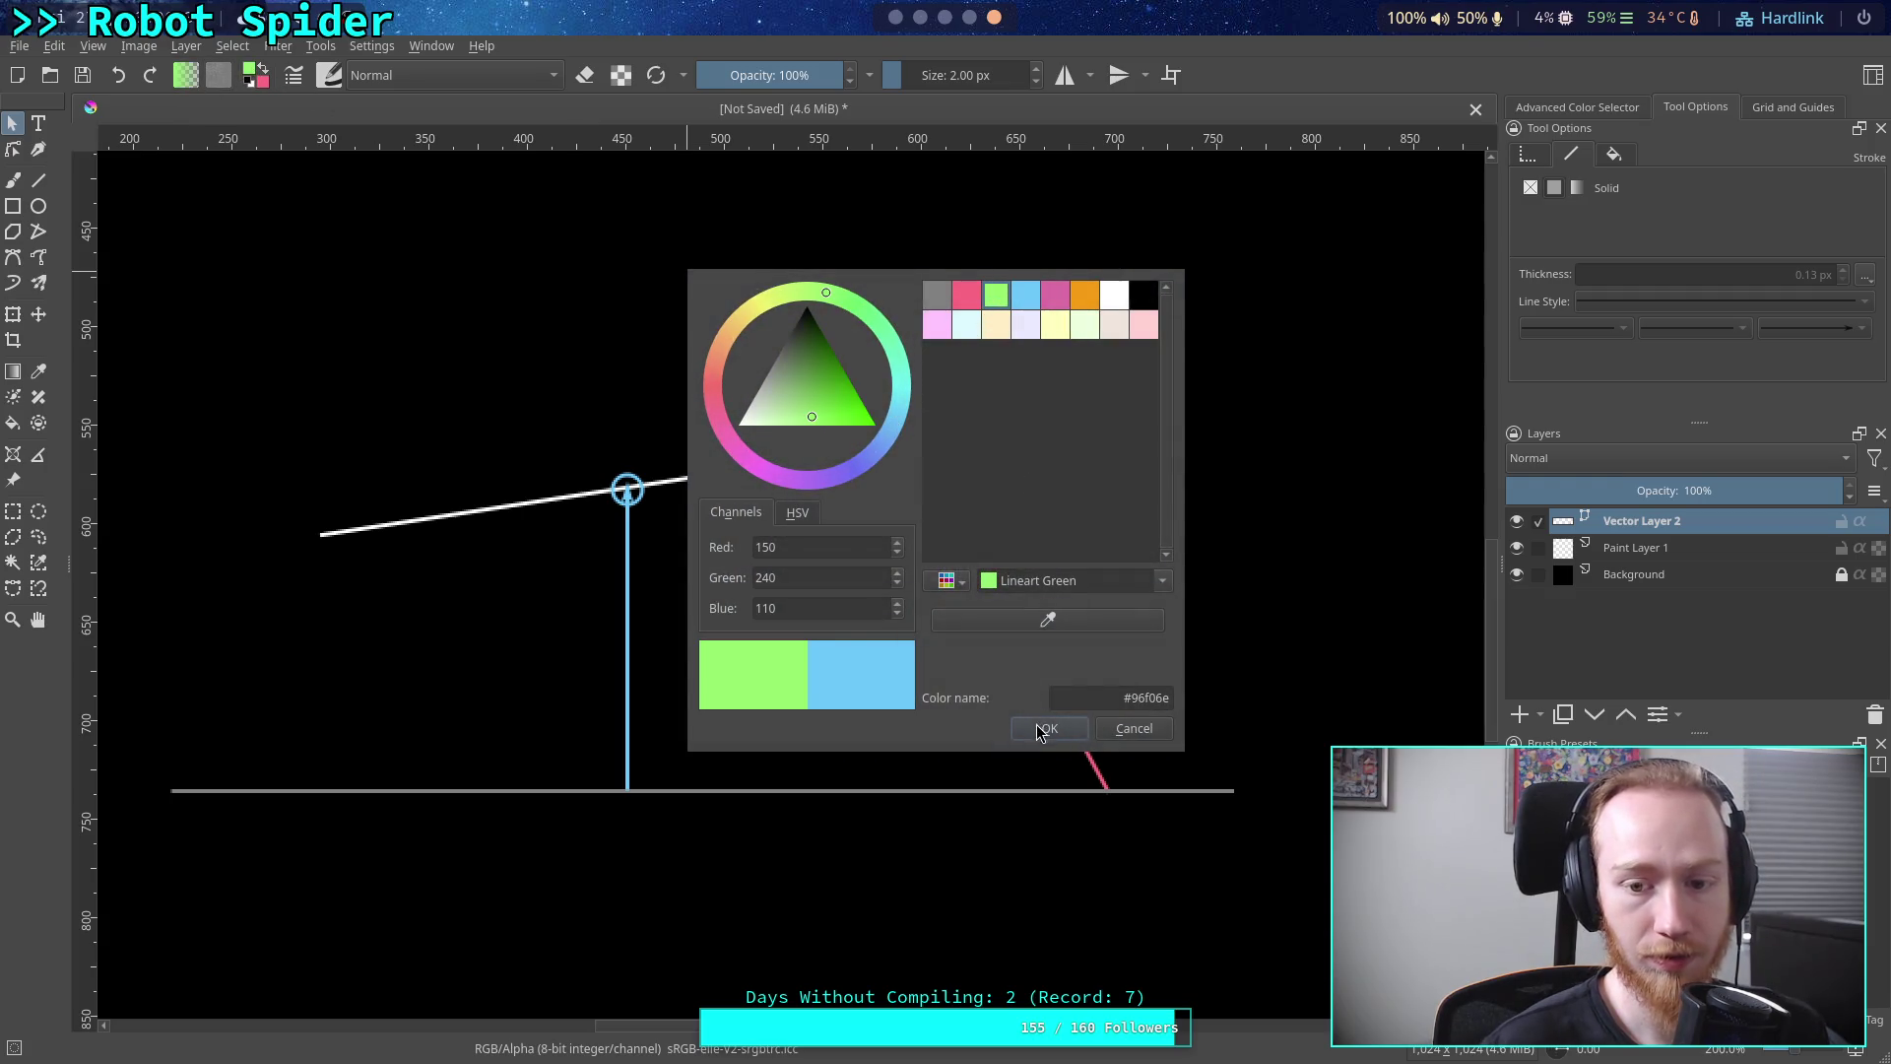
click(1036, 723)
click(38, 206)
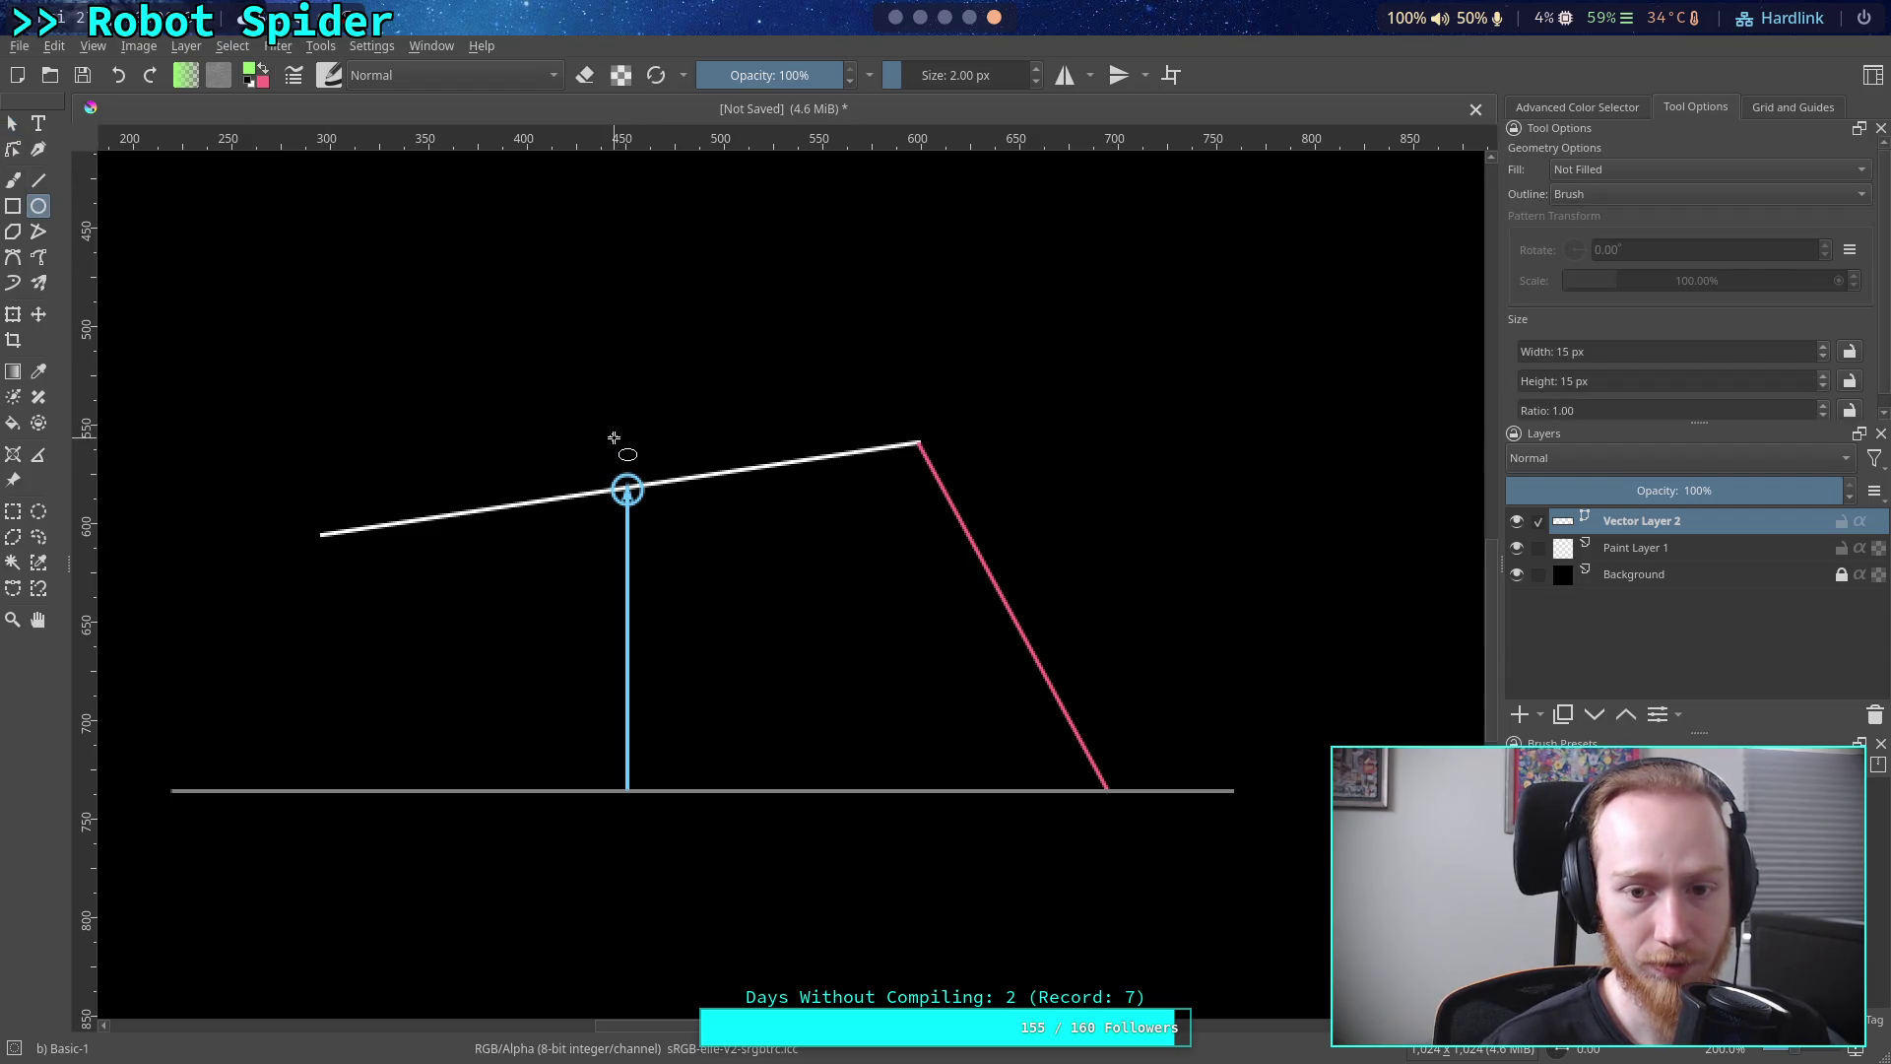
drag(607, 431, 638, 460)
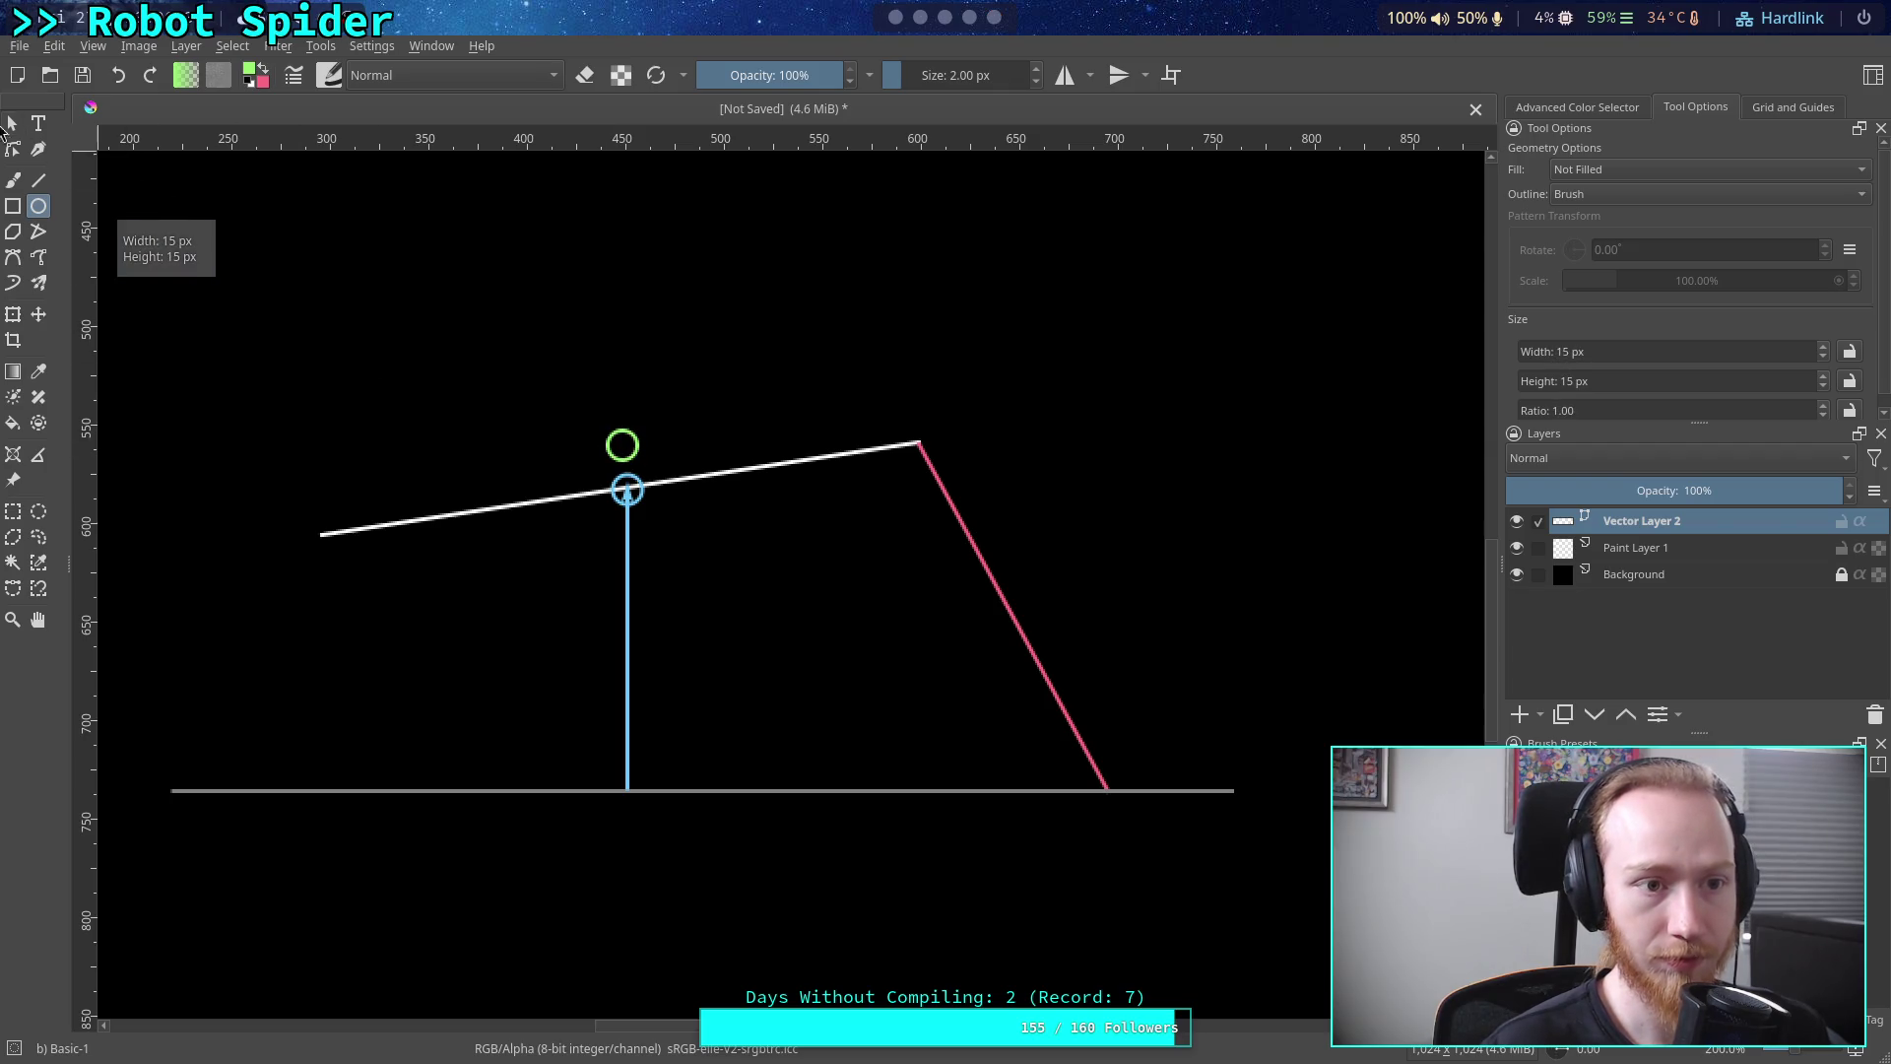
Nudge the green circle slightly upward so it sits just above the blue circle
click(12, 123)
click(638, 446)
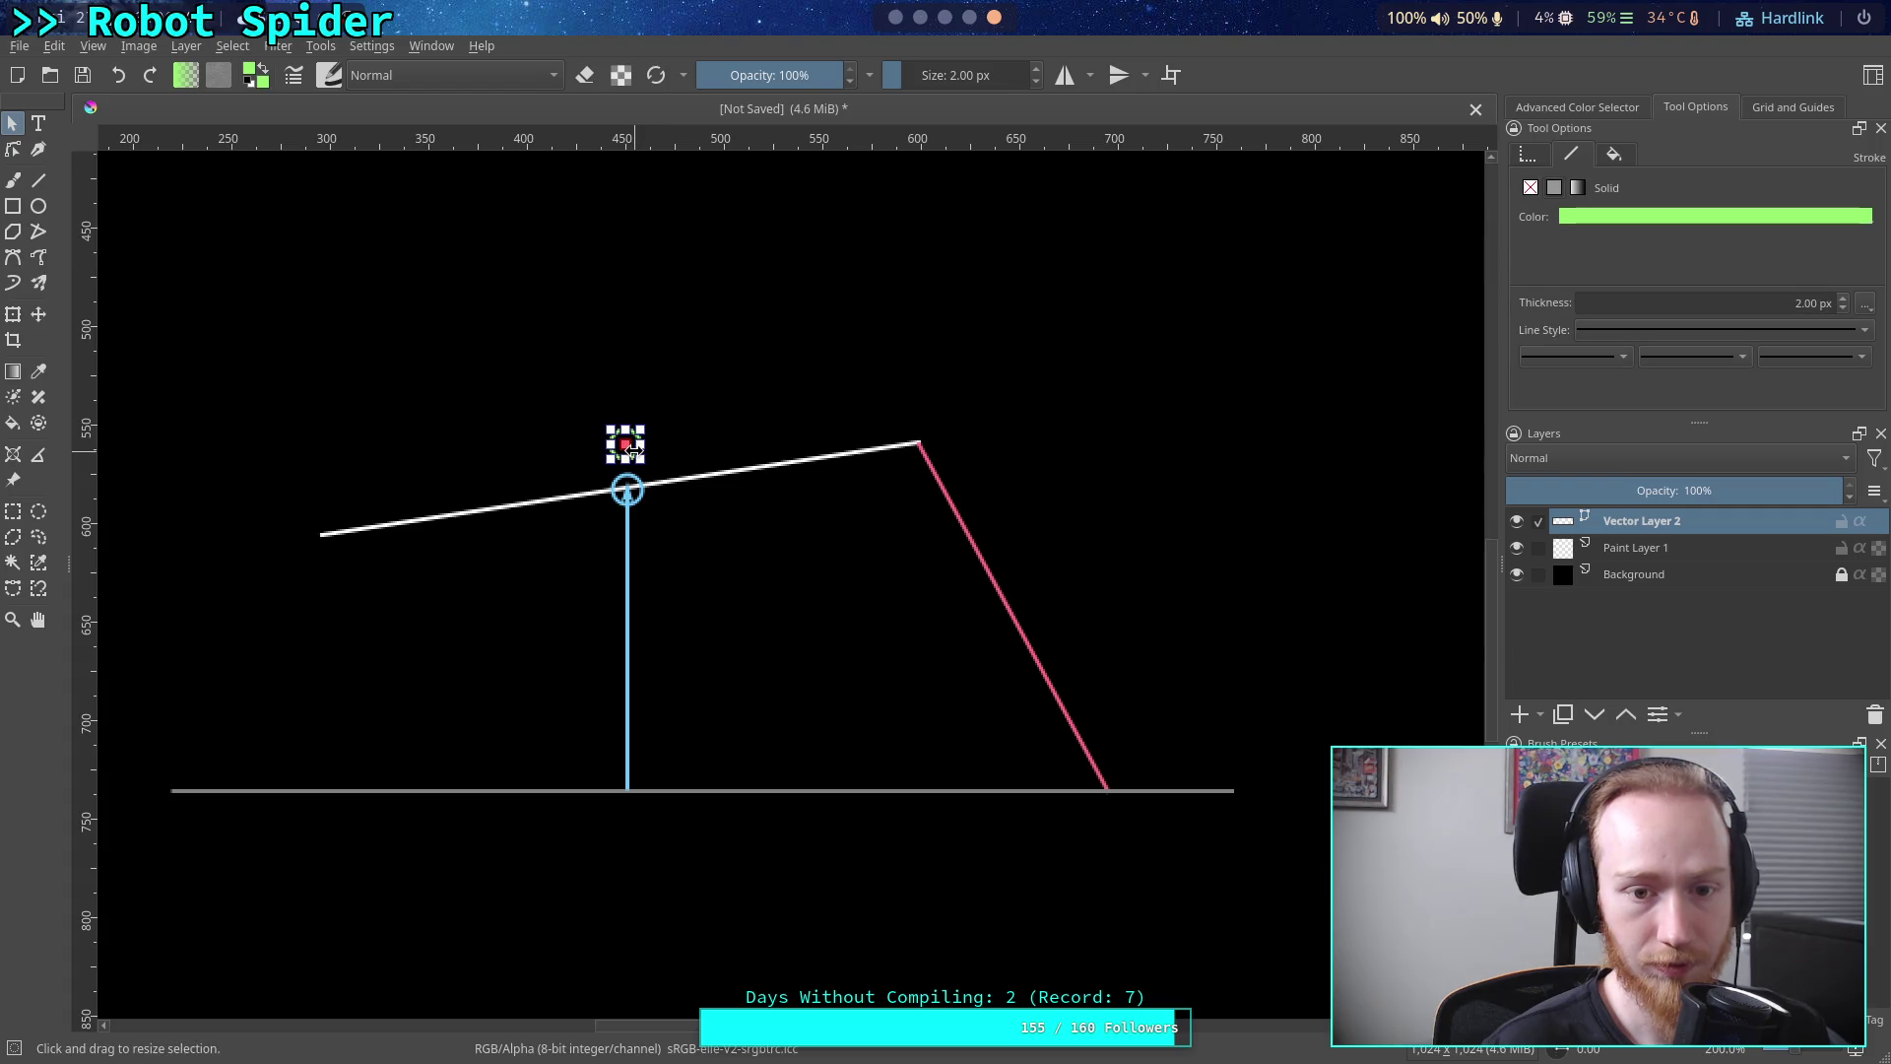
mouse_move(631, 450)
mouse_down()
mouse_move(924, 444)
mouse_move(635, 452)
mouse_up()
click(477, 379)
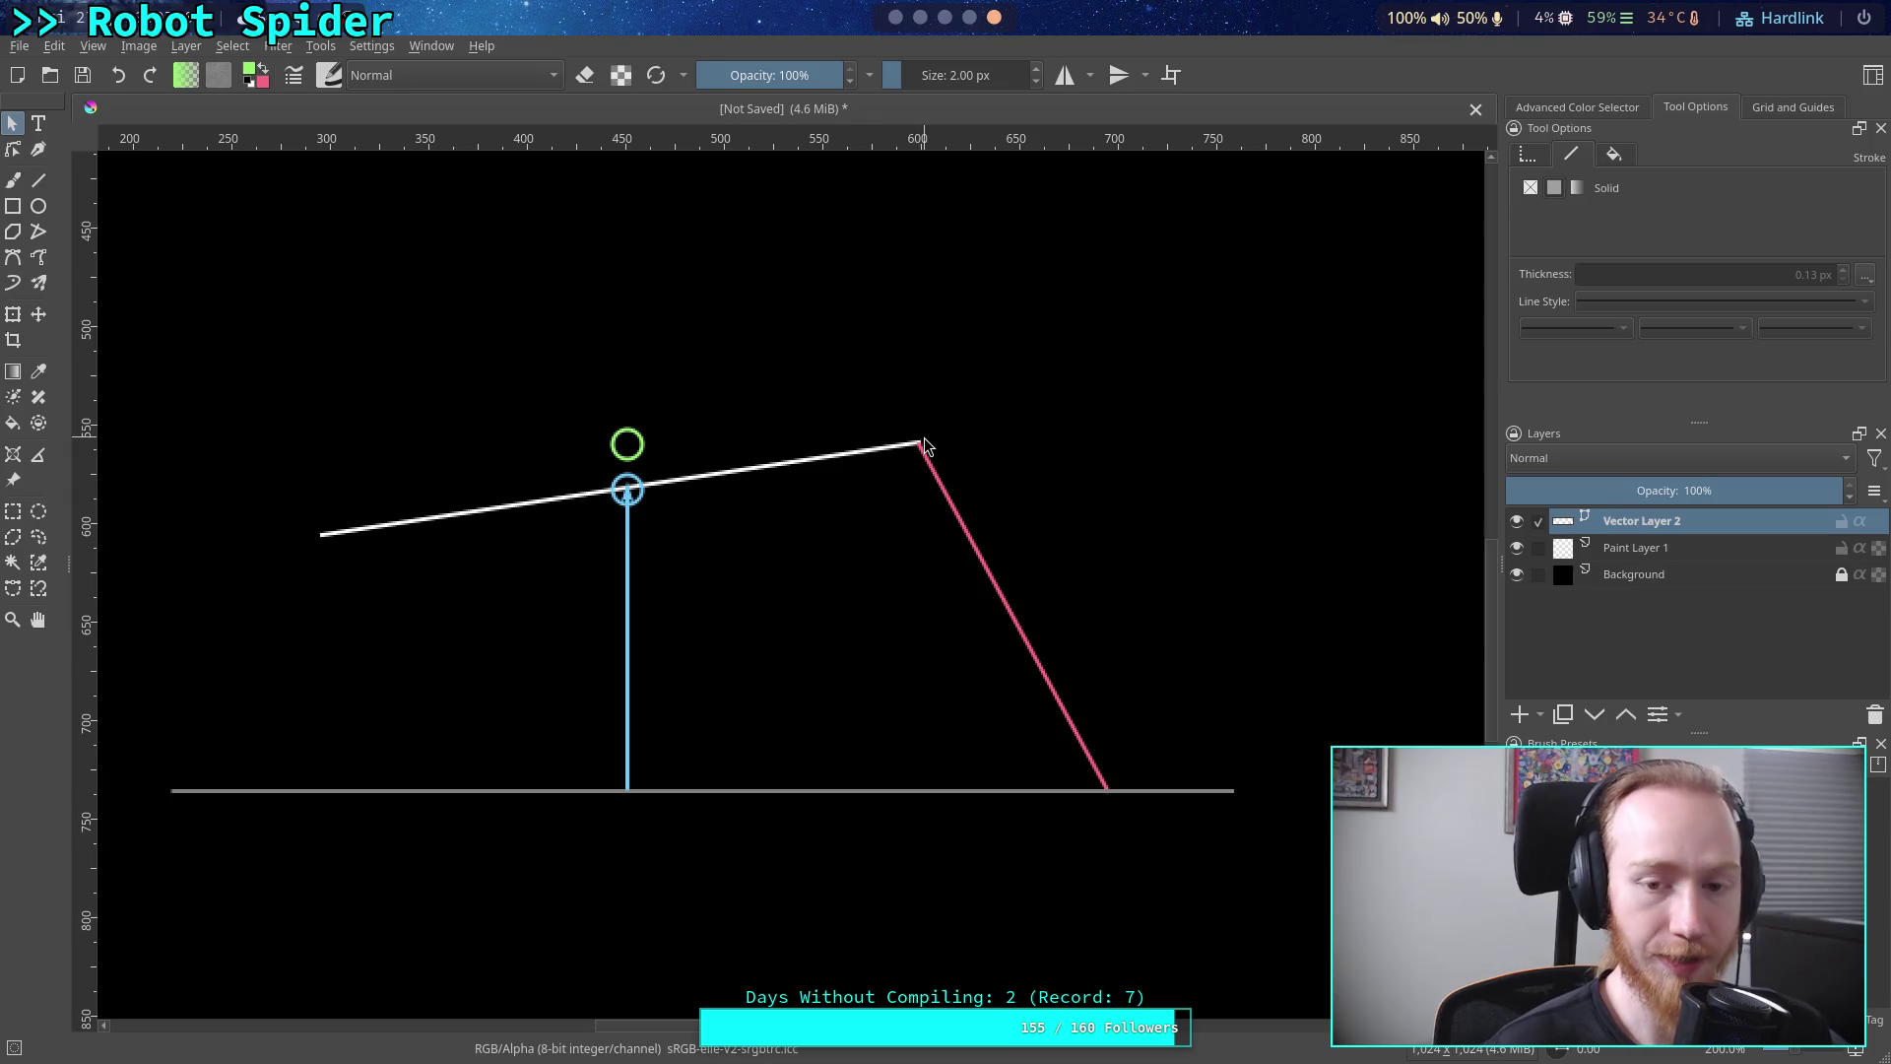
click(39, 184)
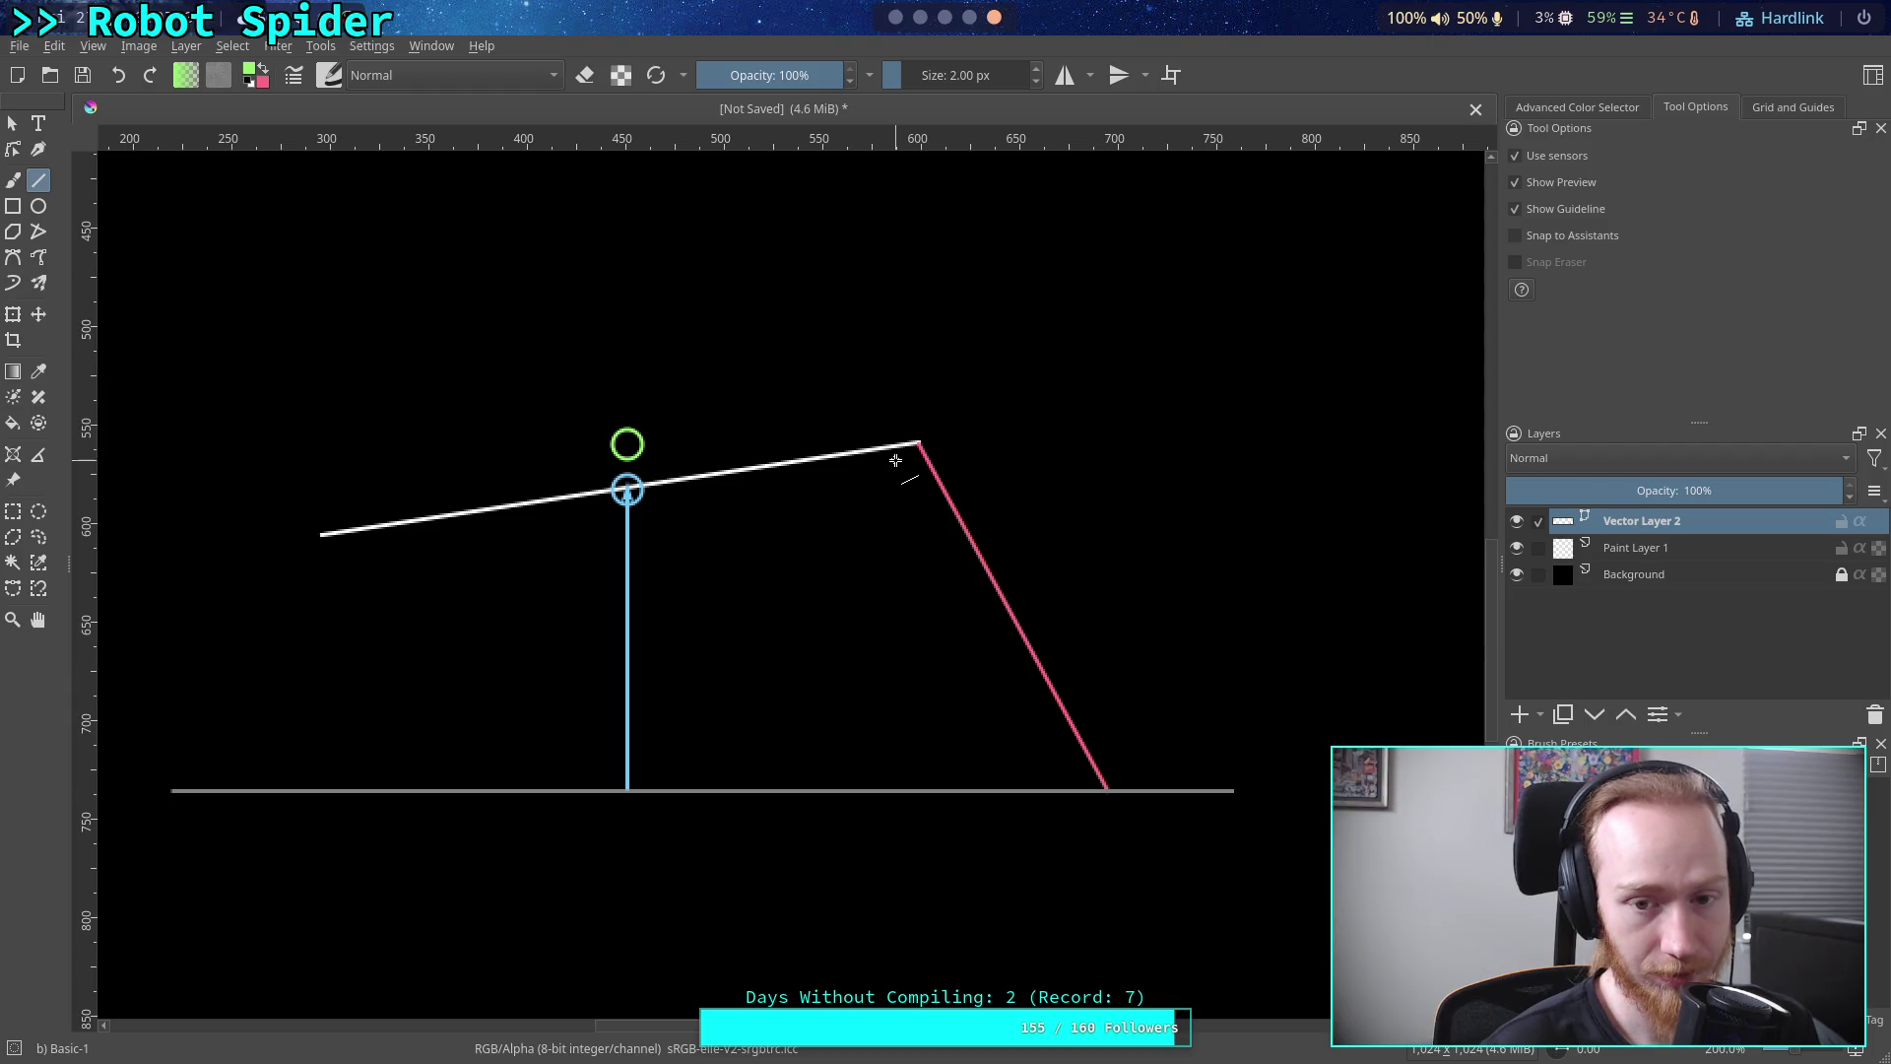
click(264, 69)
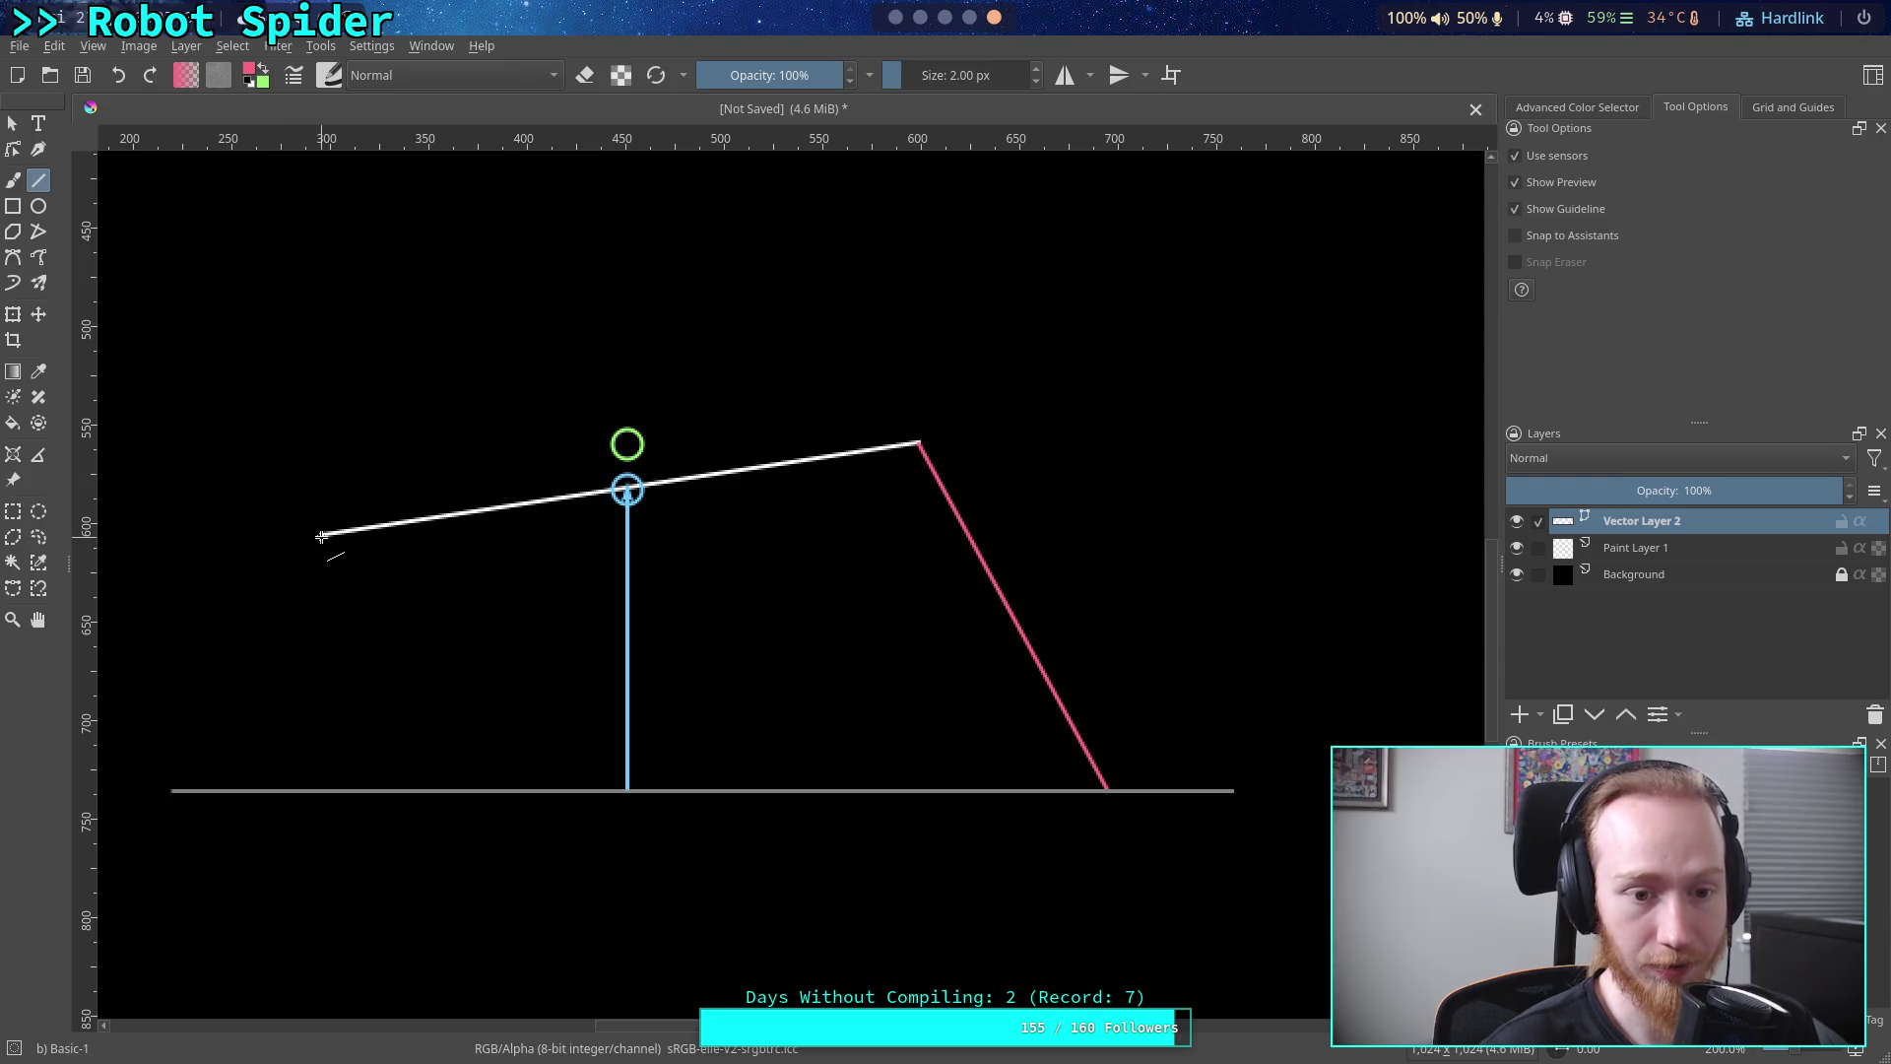
Draw a second pink leg from the body line's left end down to the ground
drag(321, 537, 255, 789)
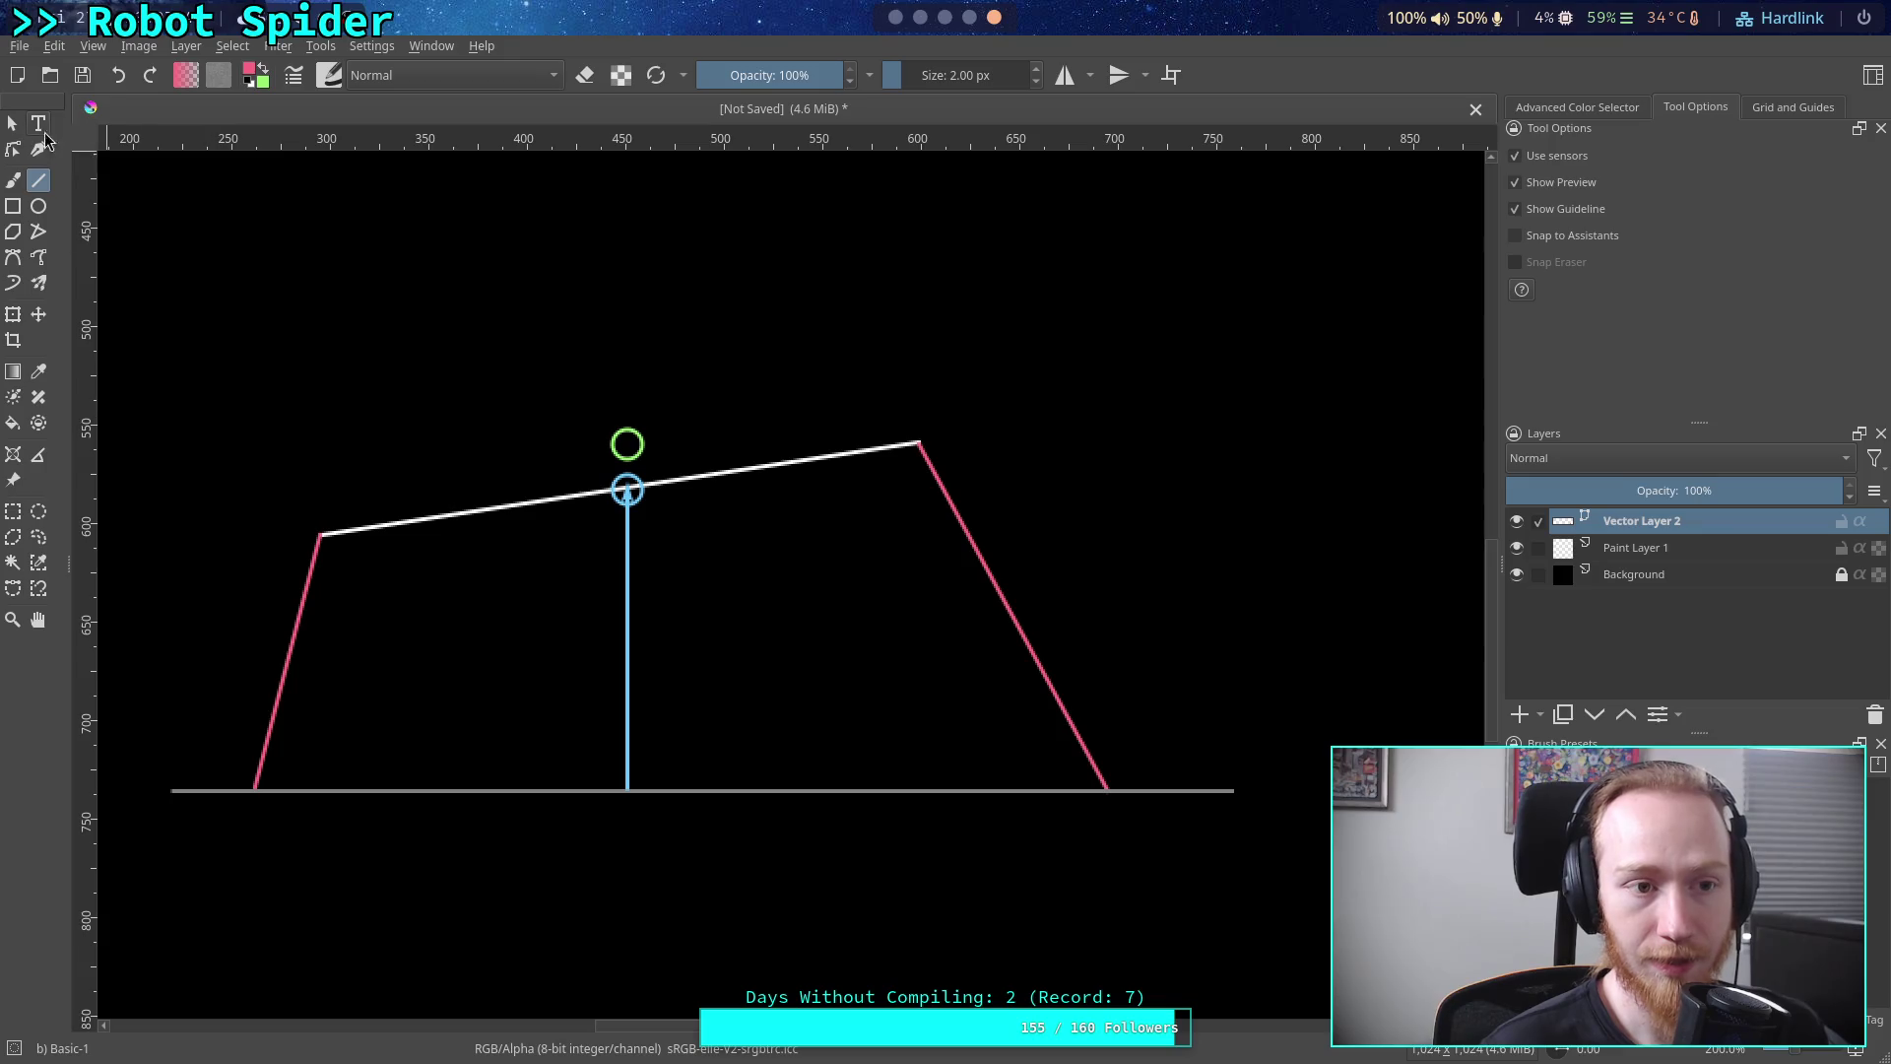
click(252, 73)
click(261, 69)
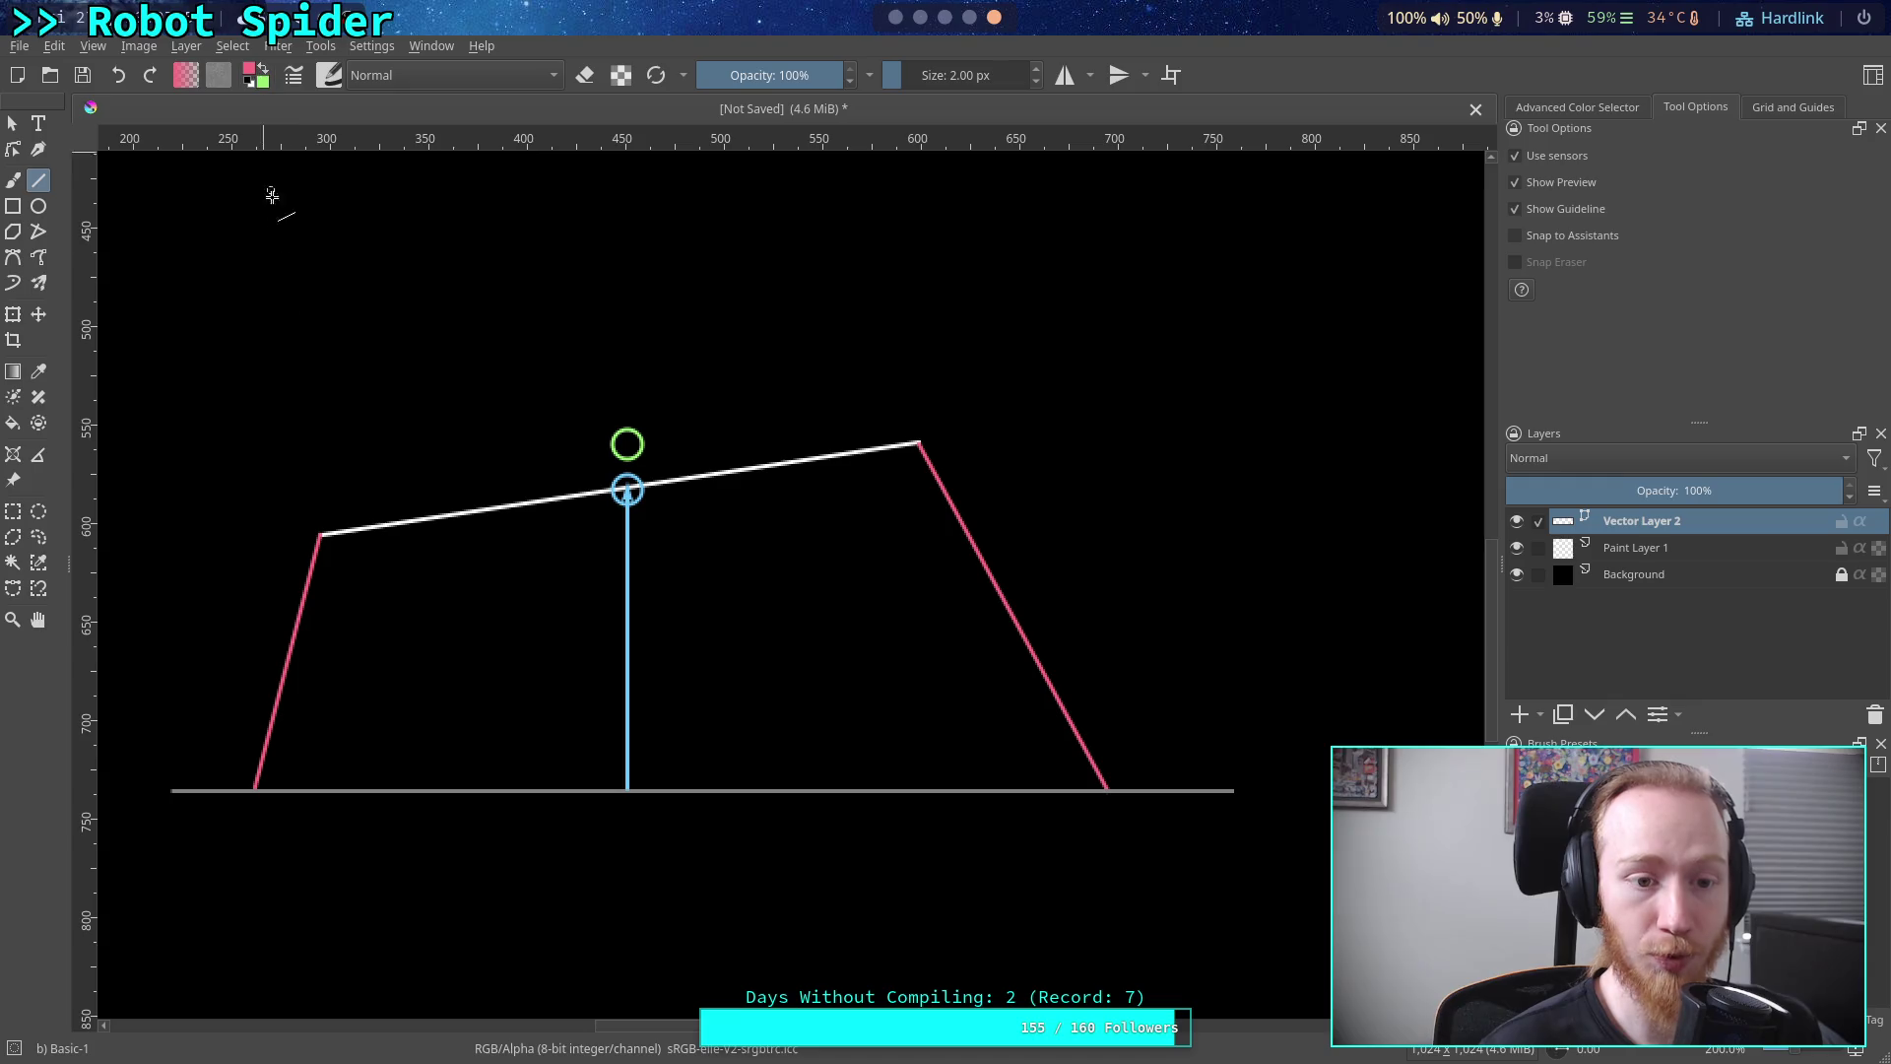
drag(307, 520, 338, 548)
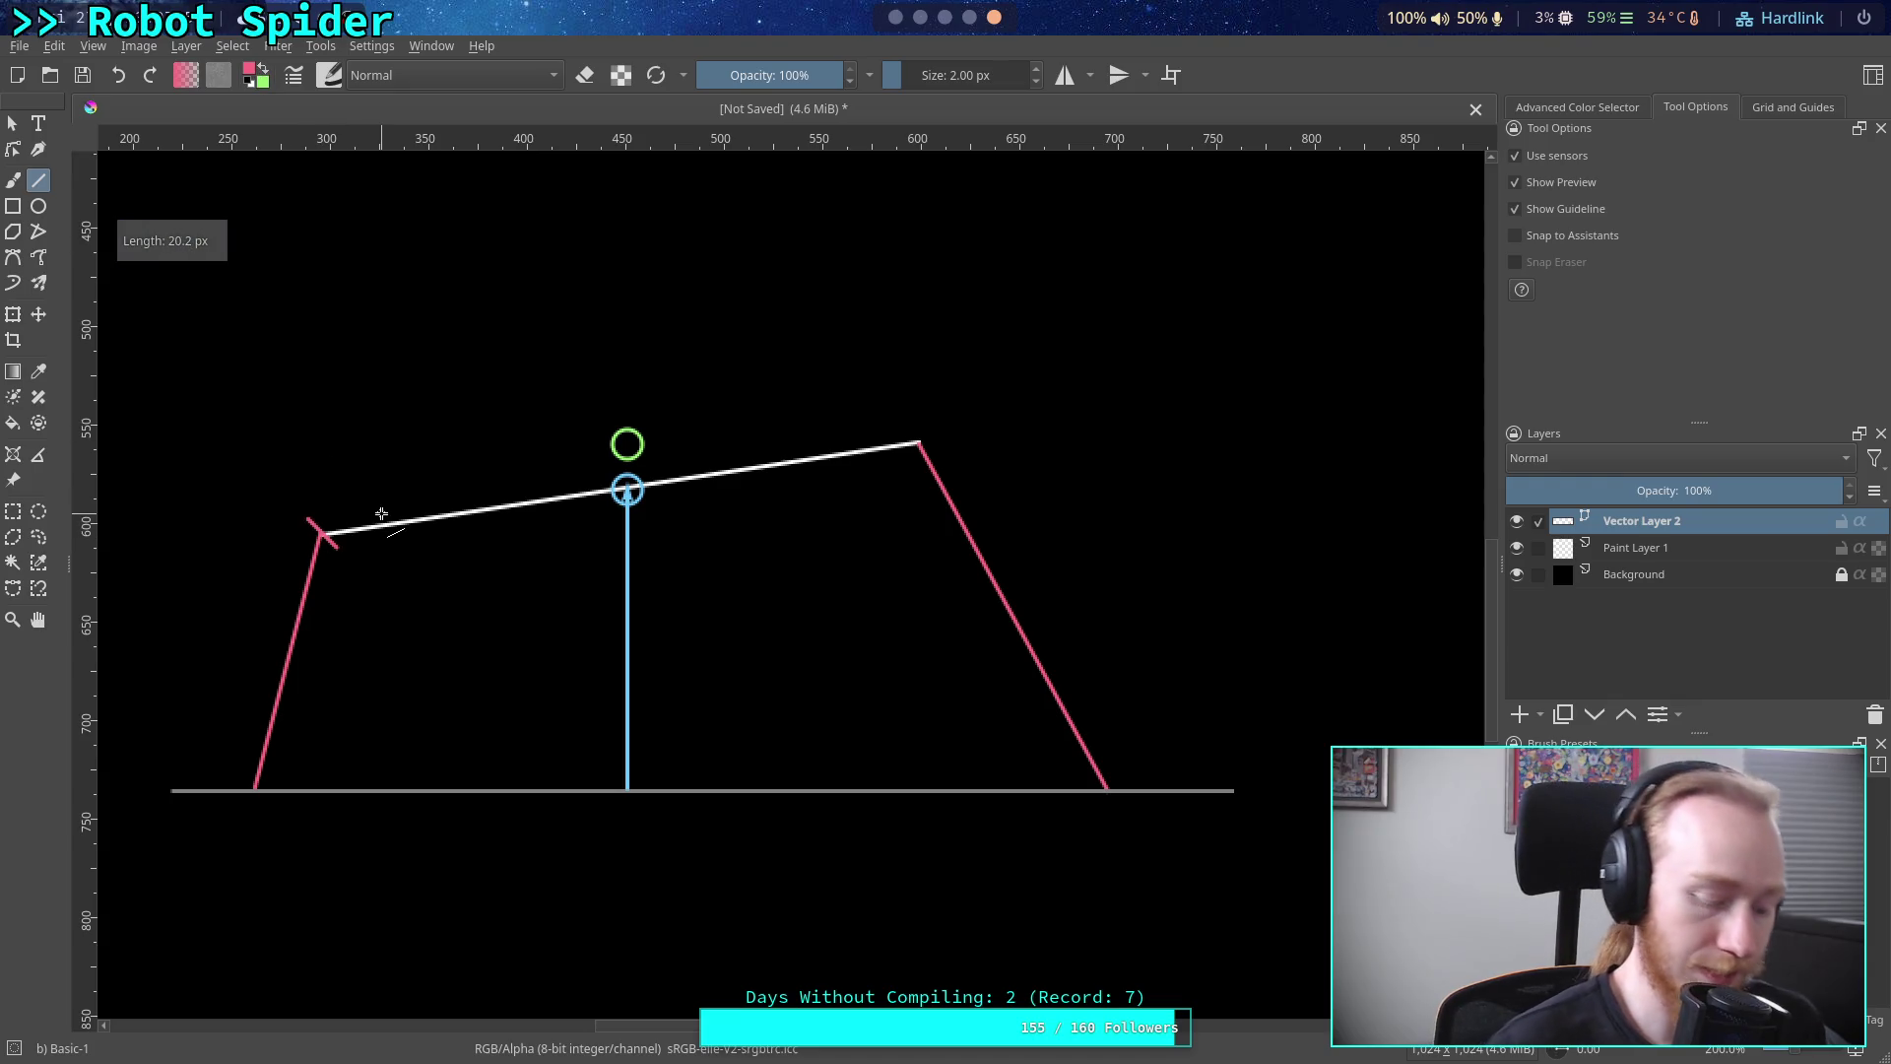
key(ctrl+z)
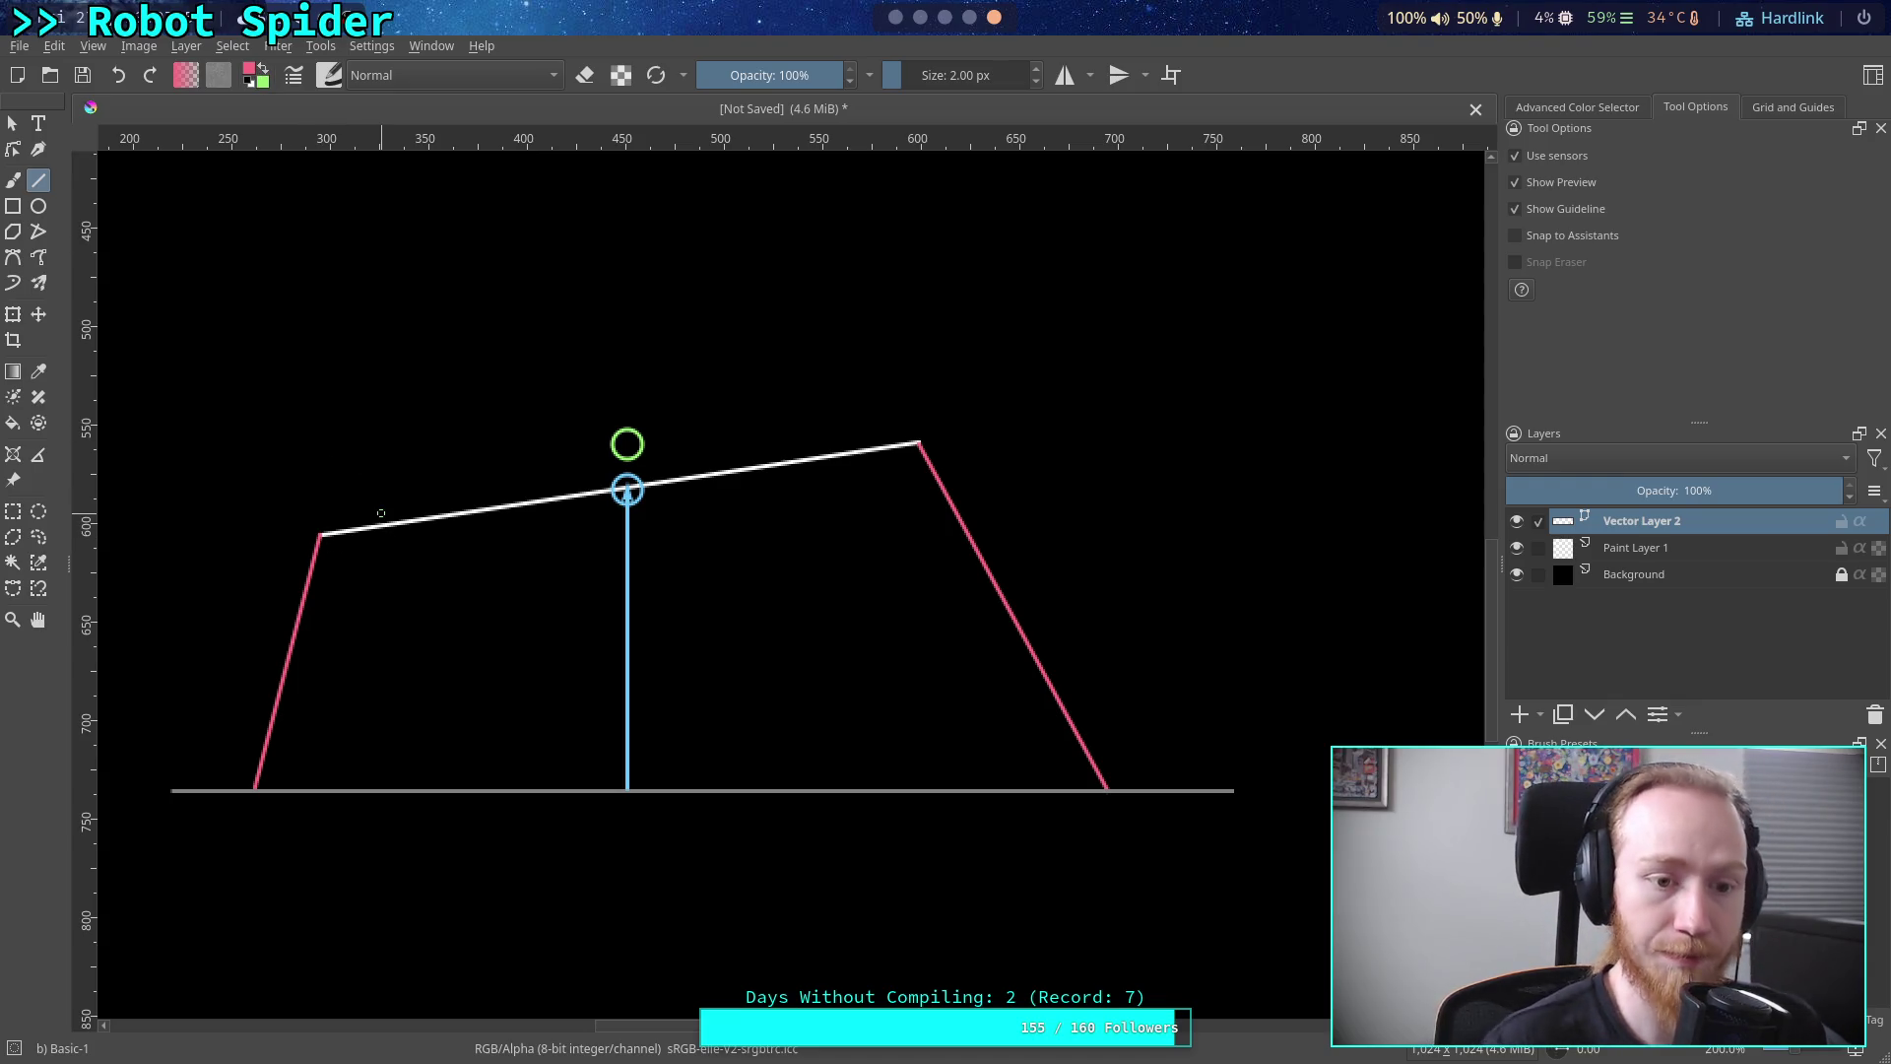
Draw a round joint circle at the body line's left end with the Ellipse tool
key(j)
drag(309, 514, 334, 555)
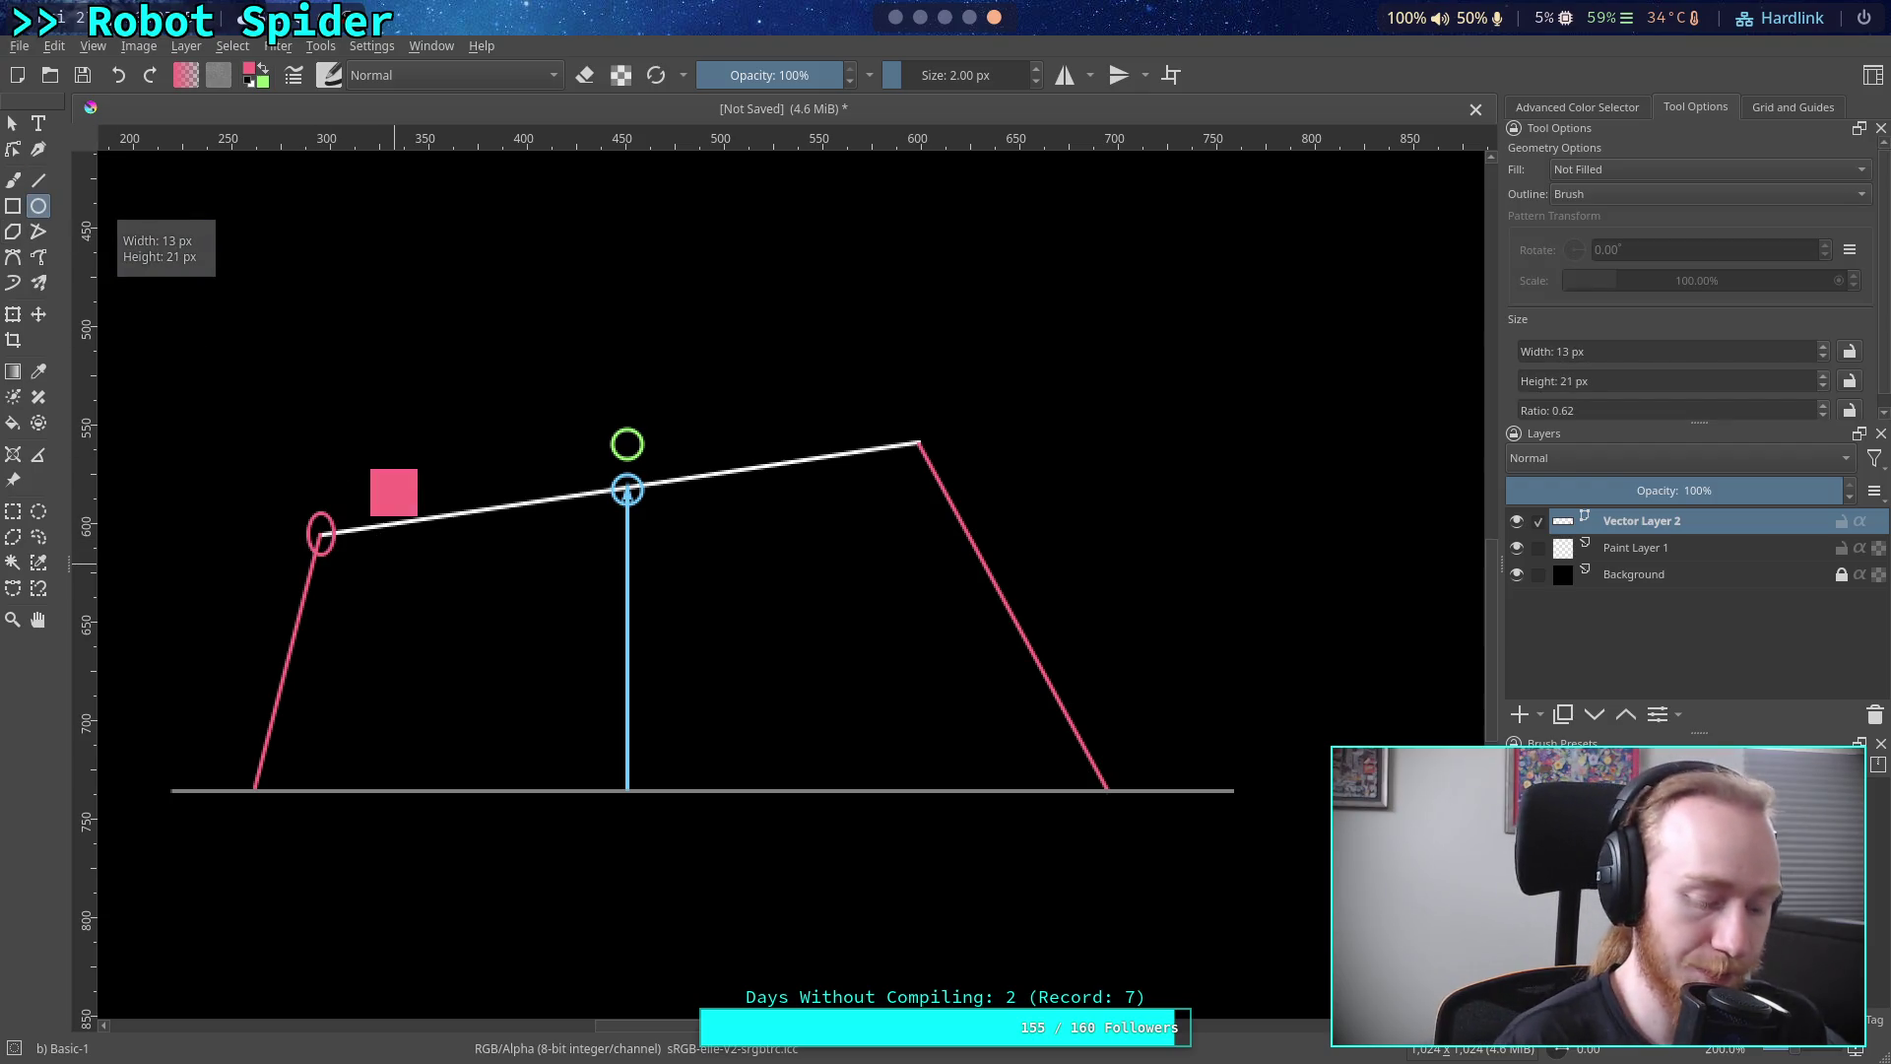
key(ctrl+z)
drag(304, 512, 334, 548)
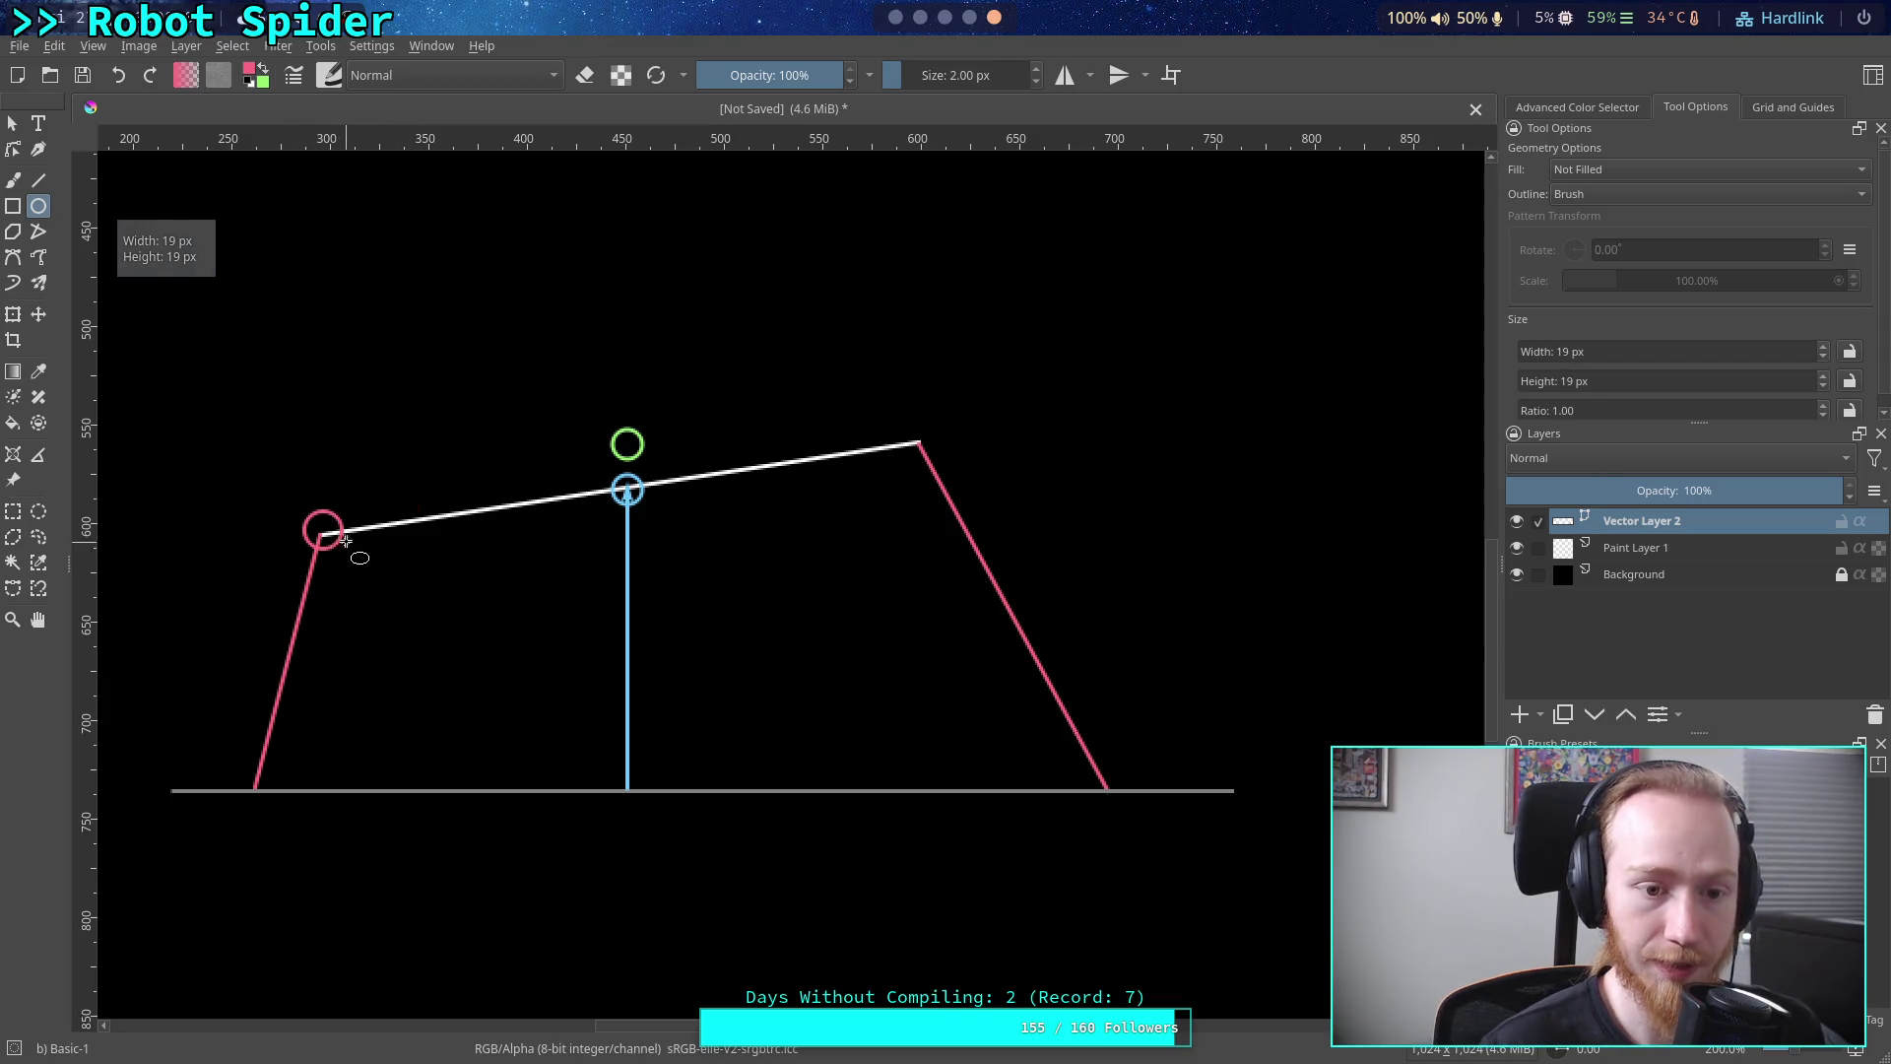
Using shape selection, check the new joint circle, then select the blue marker circle
click(17, 127)
click(338, 542)
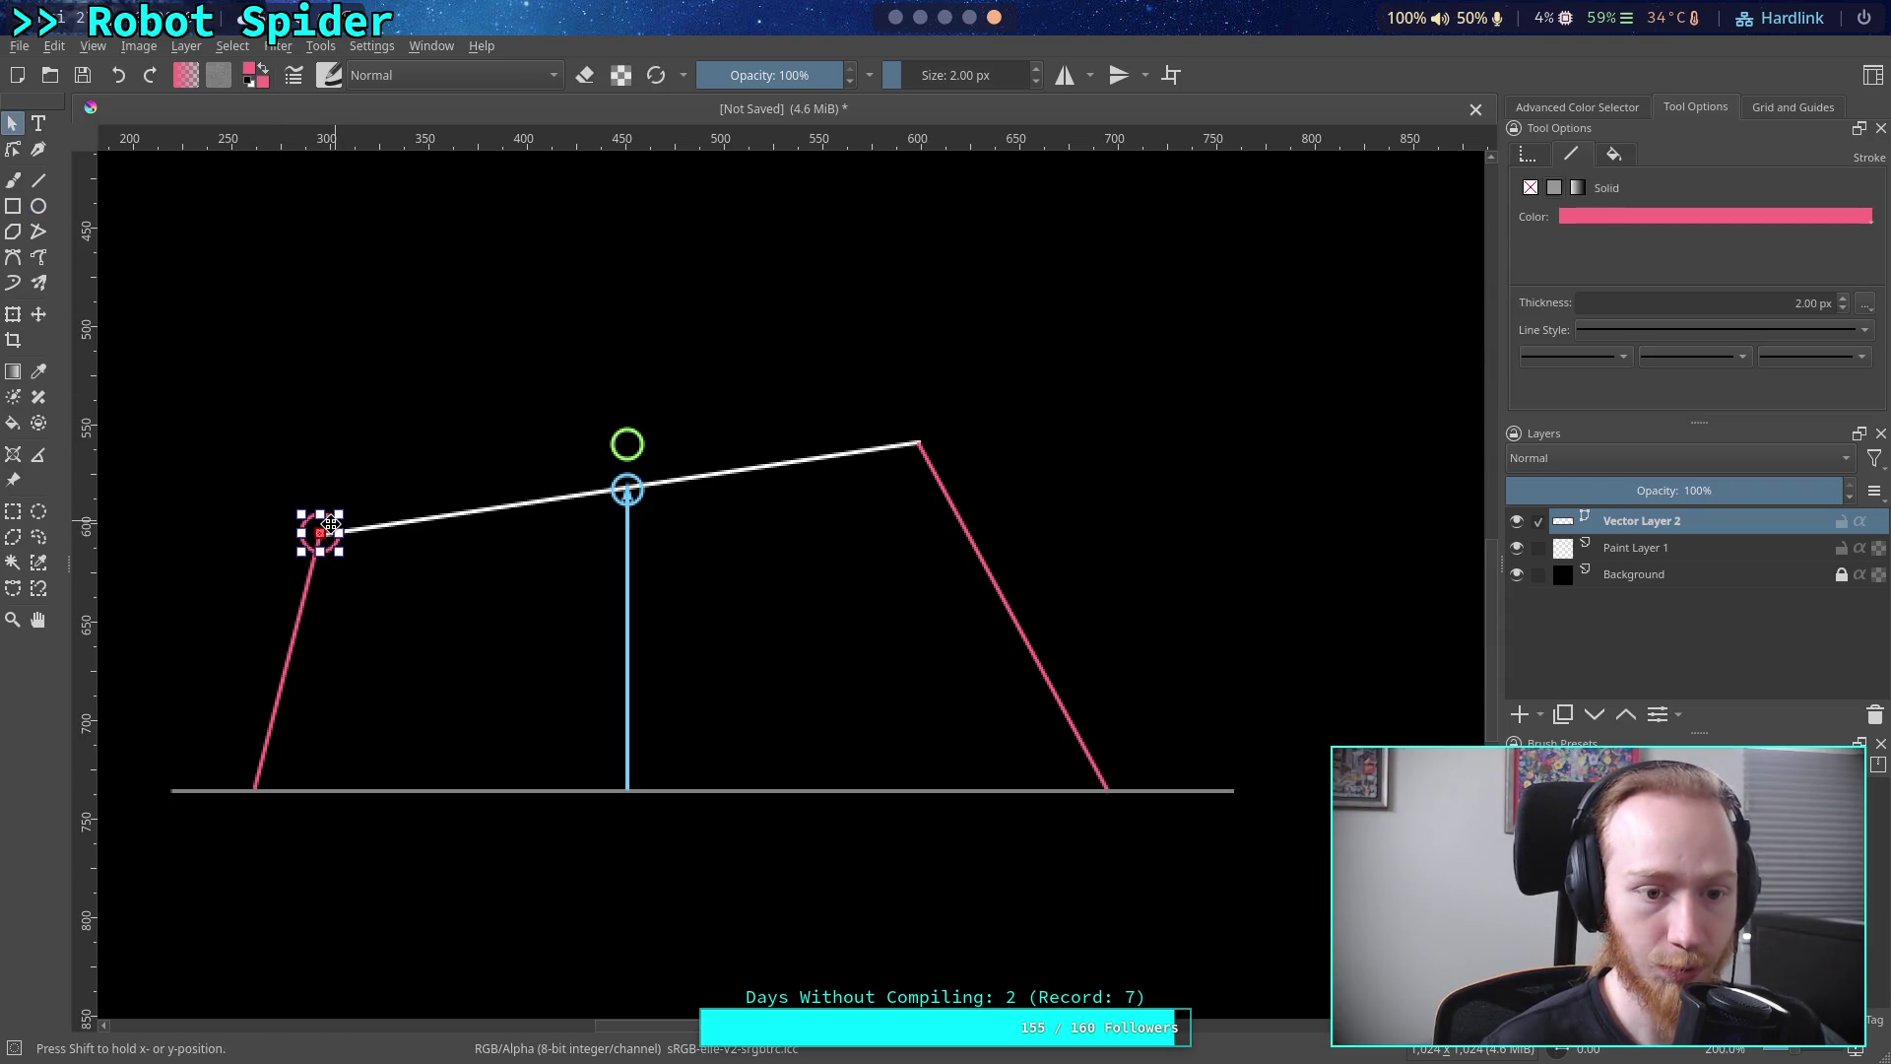
click(376, 421)
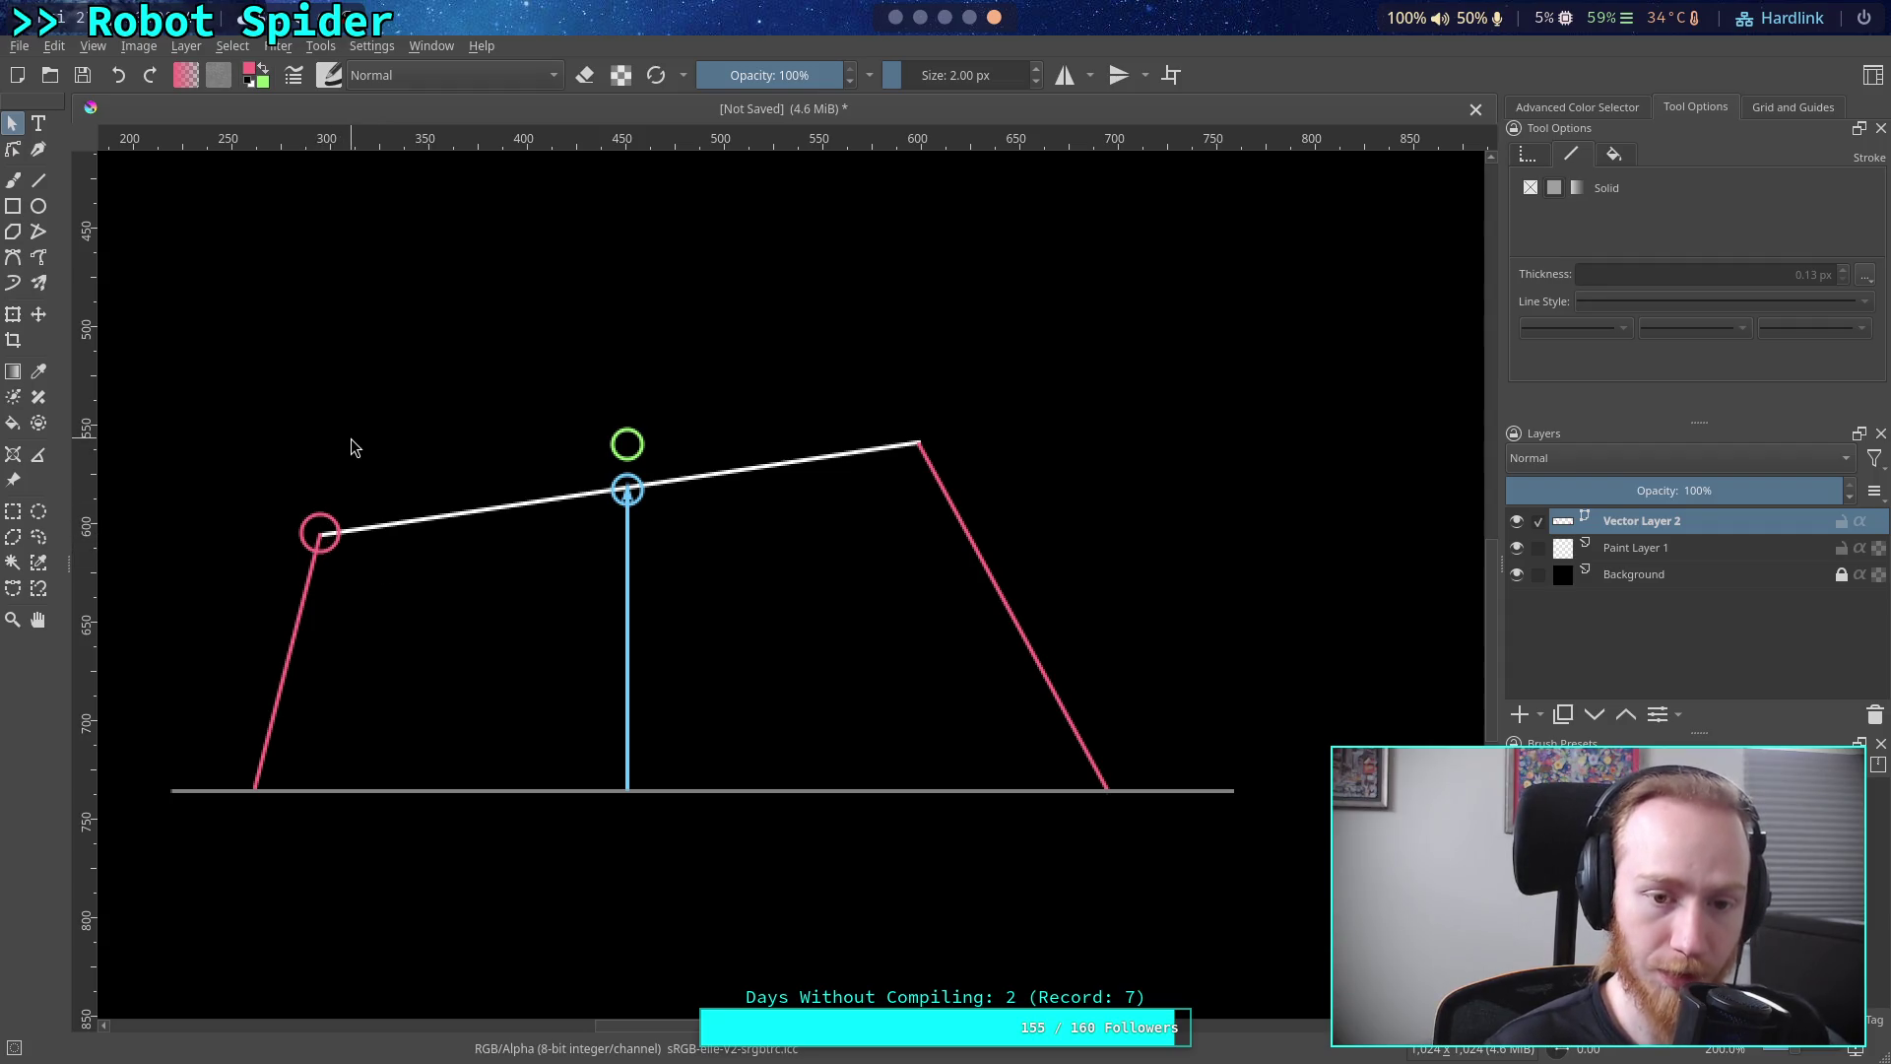
click(637, 494)
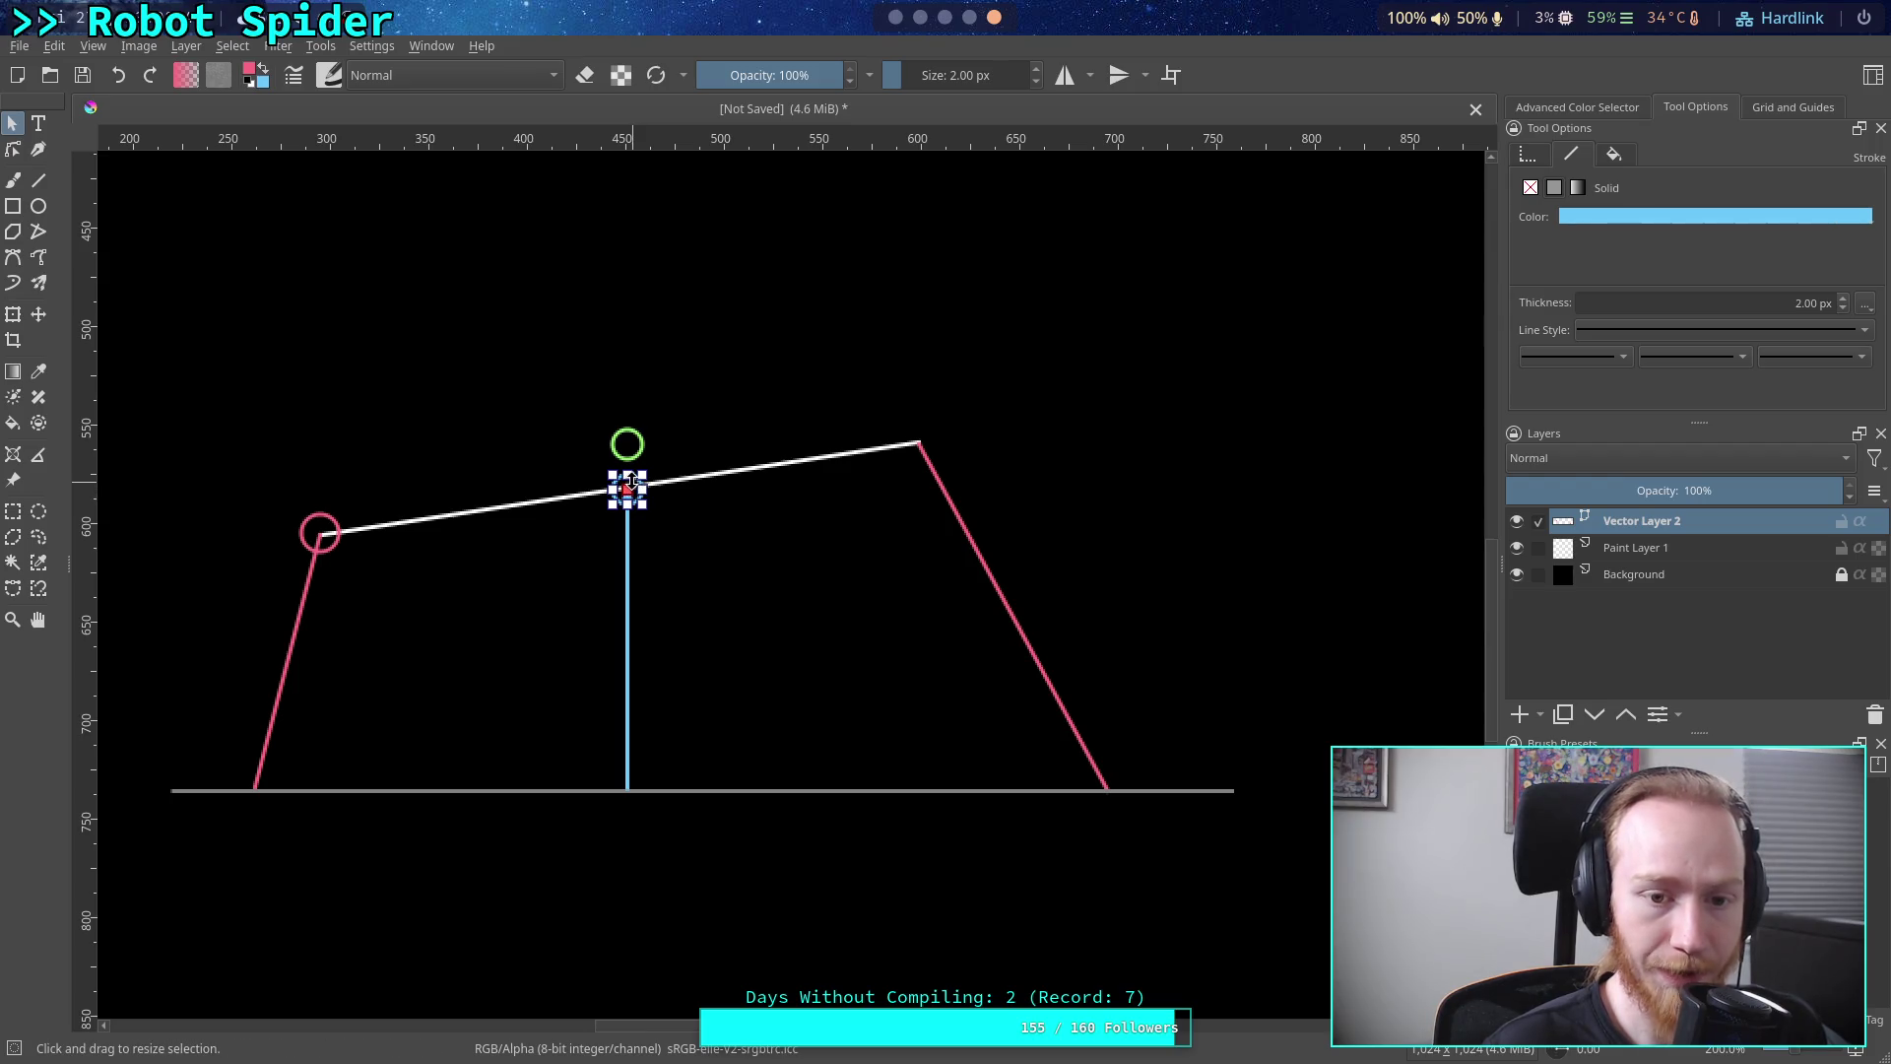
Move the blue circle and line under the body's right end, extending the line to the ground
drag(631, 480, 923, 438)
mouse_move(628, 552)
mouse_down()
mouse_move(828, 541)
mouse_move(919, 502)
mouse_up()
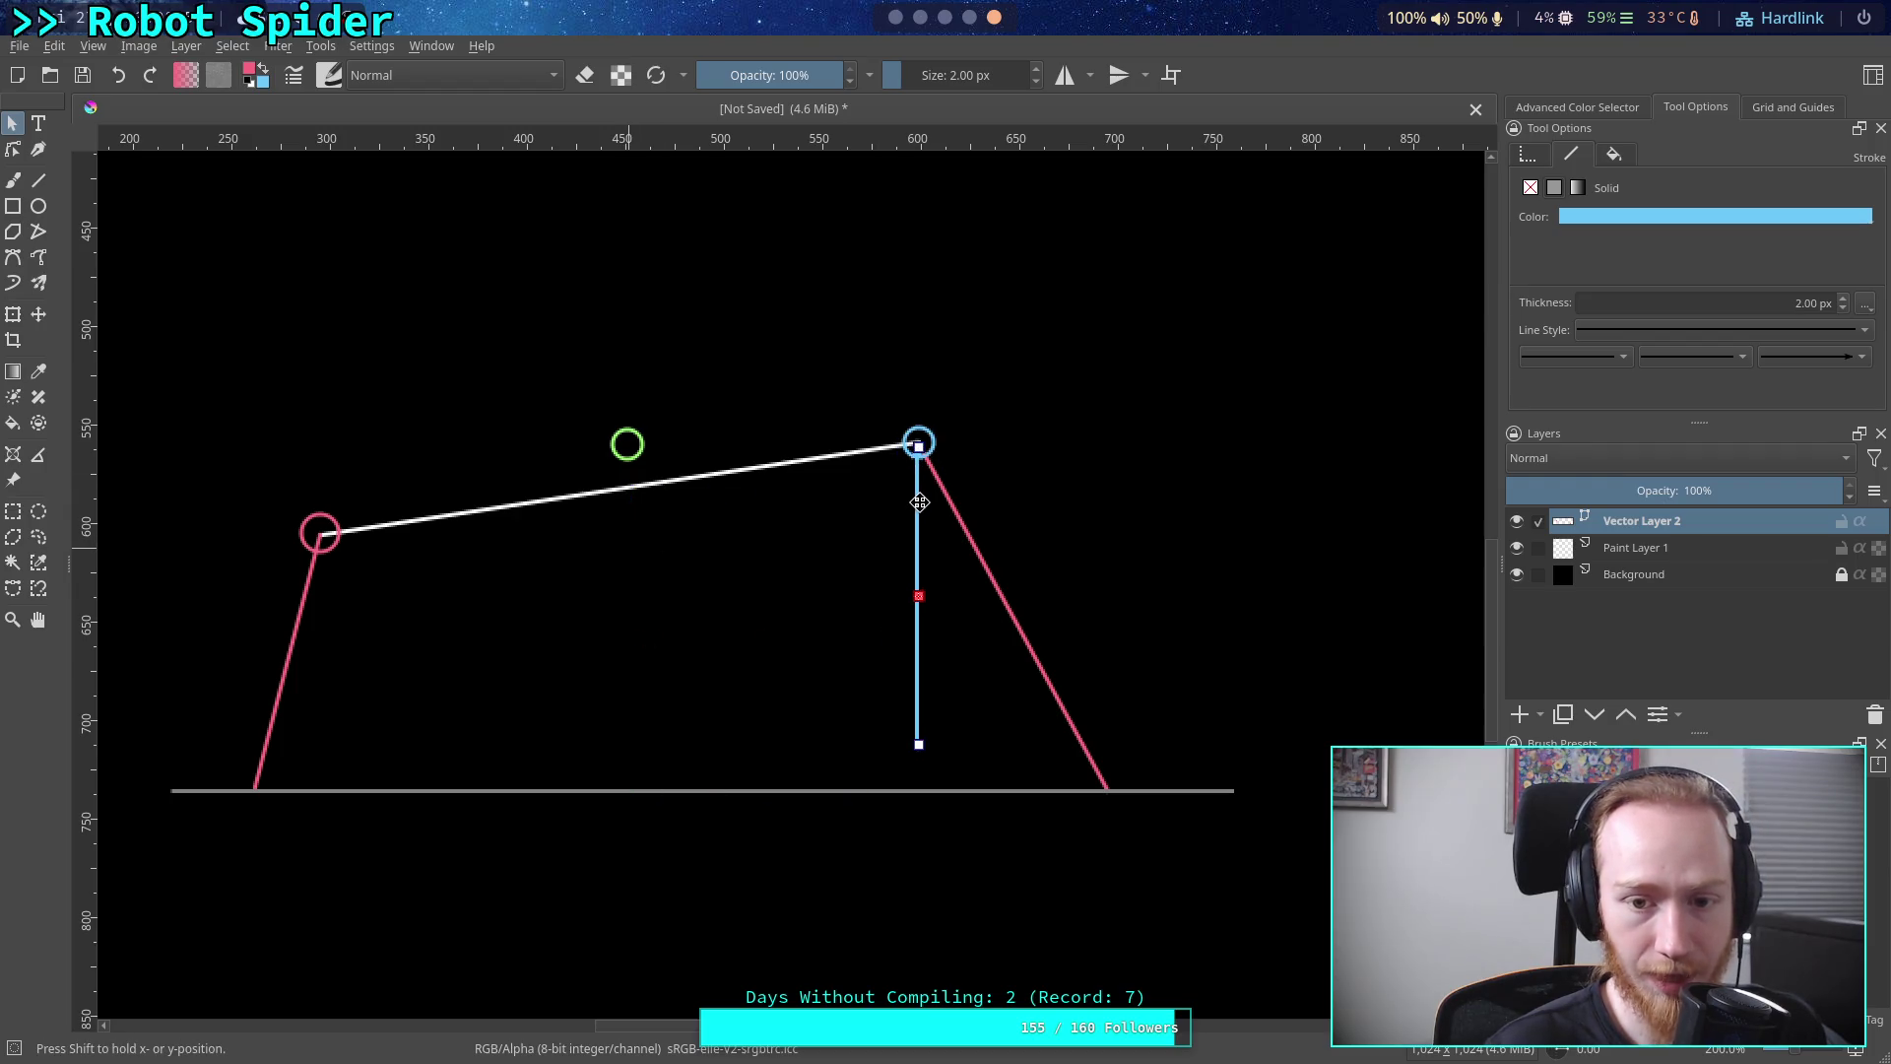
drag(919, 745, 920, 785)
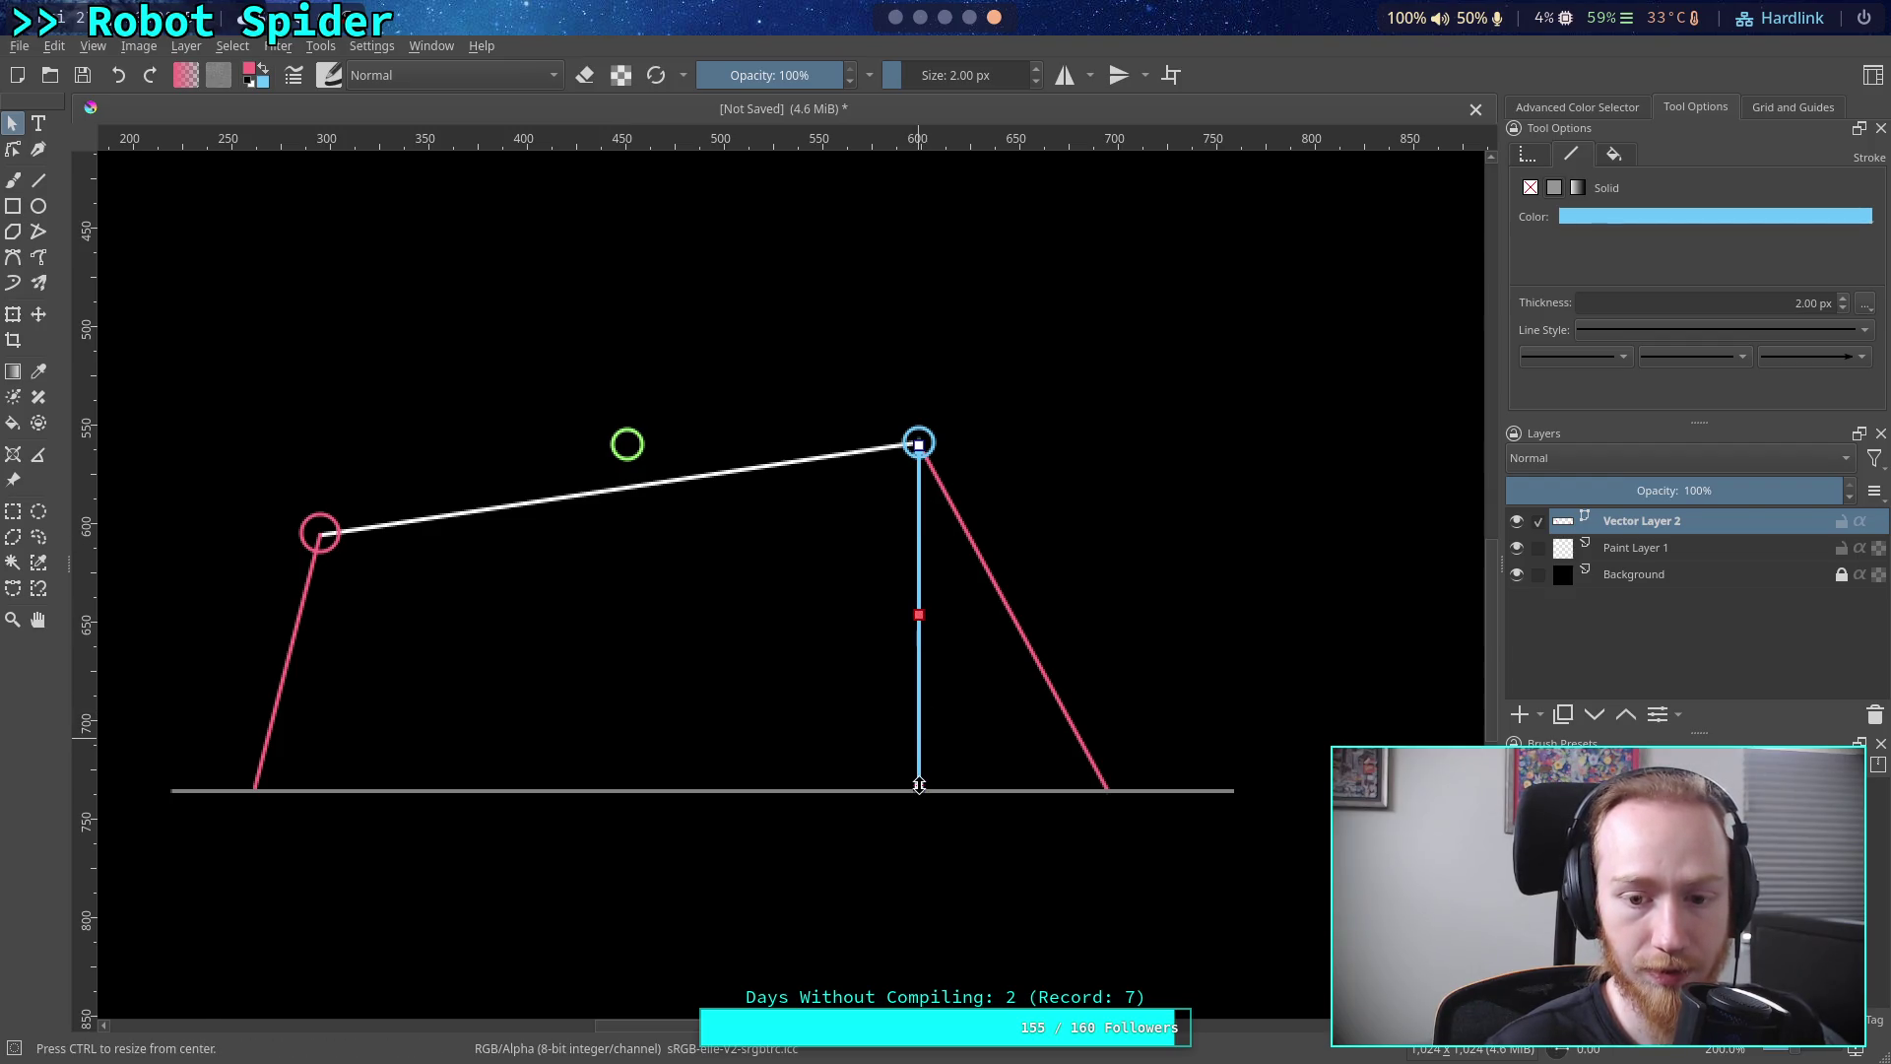
click(851, 774)
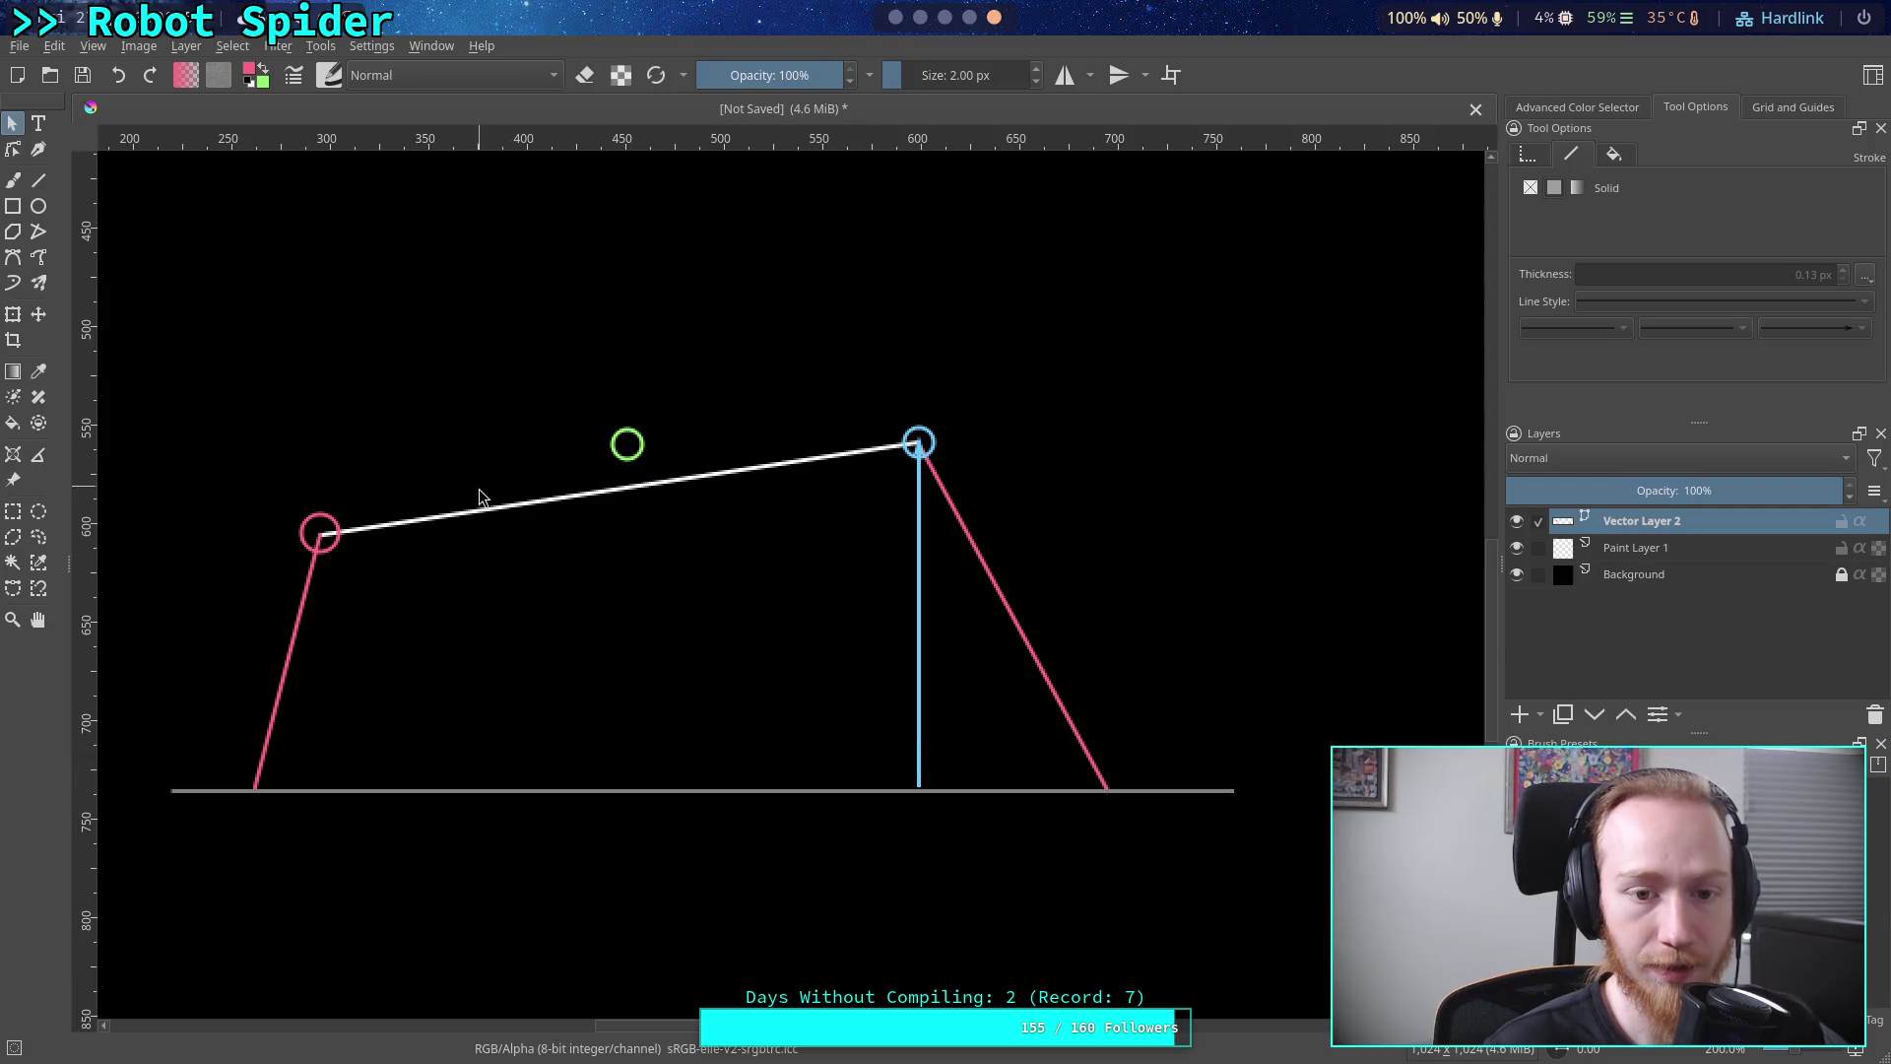
Delete the left red joint circle and the left red leg
click(627, 444)
click(839, 452)
click(677, 368)
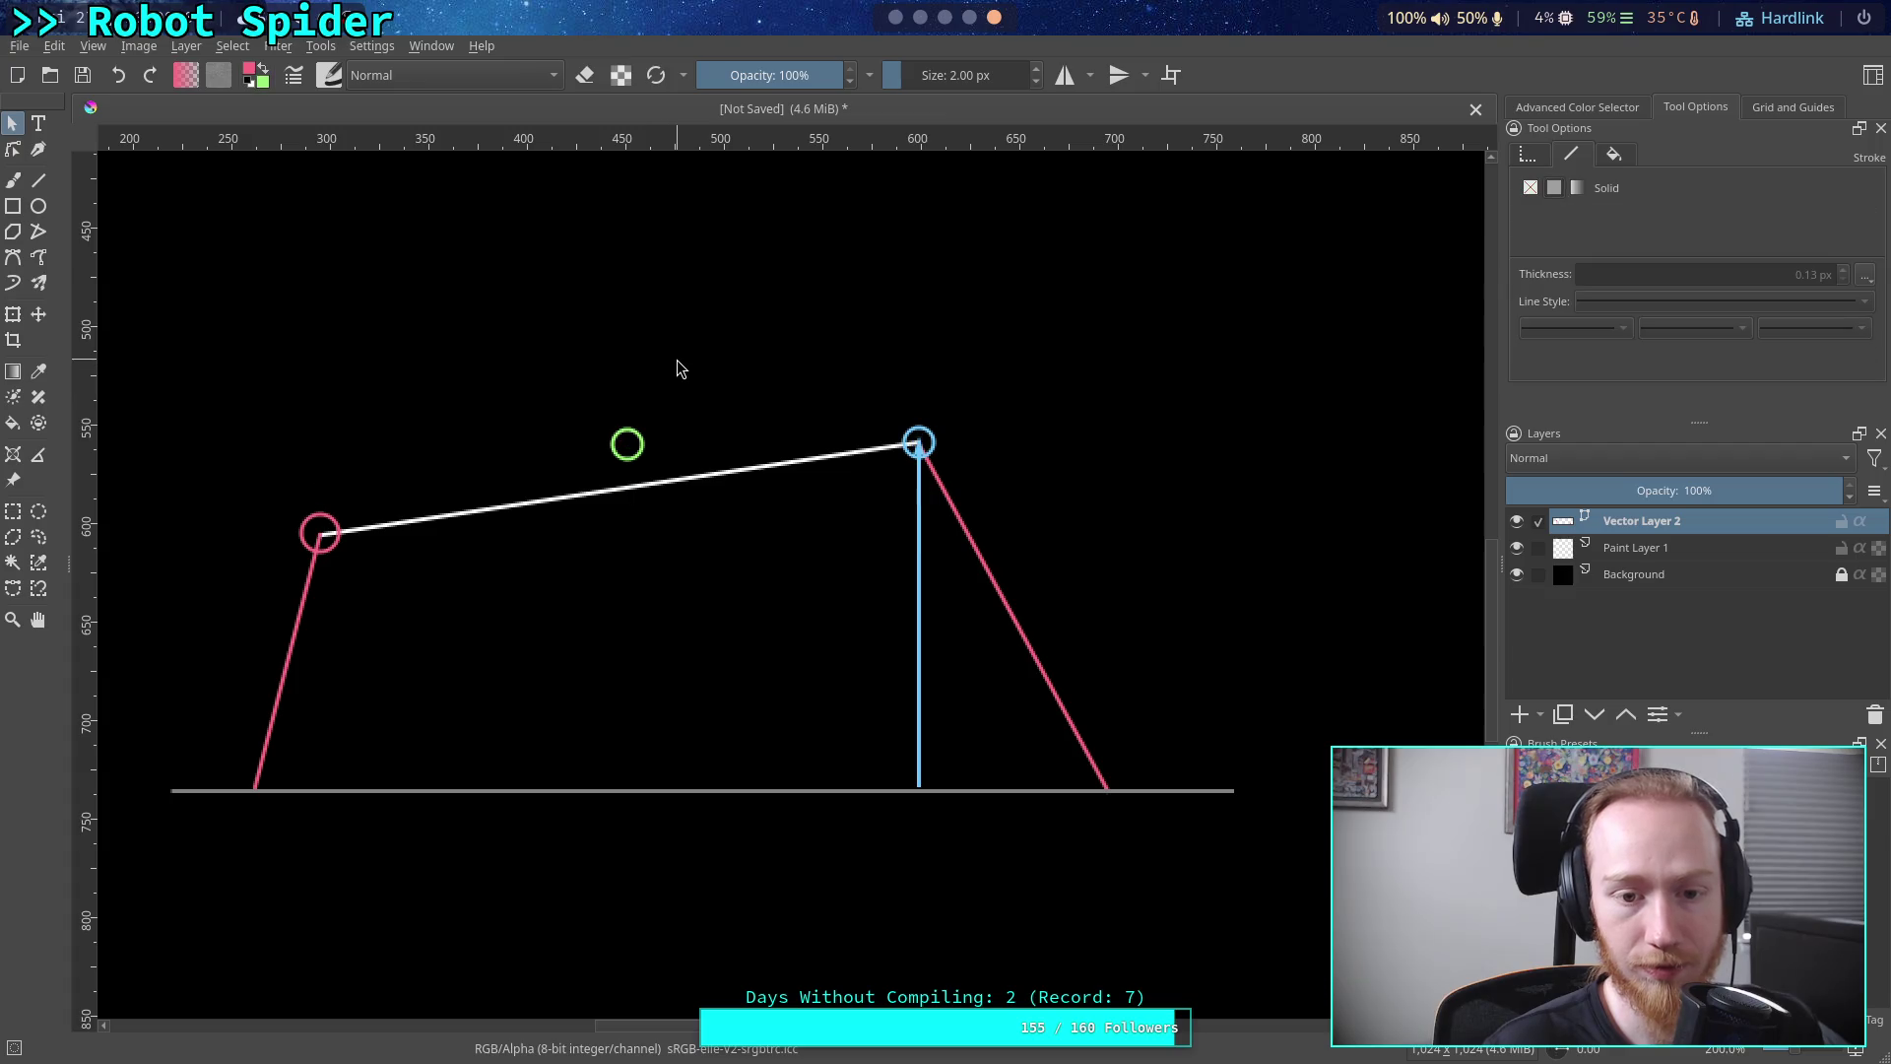
click(311, 550)
key(Delete)
click(305, 591)
key(Delete)
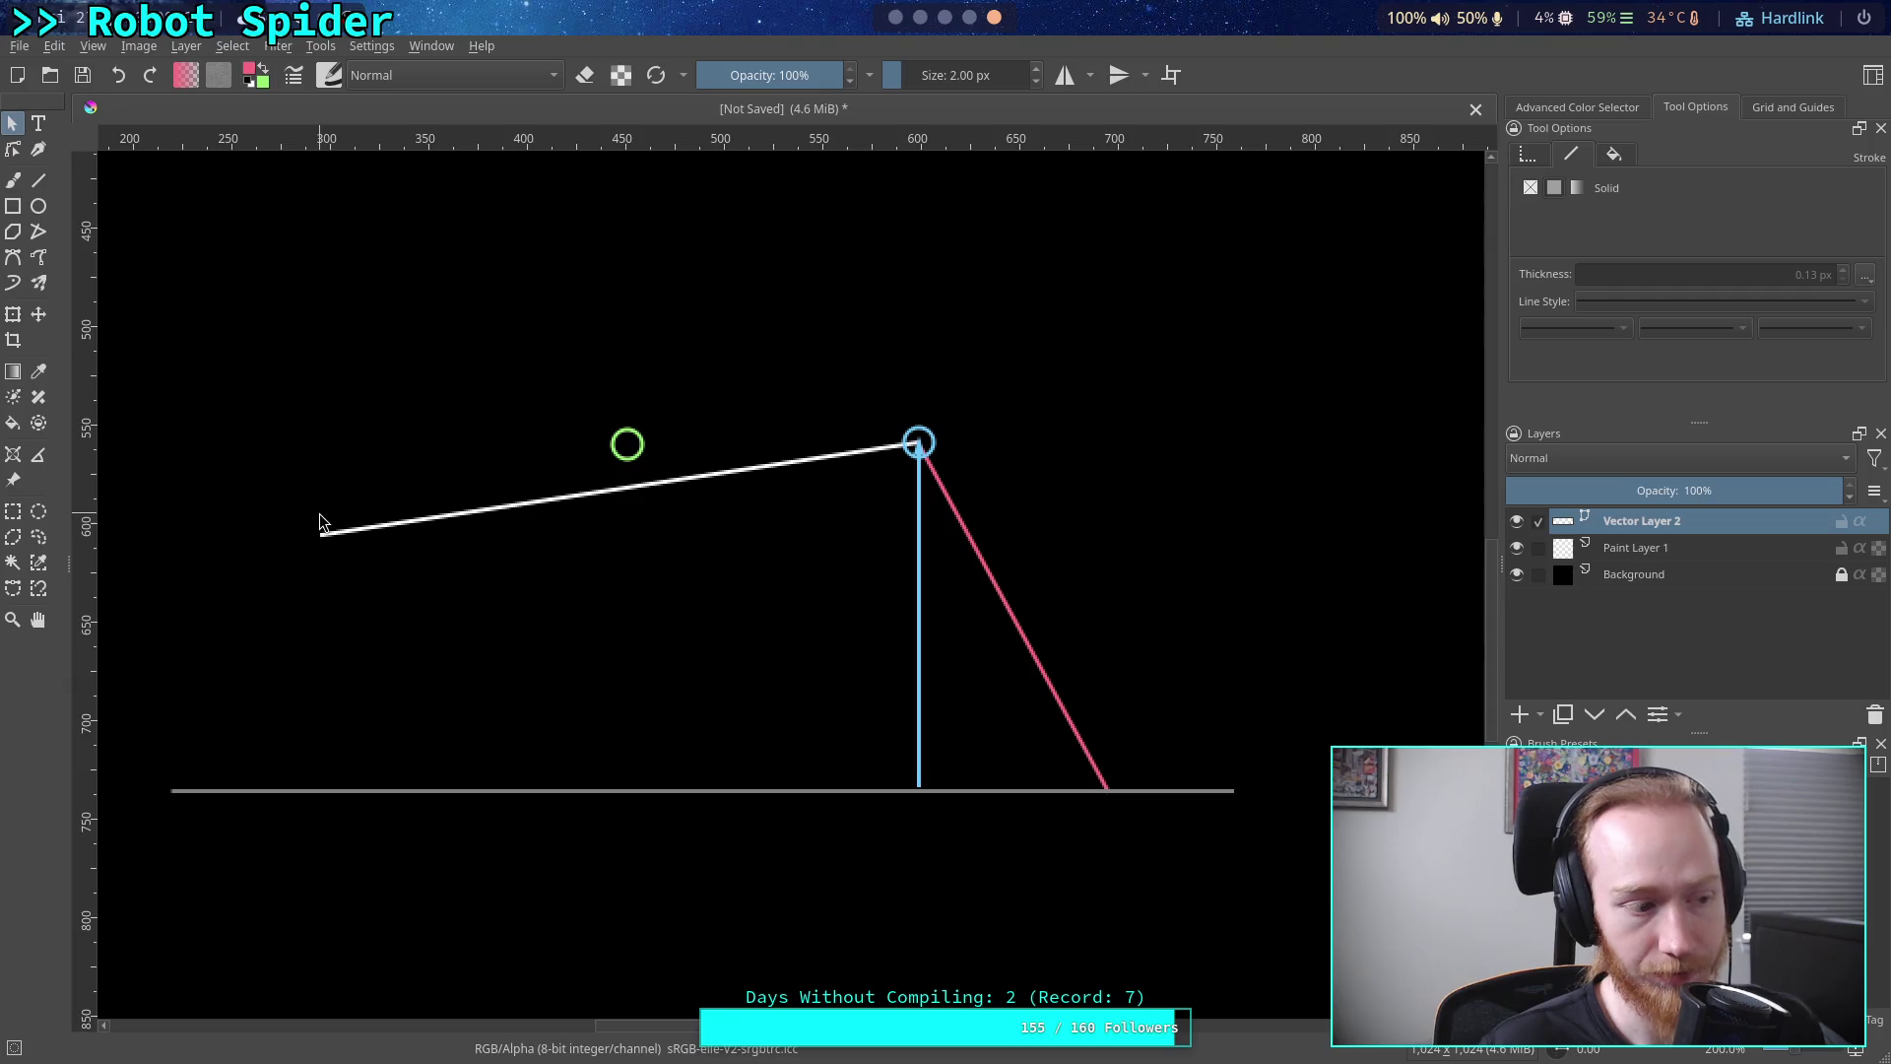
Raise the body line's right end so it meets the red leg's top
click(827, 457)
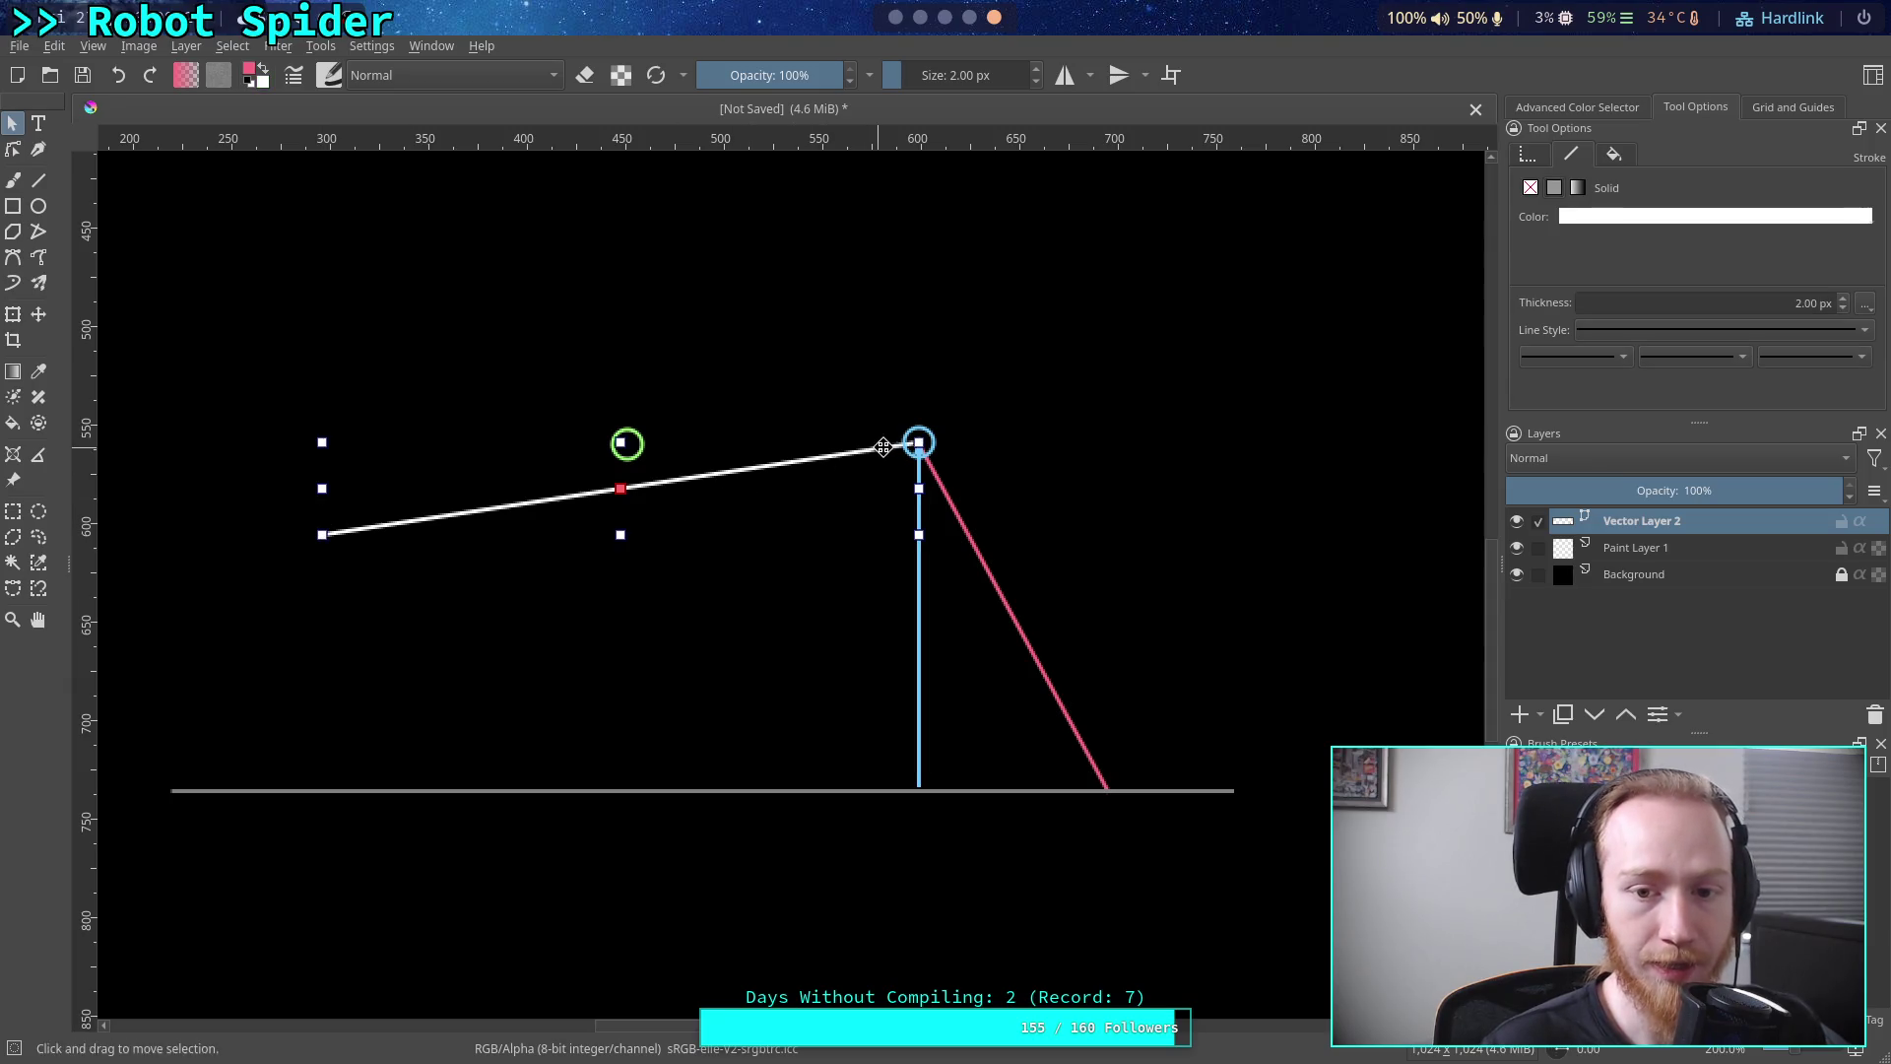
drag(919, 442, 917, 413)
click(930, 463)
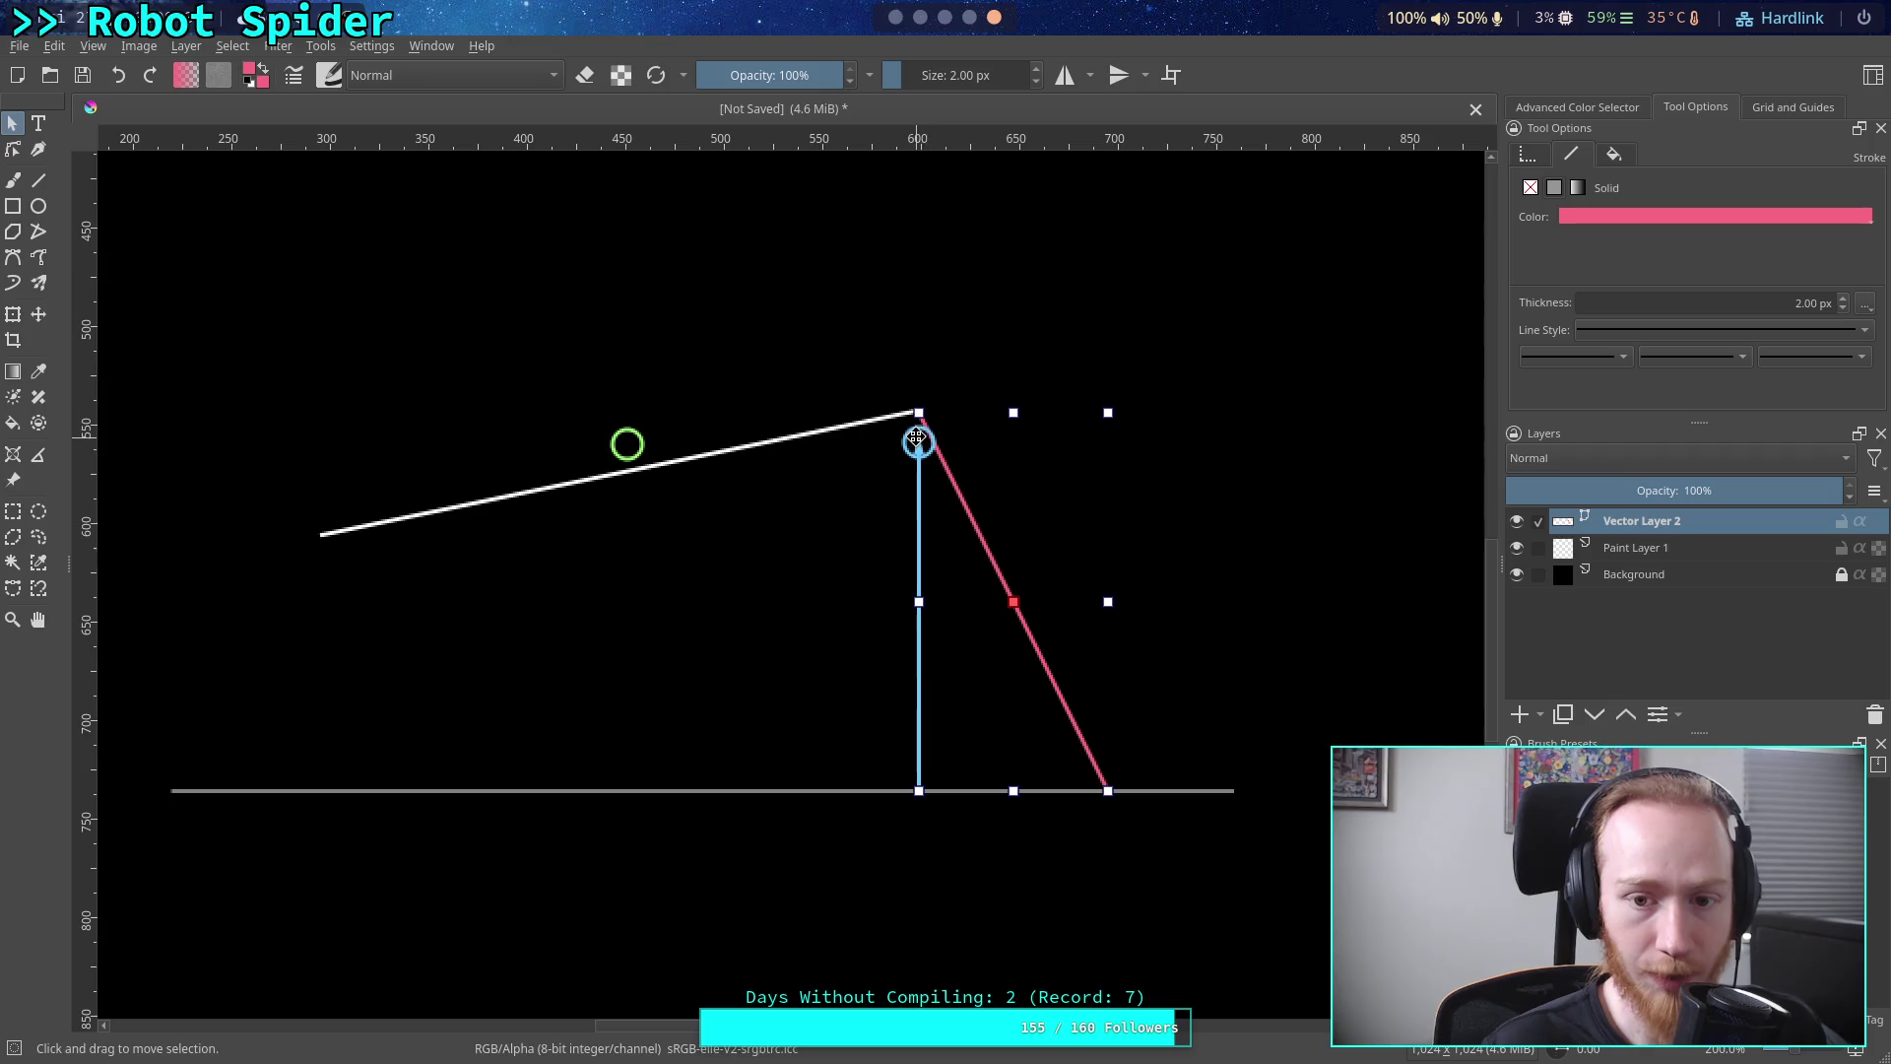
click(913, 440)
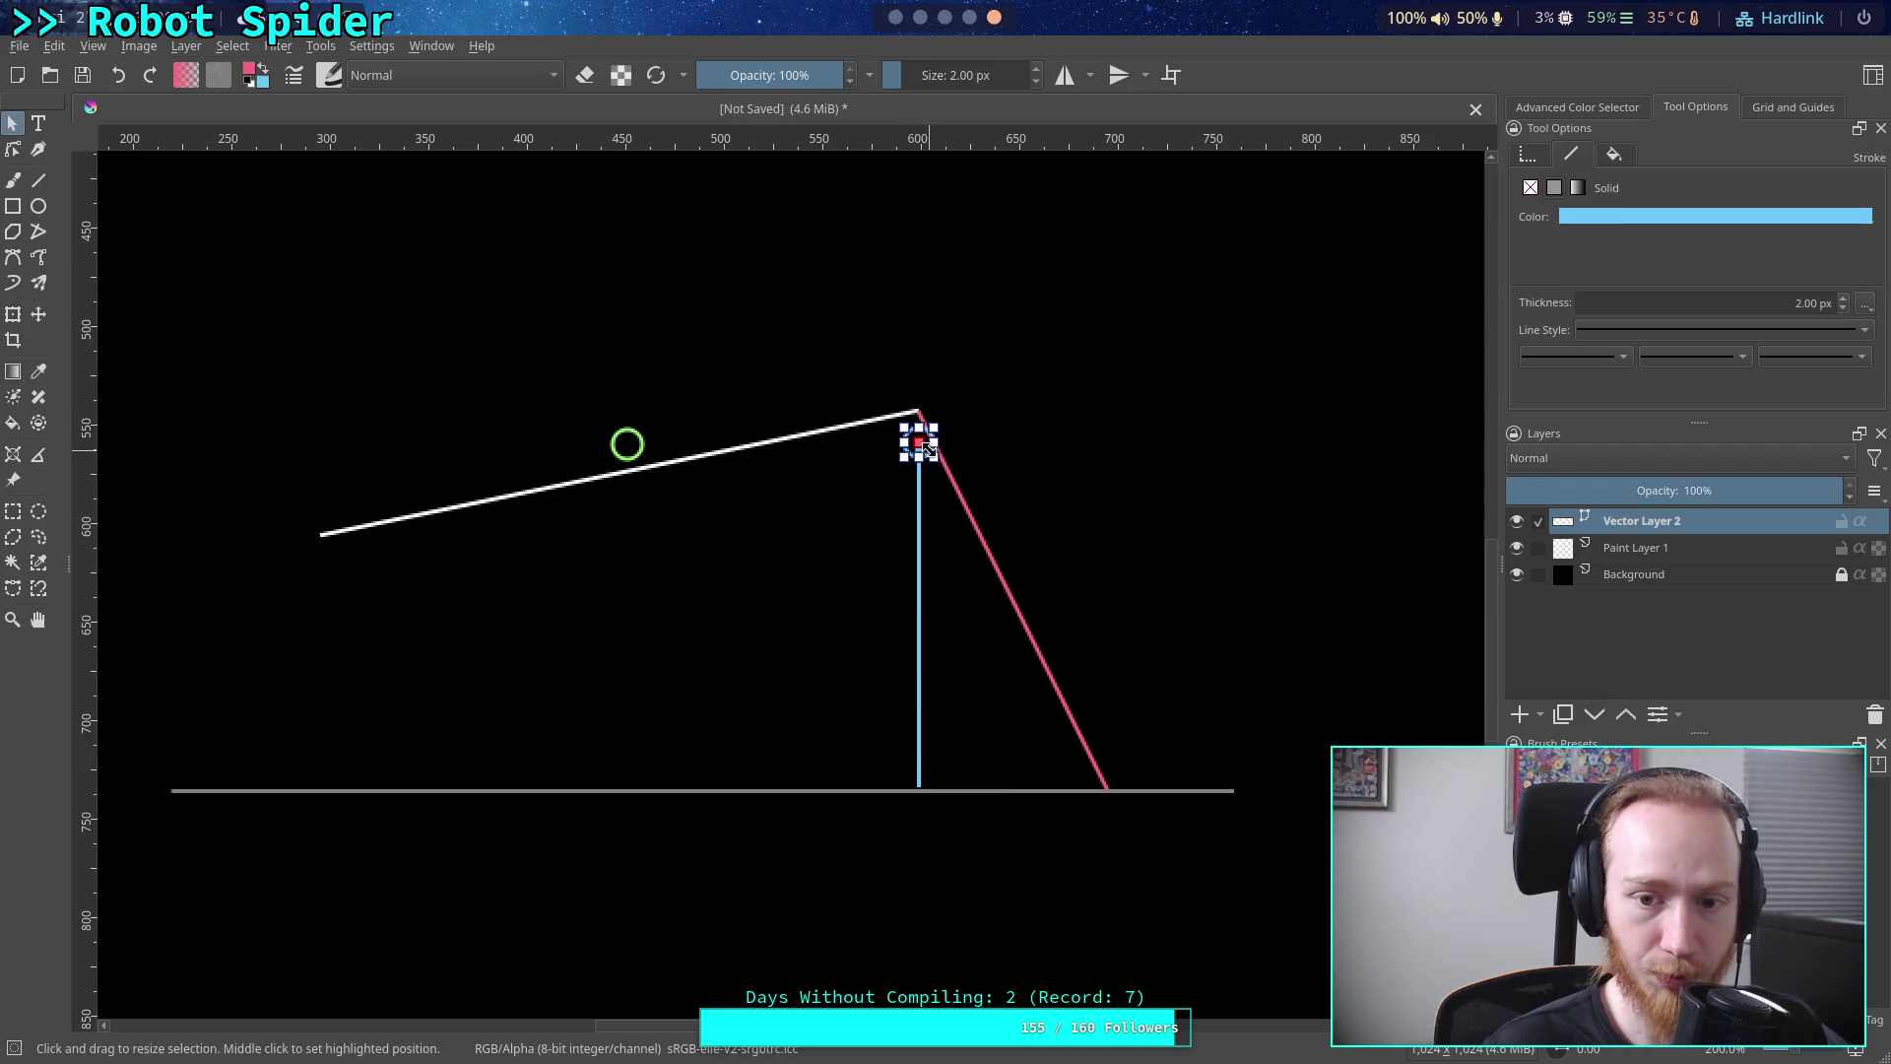
click(615, 449)
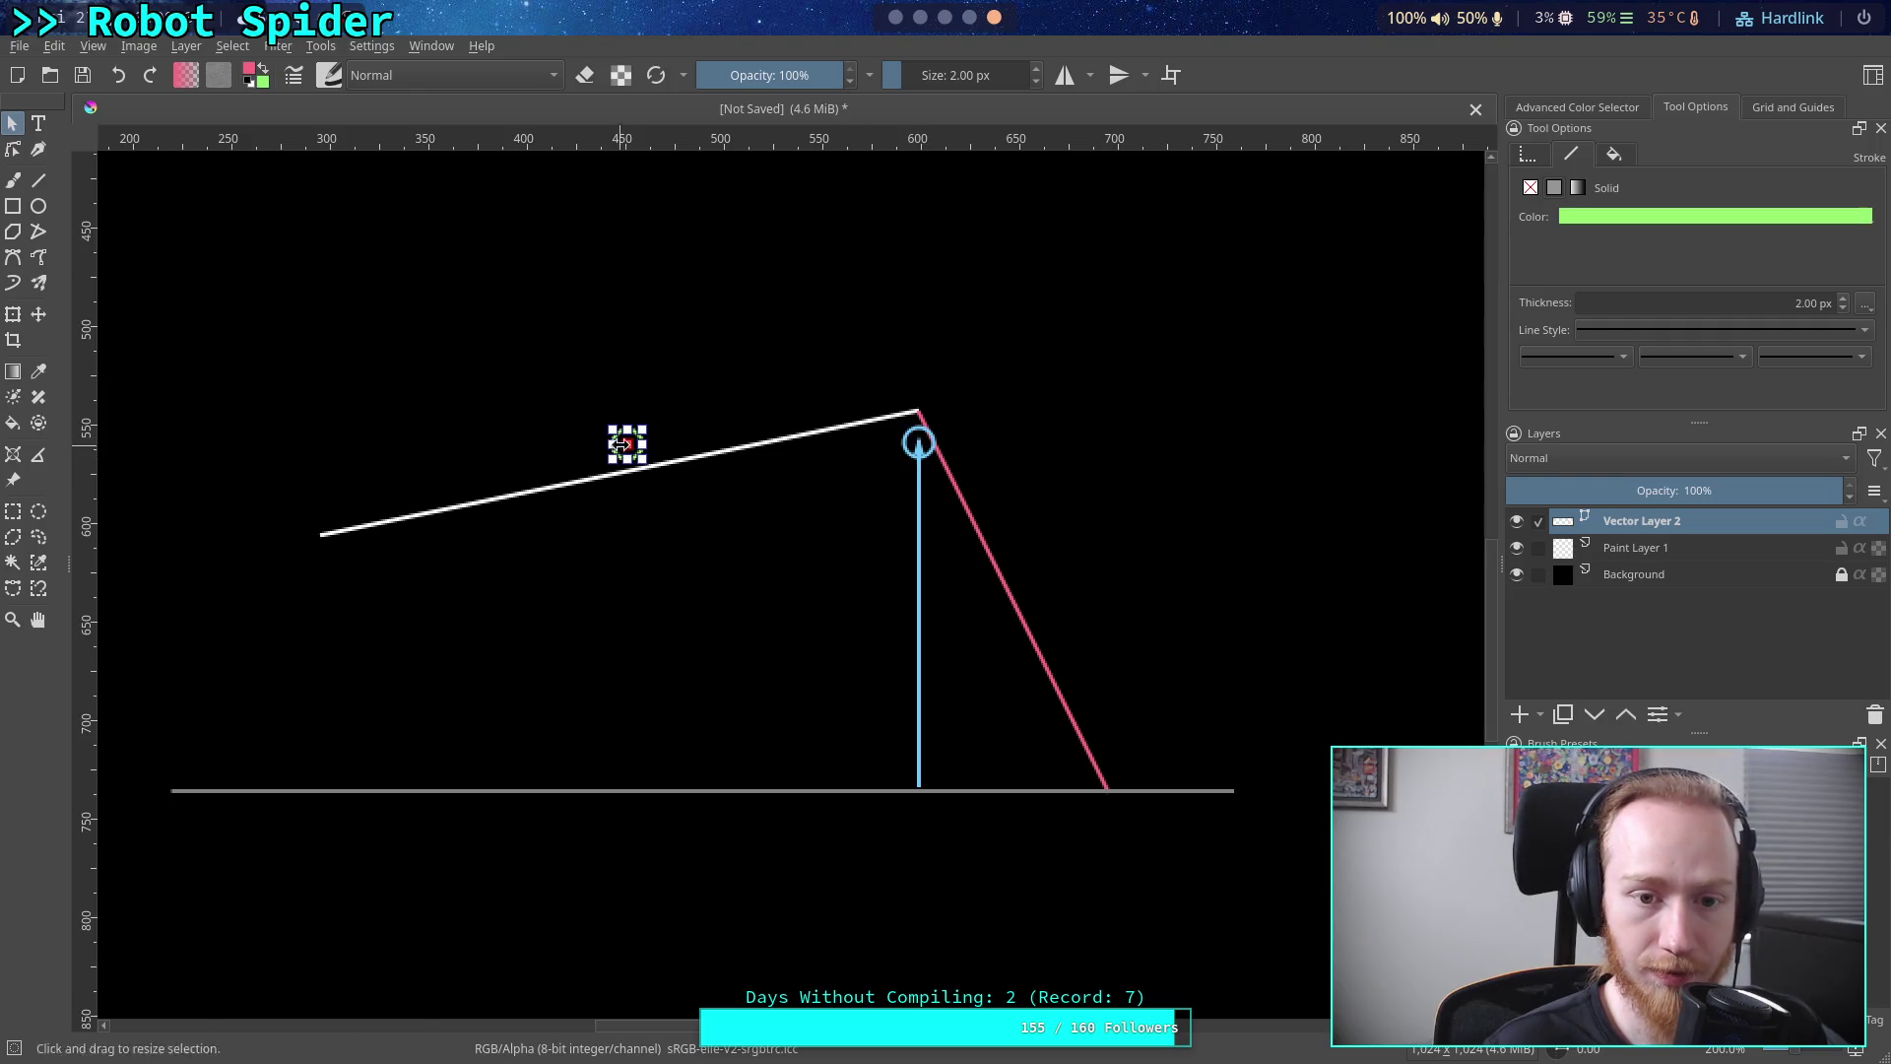
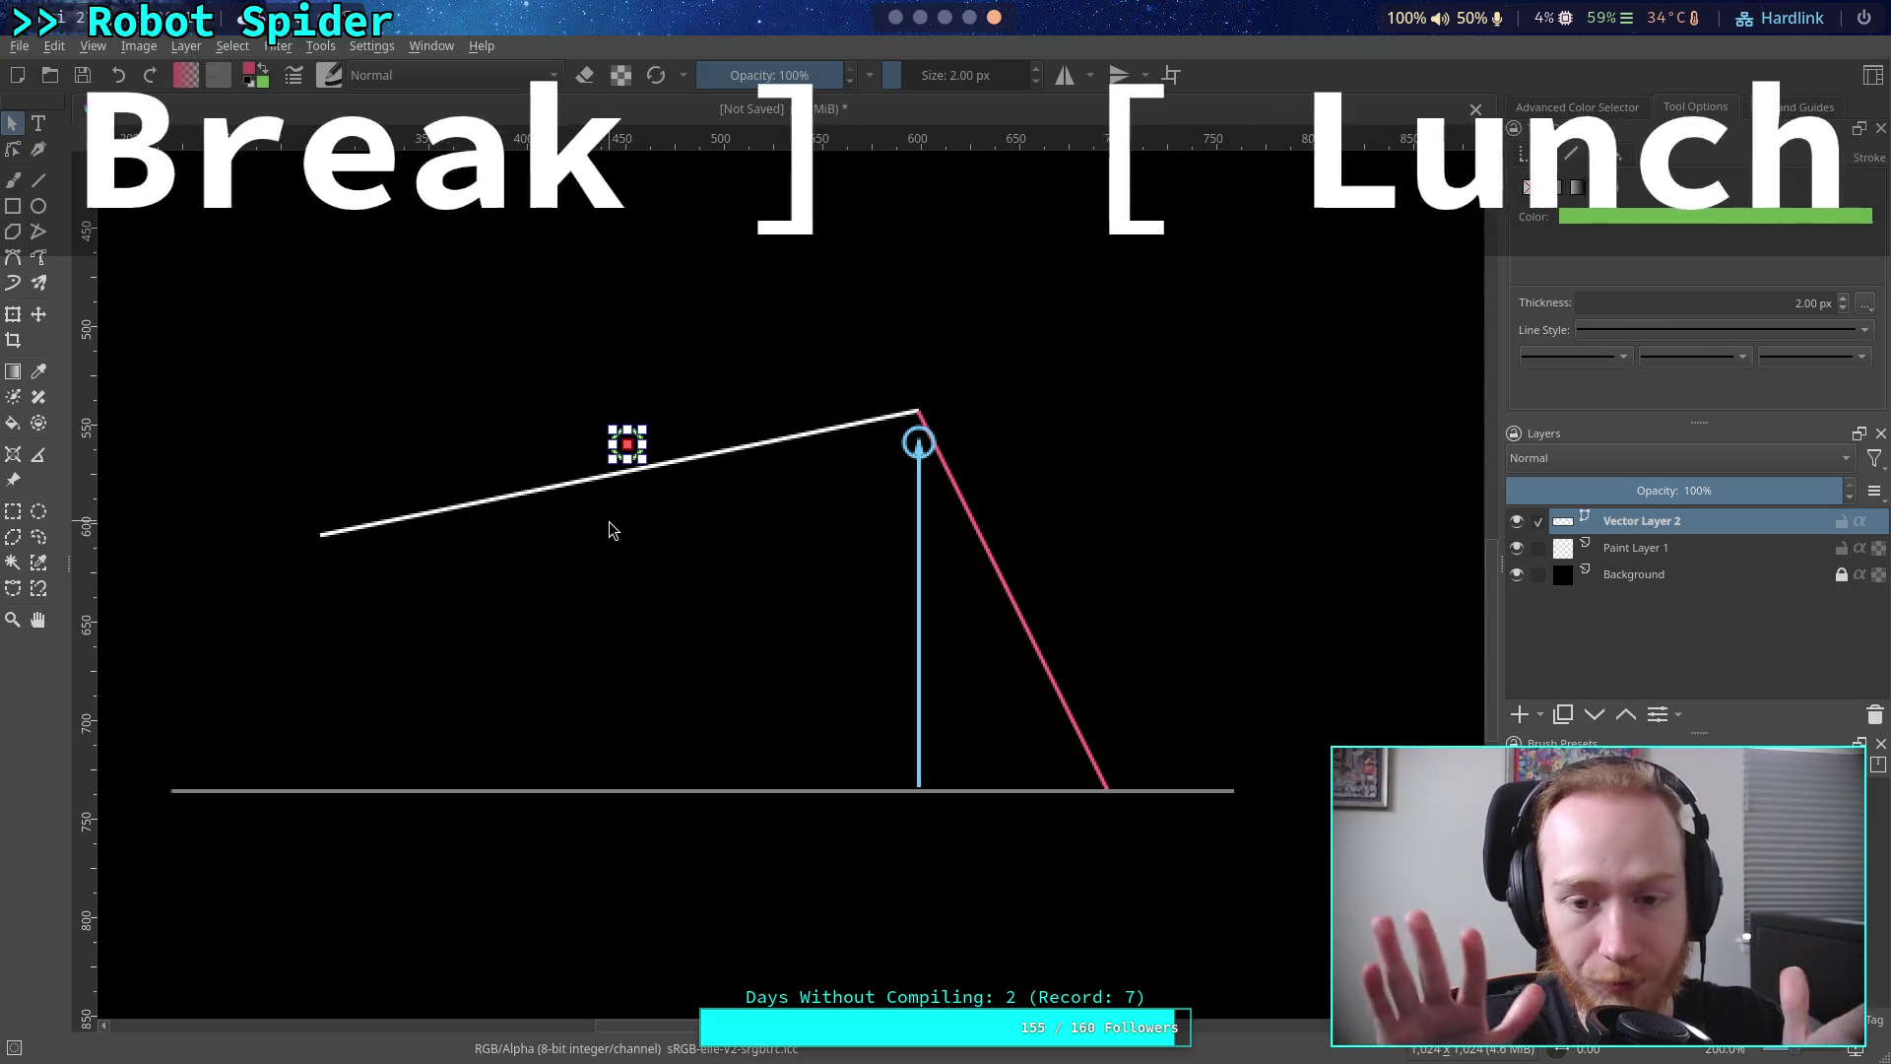
Try drawing a left leg and a line along the ground, then delete the line
key(Escape)
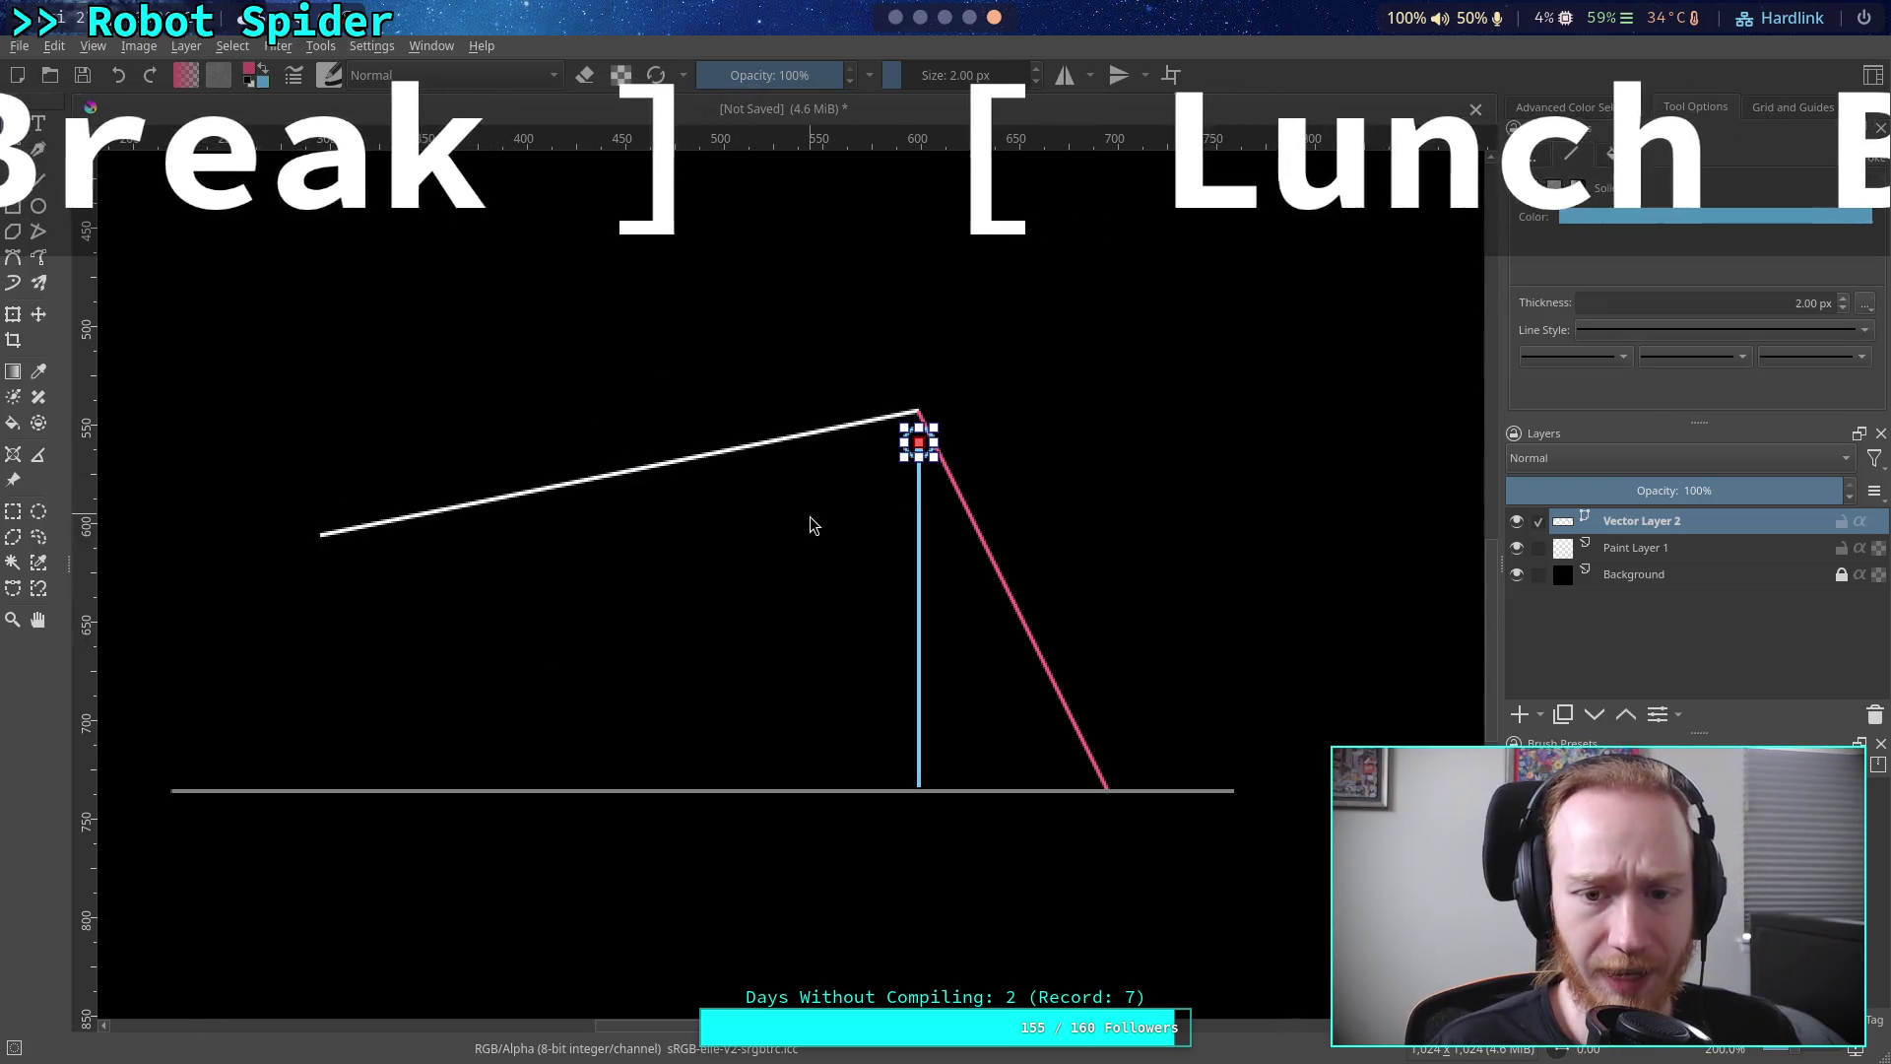
click(38, 179)
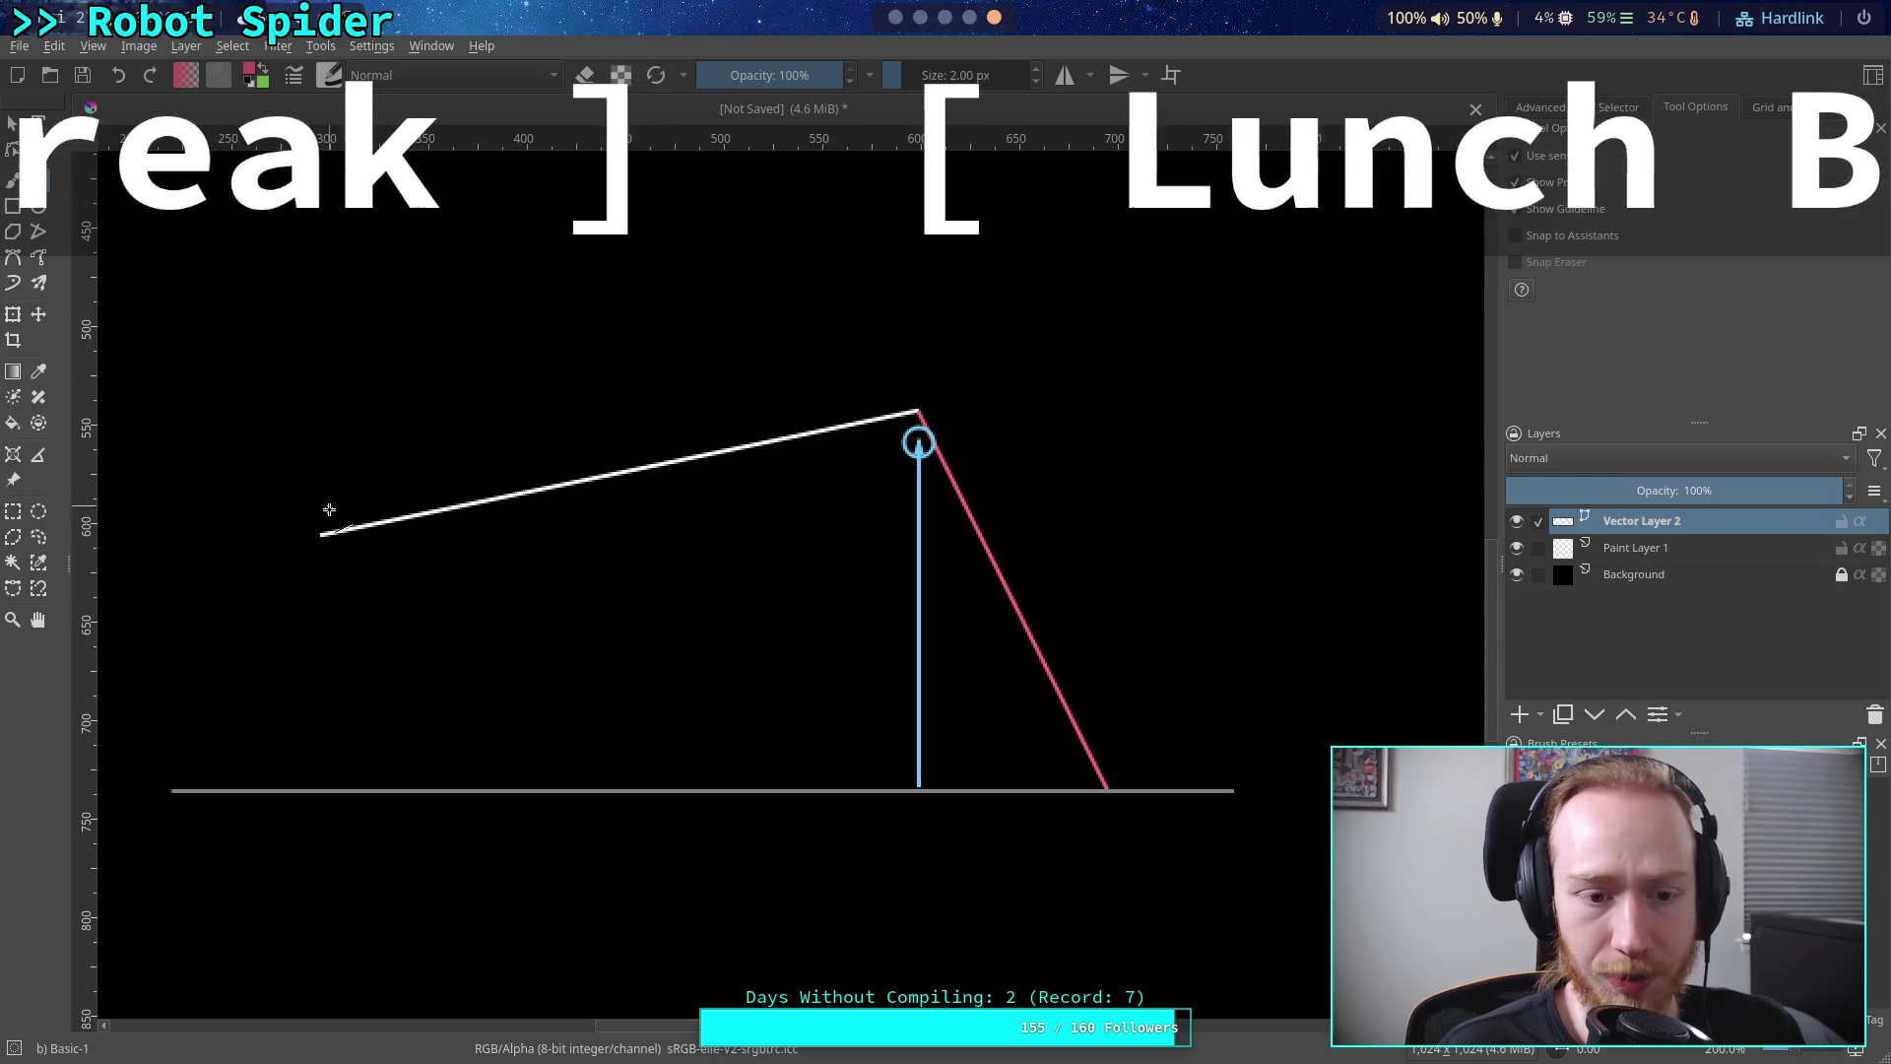
drag(267, 727, 266, 783)
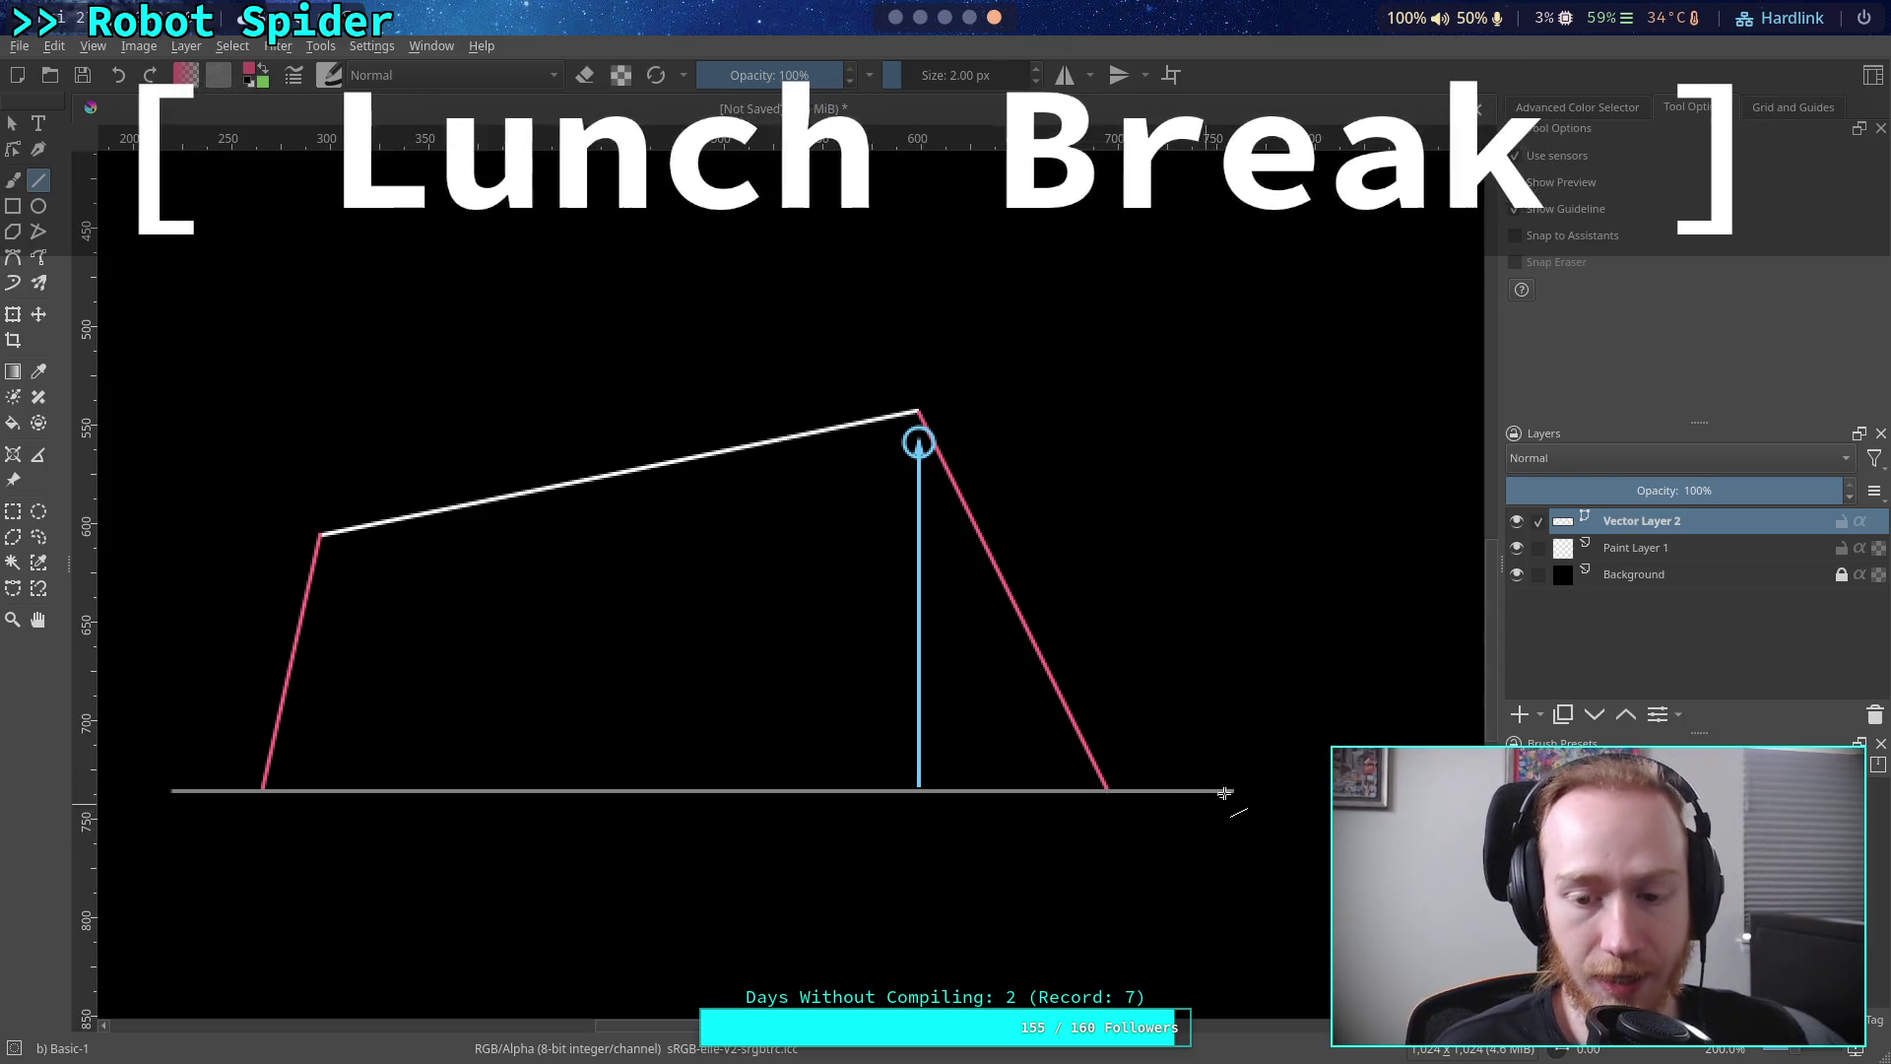
drag(968, 794, 167, 791)
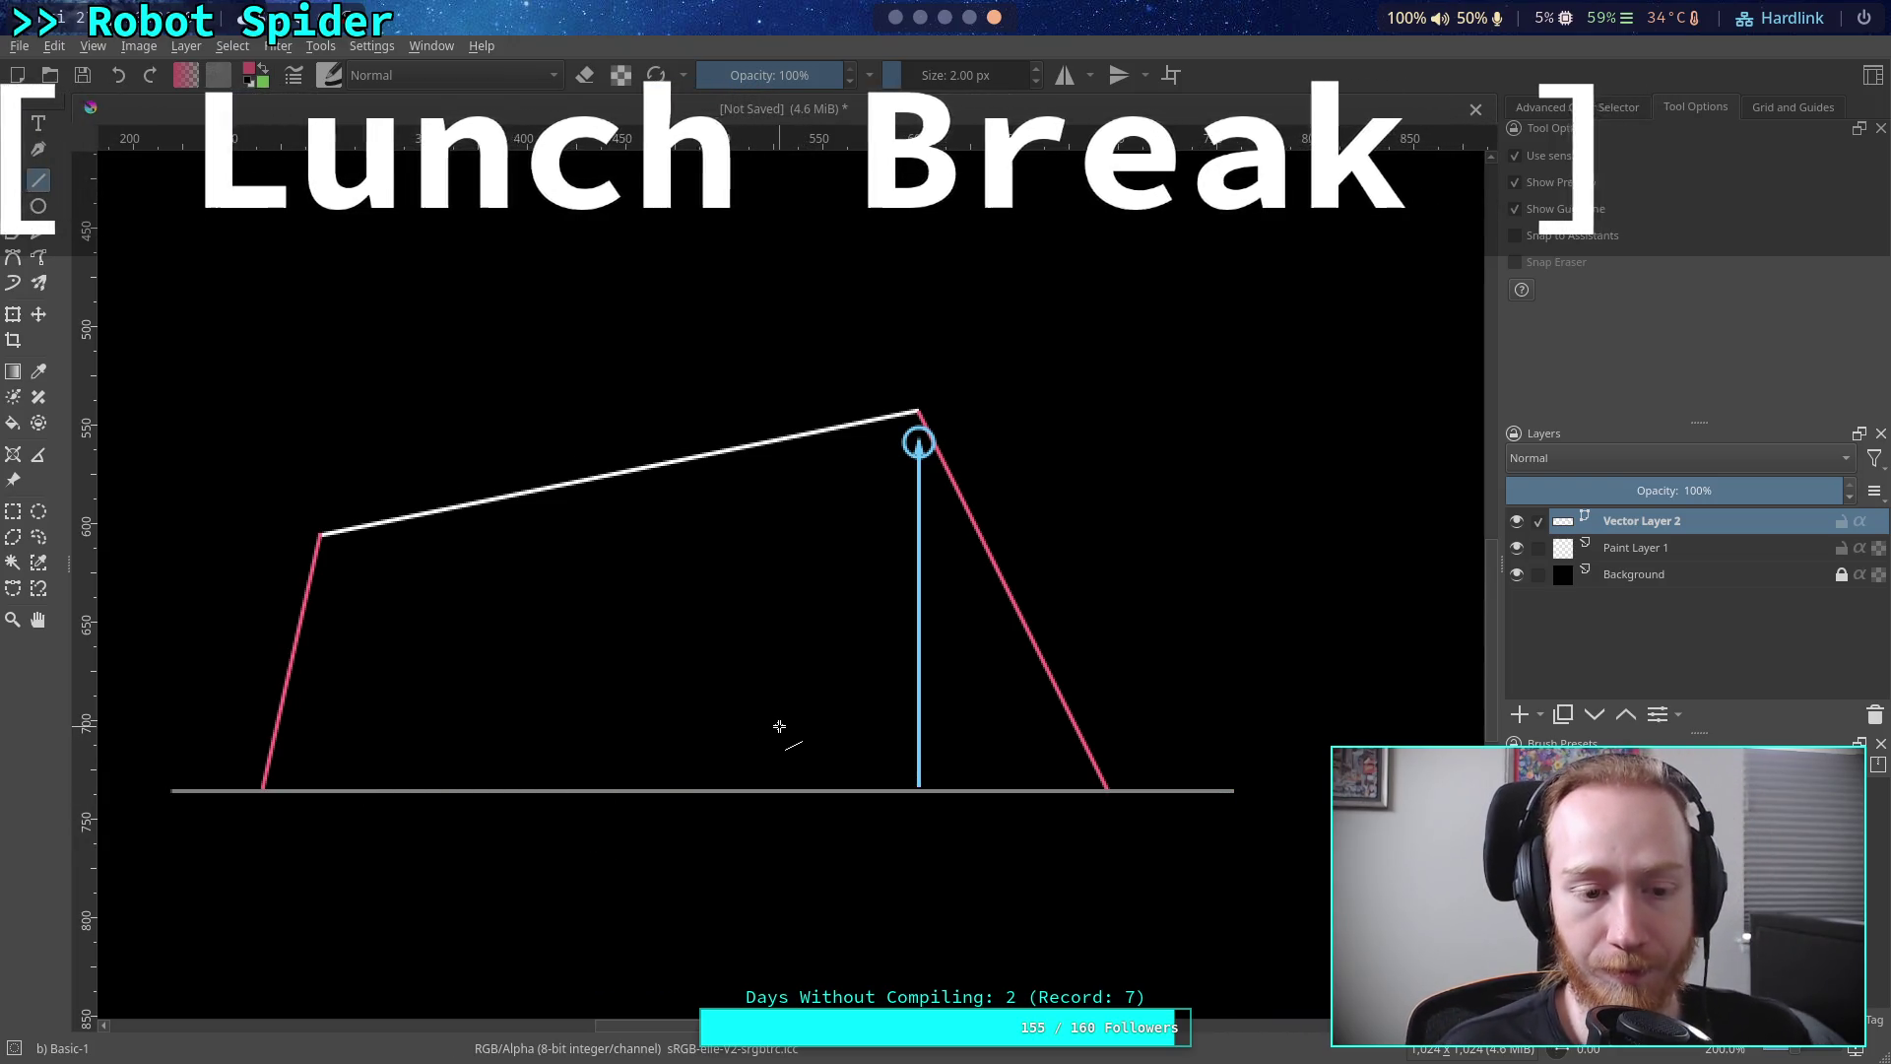
key(Delete)
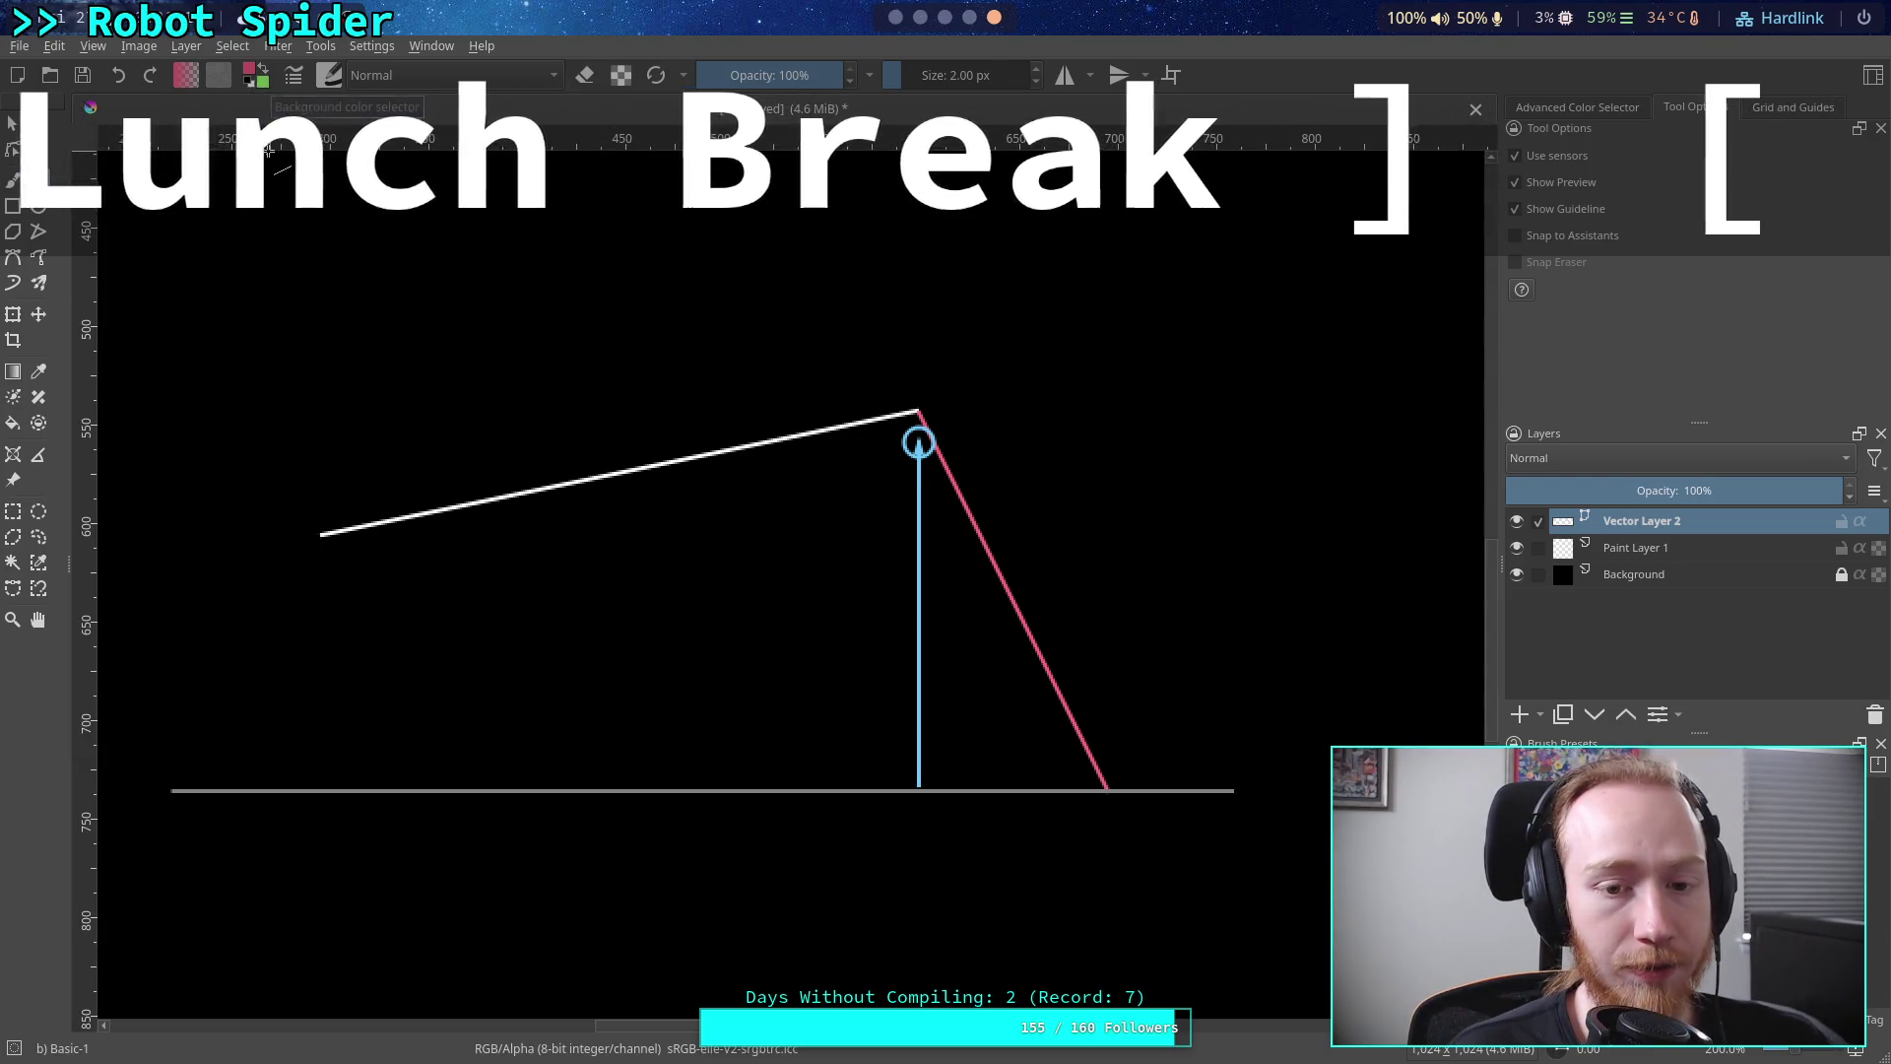
Switch the drawing colour to grey and draw a short grey ledge line on the left
click(251, 77)
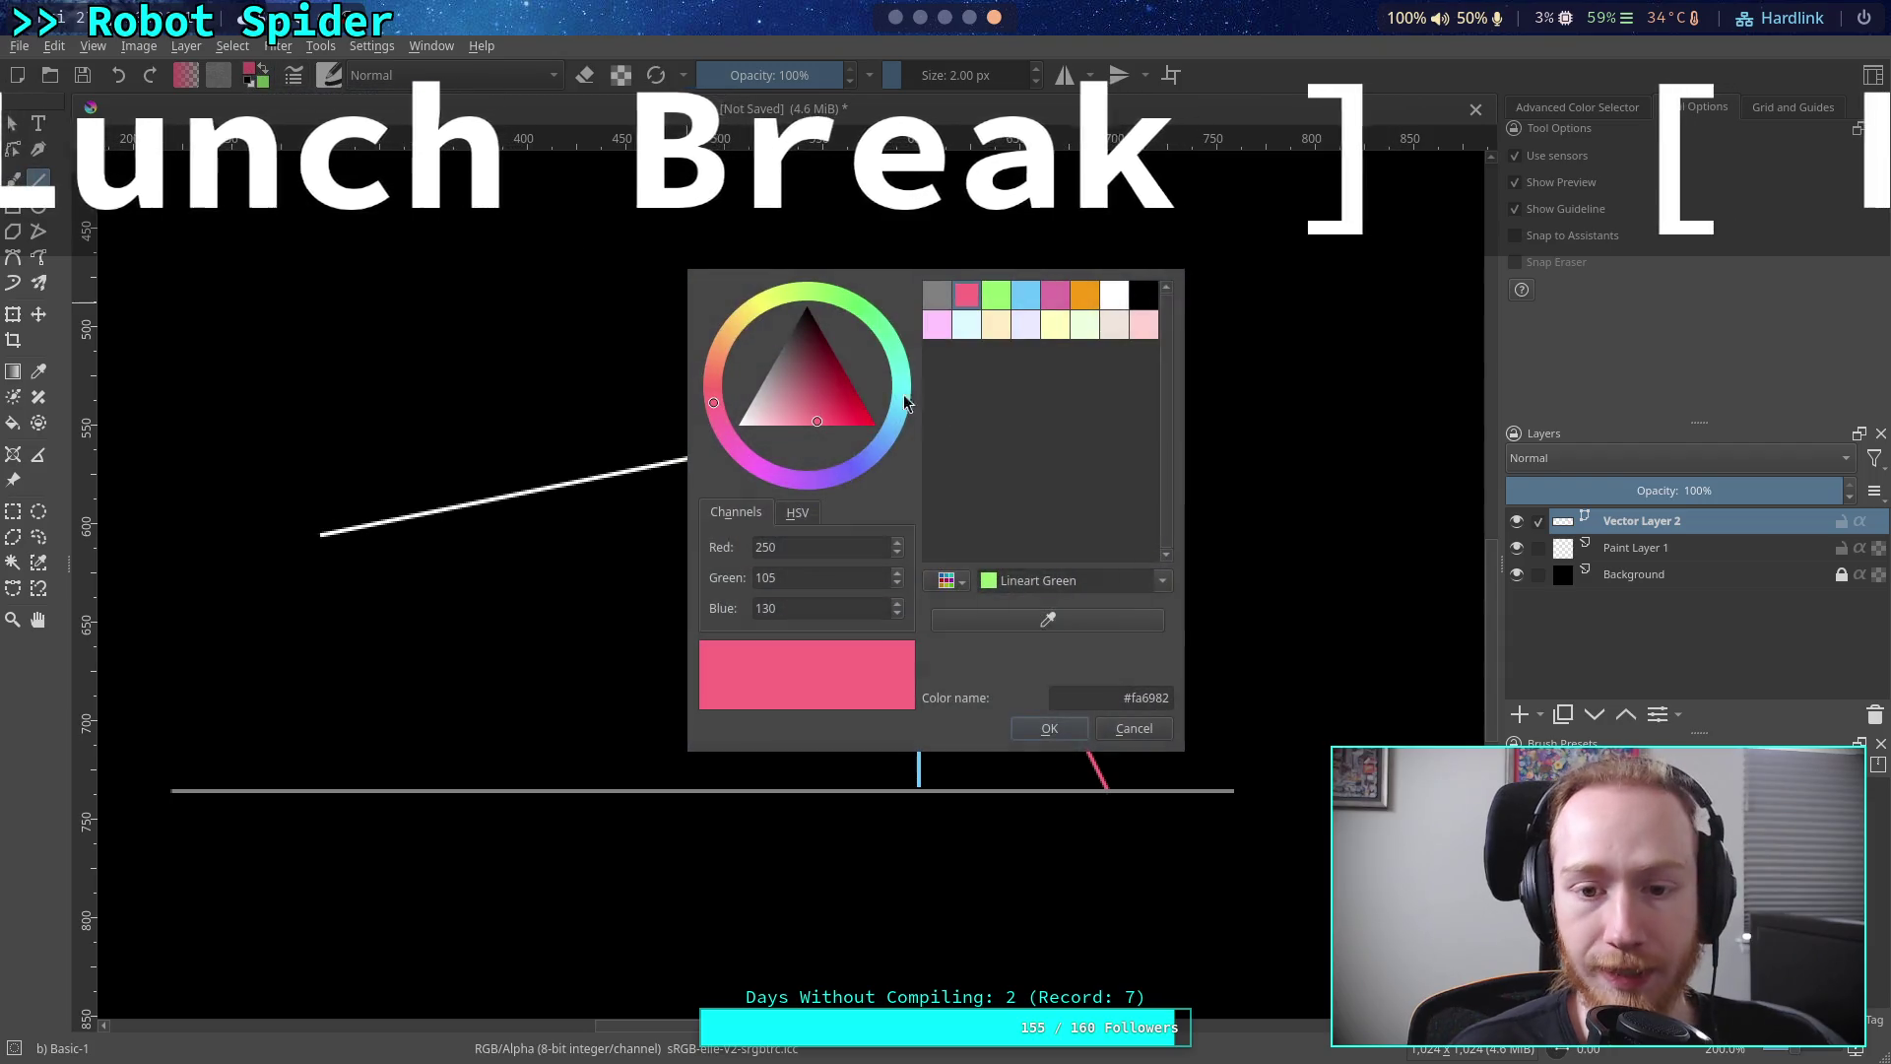
click(1134, 729)
key(x)
click(251, 77)
click(937, 294)
click(1049, 729)
mouse_move(221, 600)
mouse_down()
mouse_move(452, 593)
mouse_move(391, 601)
mouse_up()
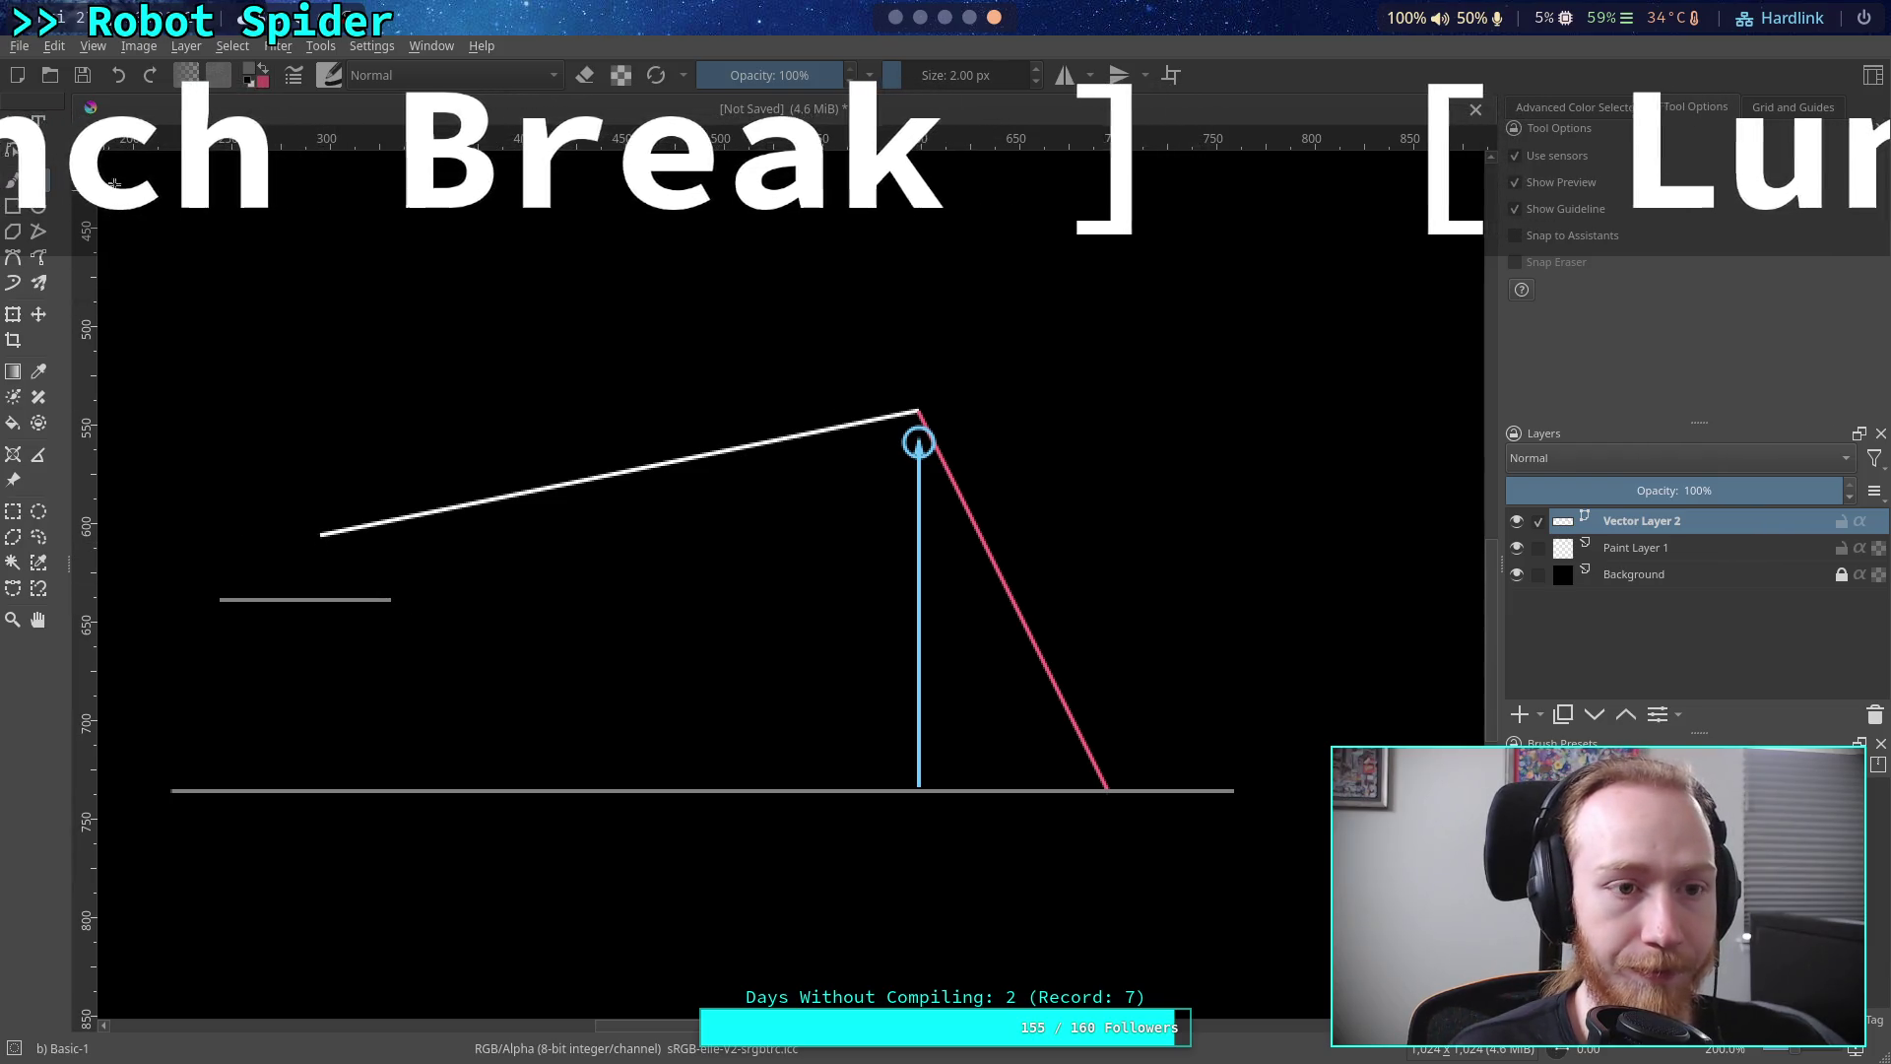
Drag the white body line's left node up so it forms a level top edge
click(13, 122)
click(392, 520)
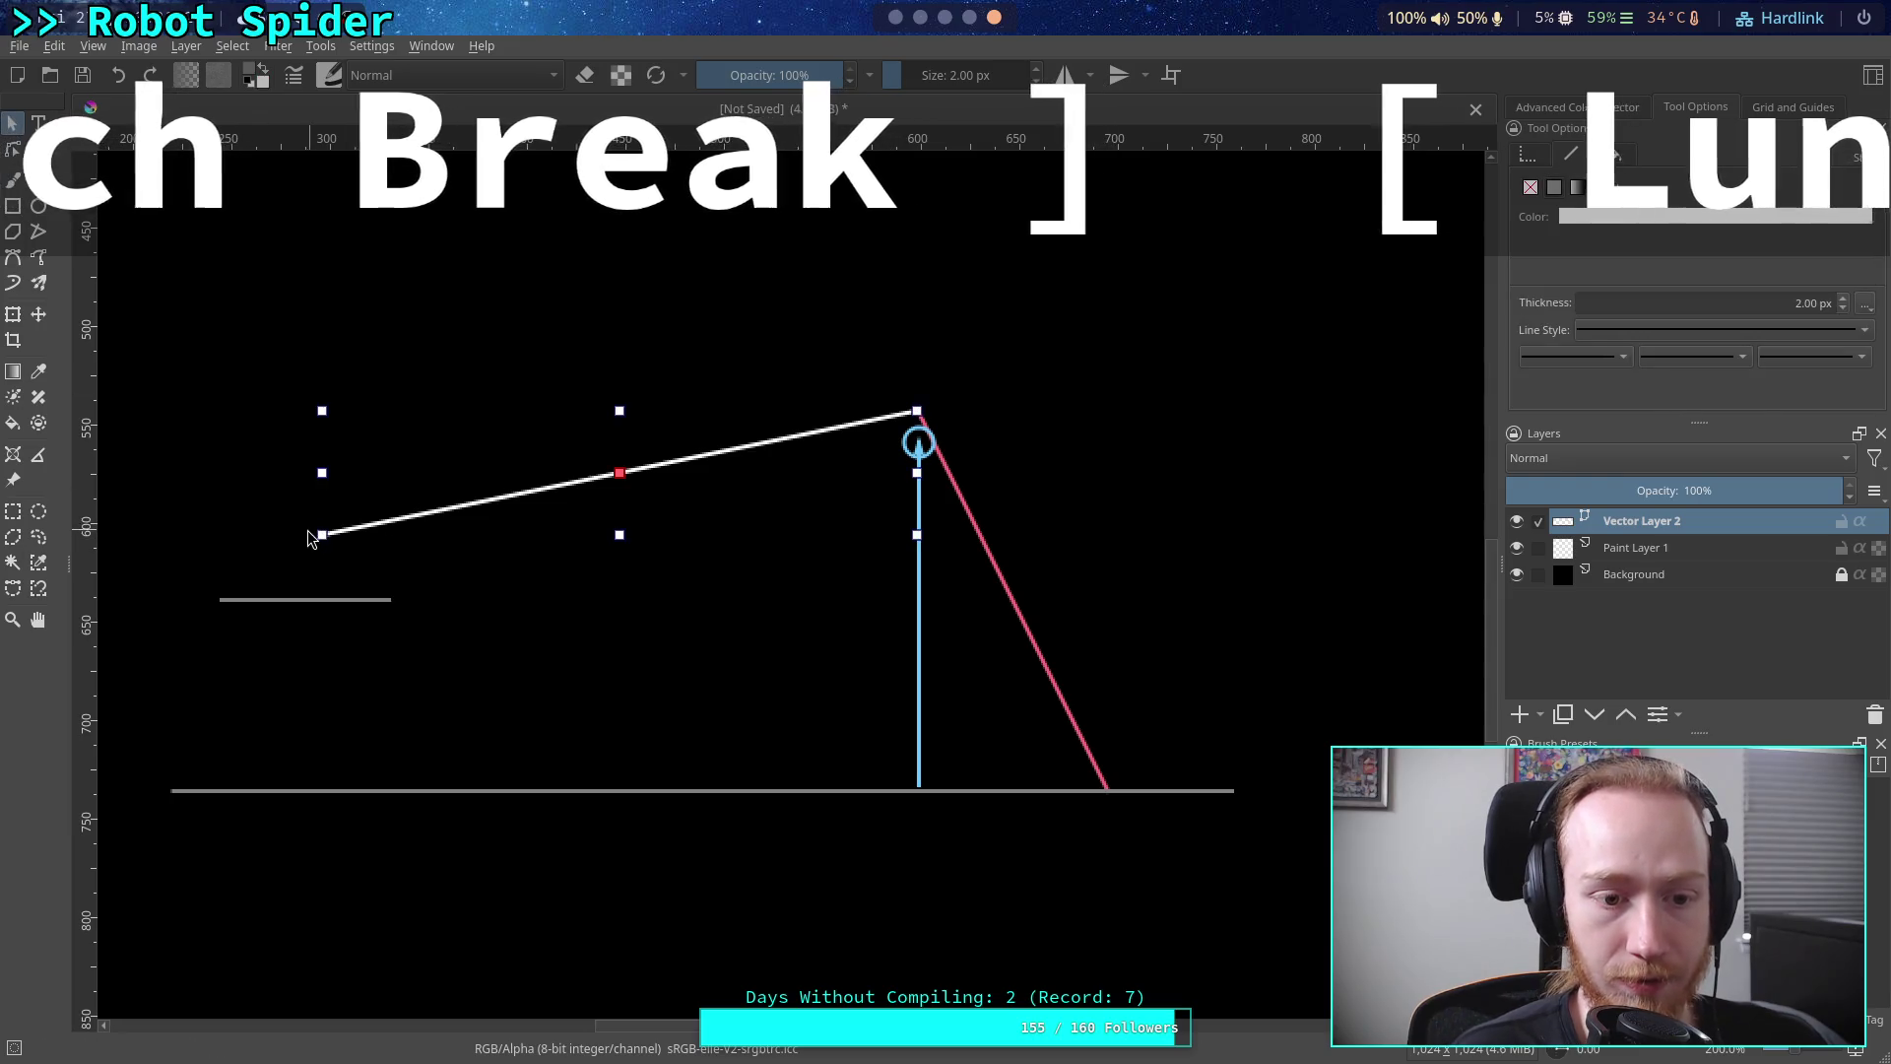
click(21, 152)
mouse_move(325, 534)
mouse_down()
mouse_move(506, 431)
mouse_move(472, 425)
mouse_move(473, 397)
mouse_move(655, 412)
mouse_move(420, 436)
mouse_move(456, 434)
mouse_up()
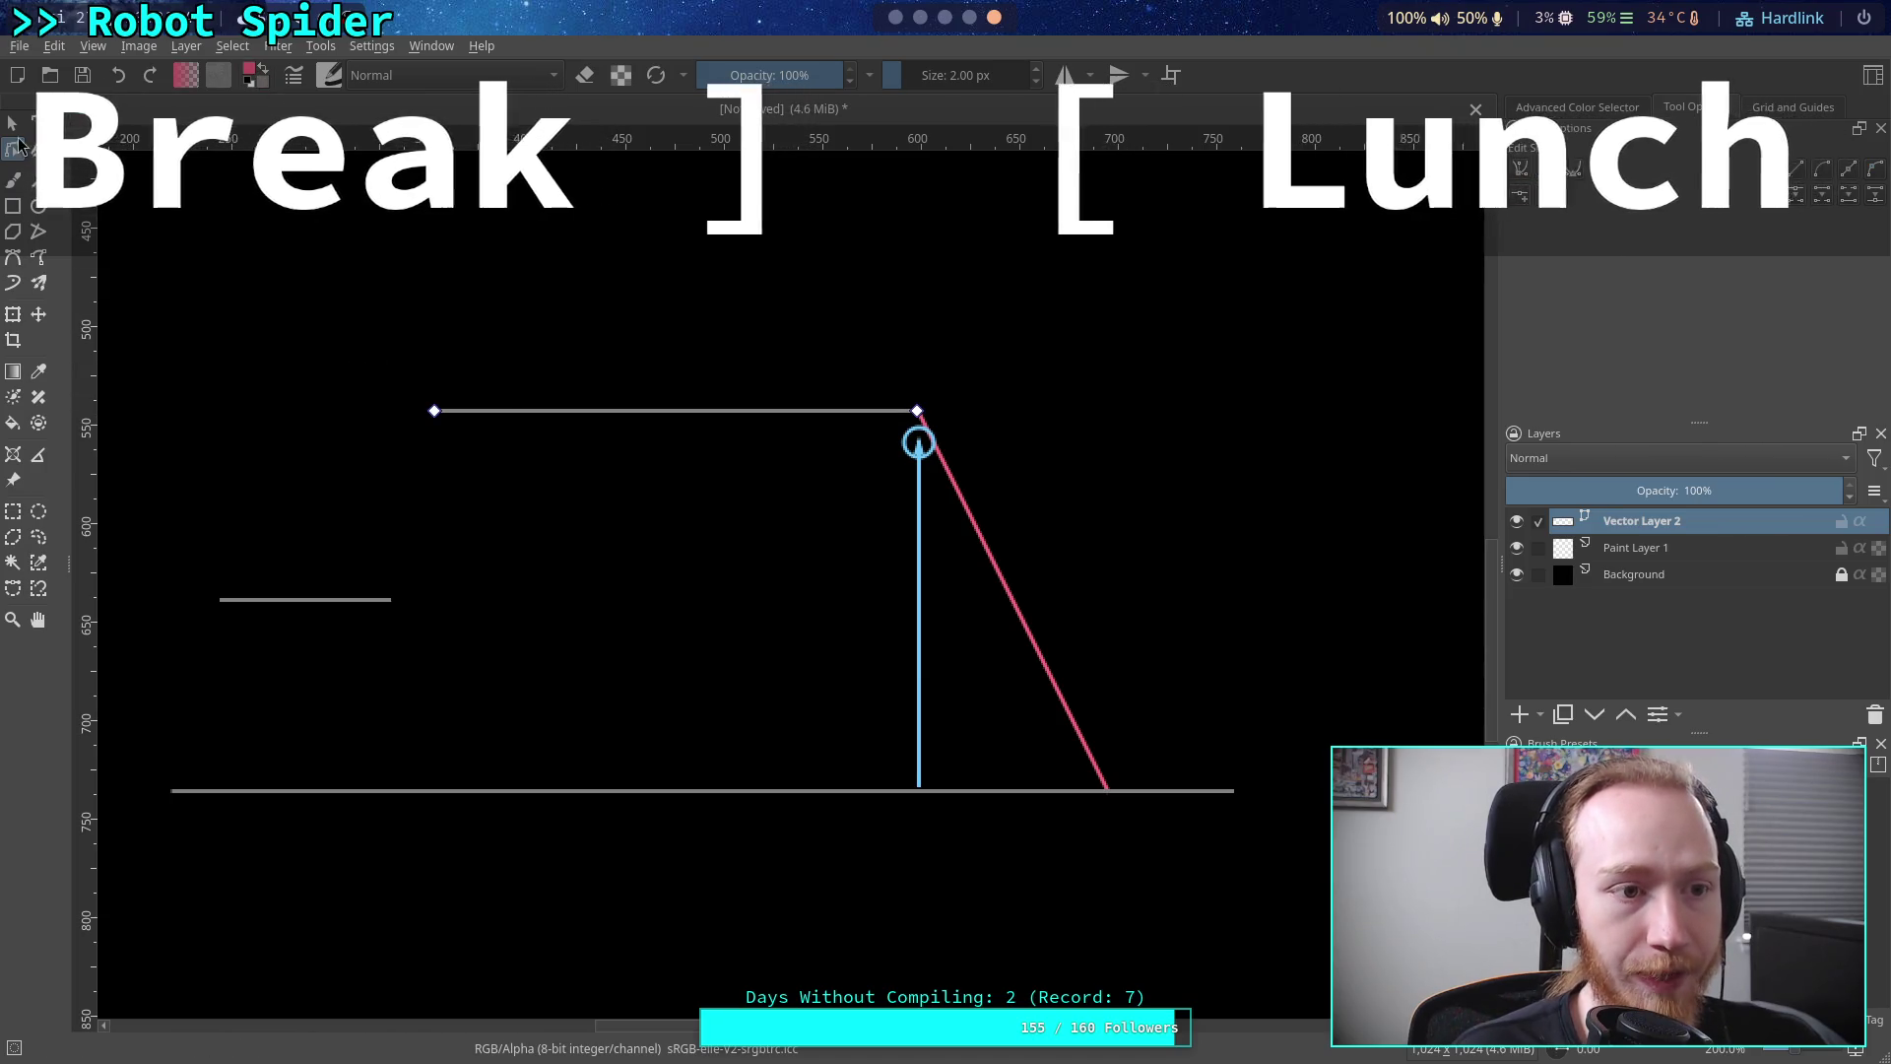
key(b)
drag(432, 410, 348, 790)
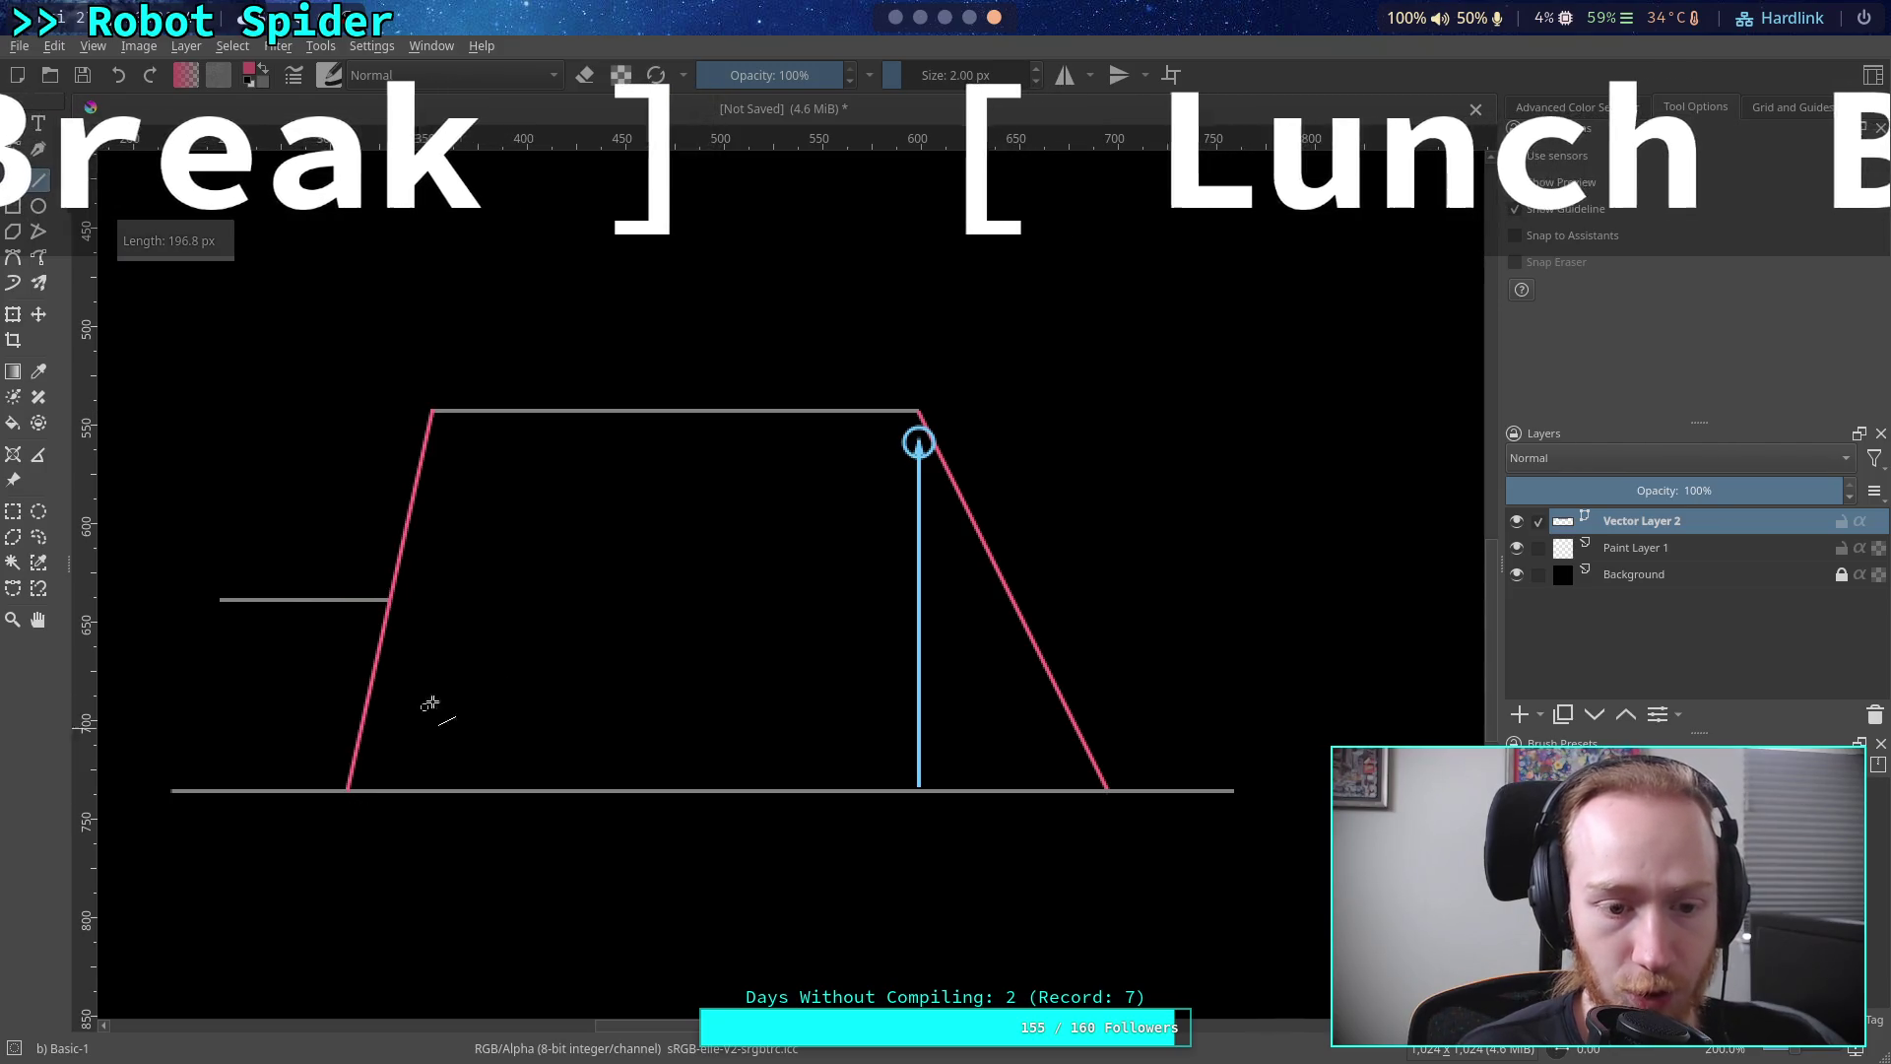
click(524, 575)
mouse_move(431, 410)
mouse_down()
mouse_move(305, 549)
mouse_move(297, 598)
mouse_up()
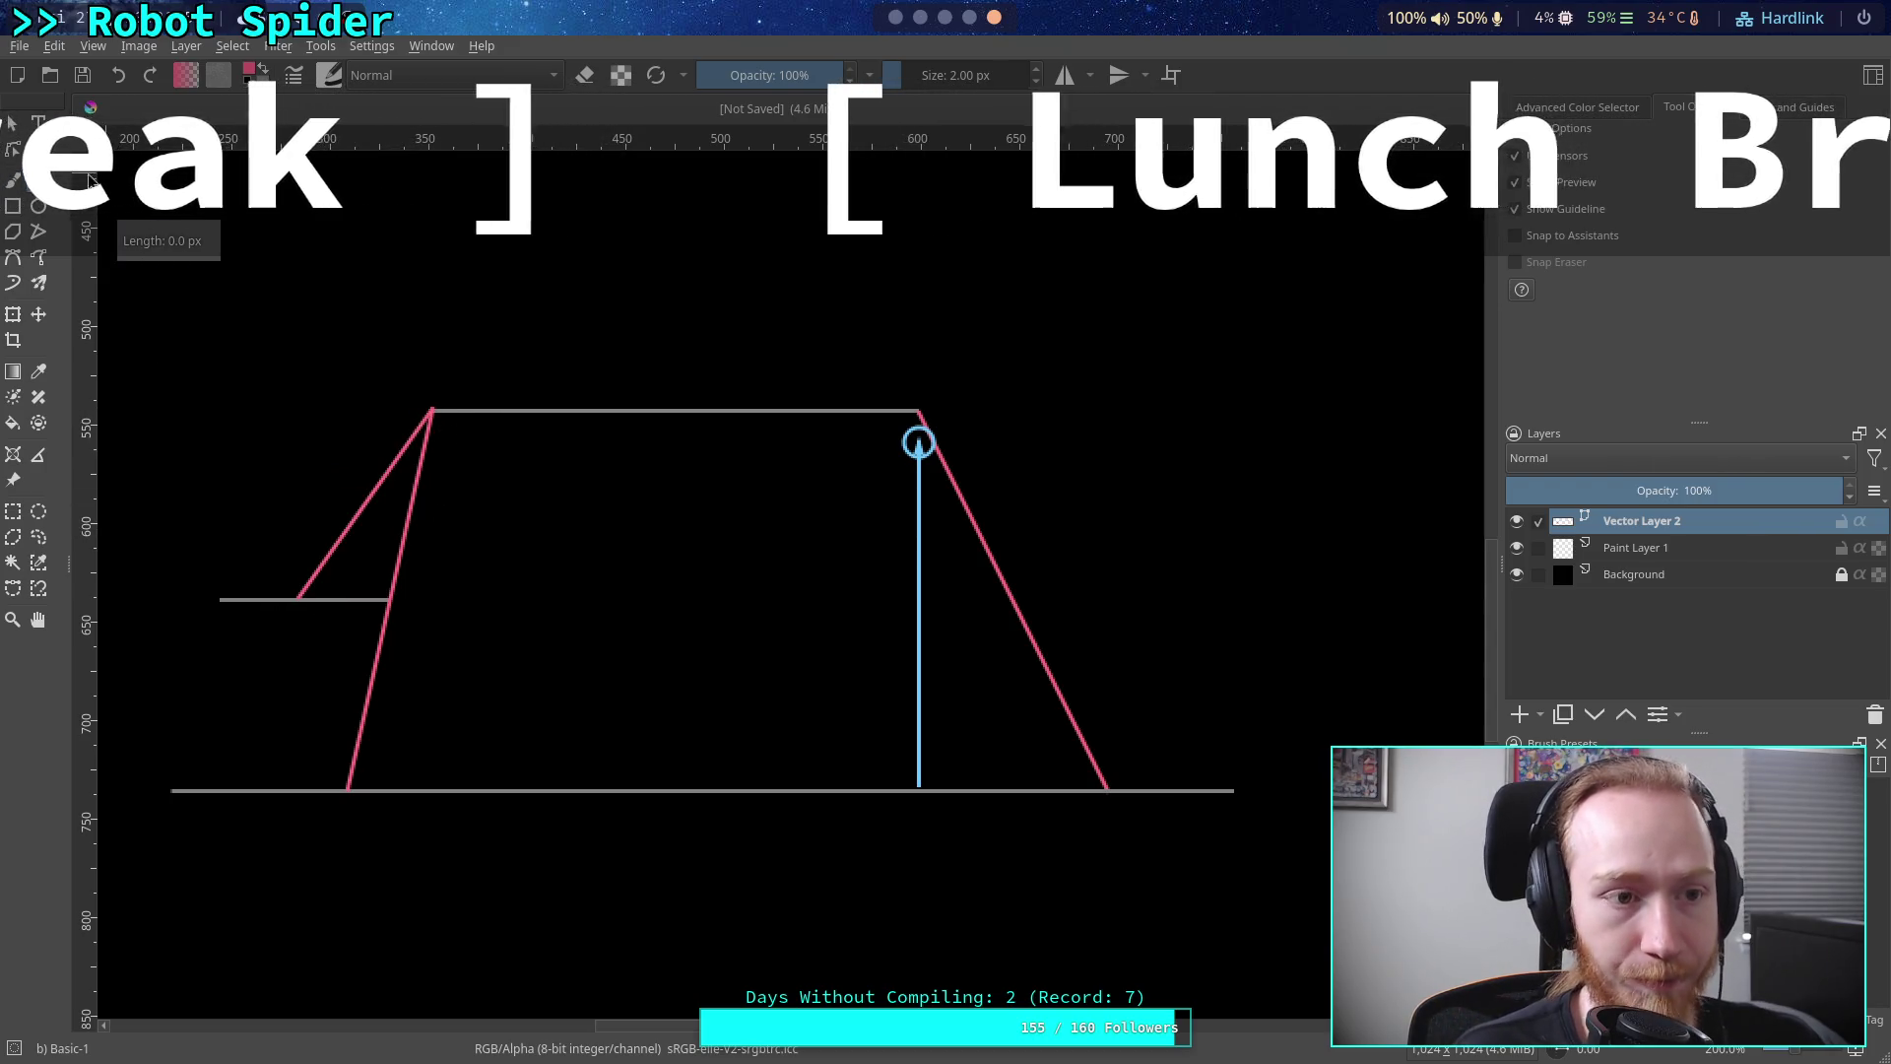
key(Escape)
click(338, 507)
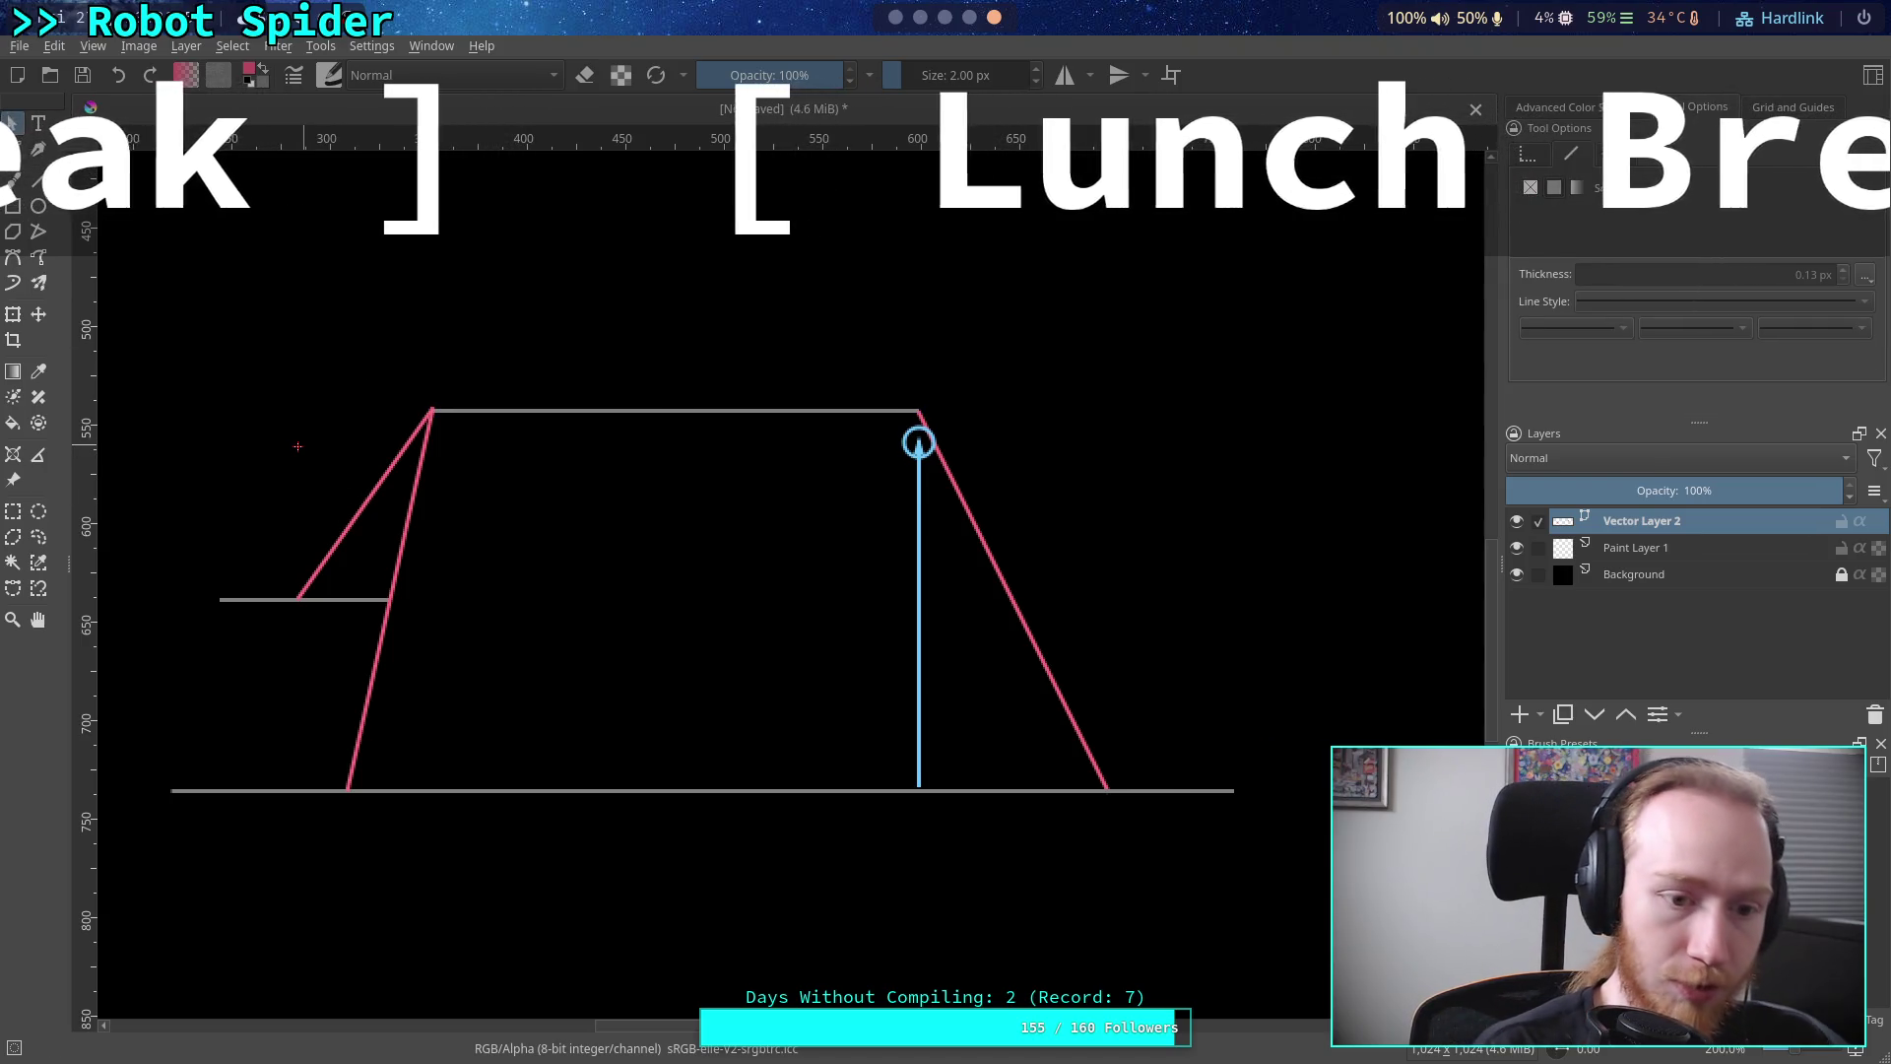
drag(234, 388, 339, 484)
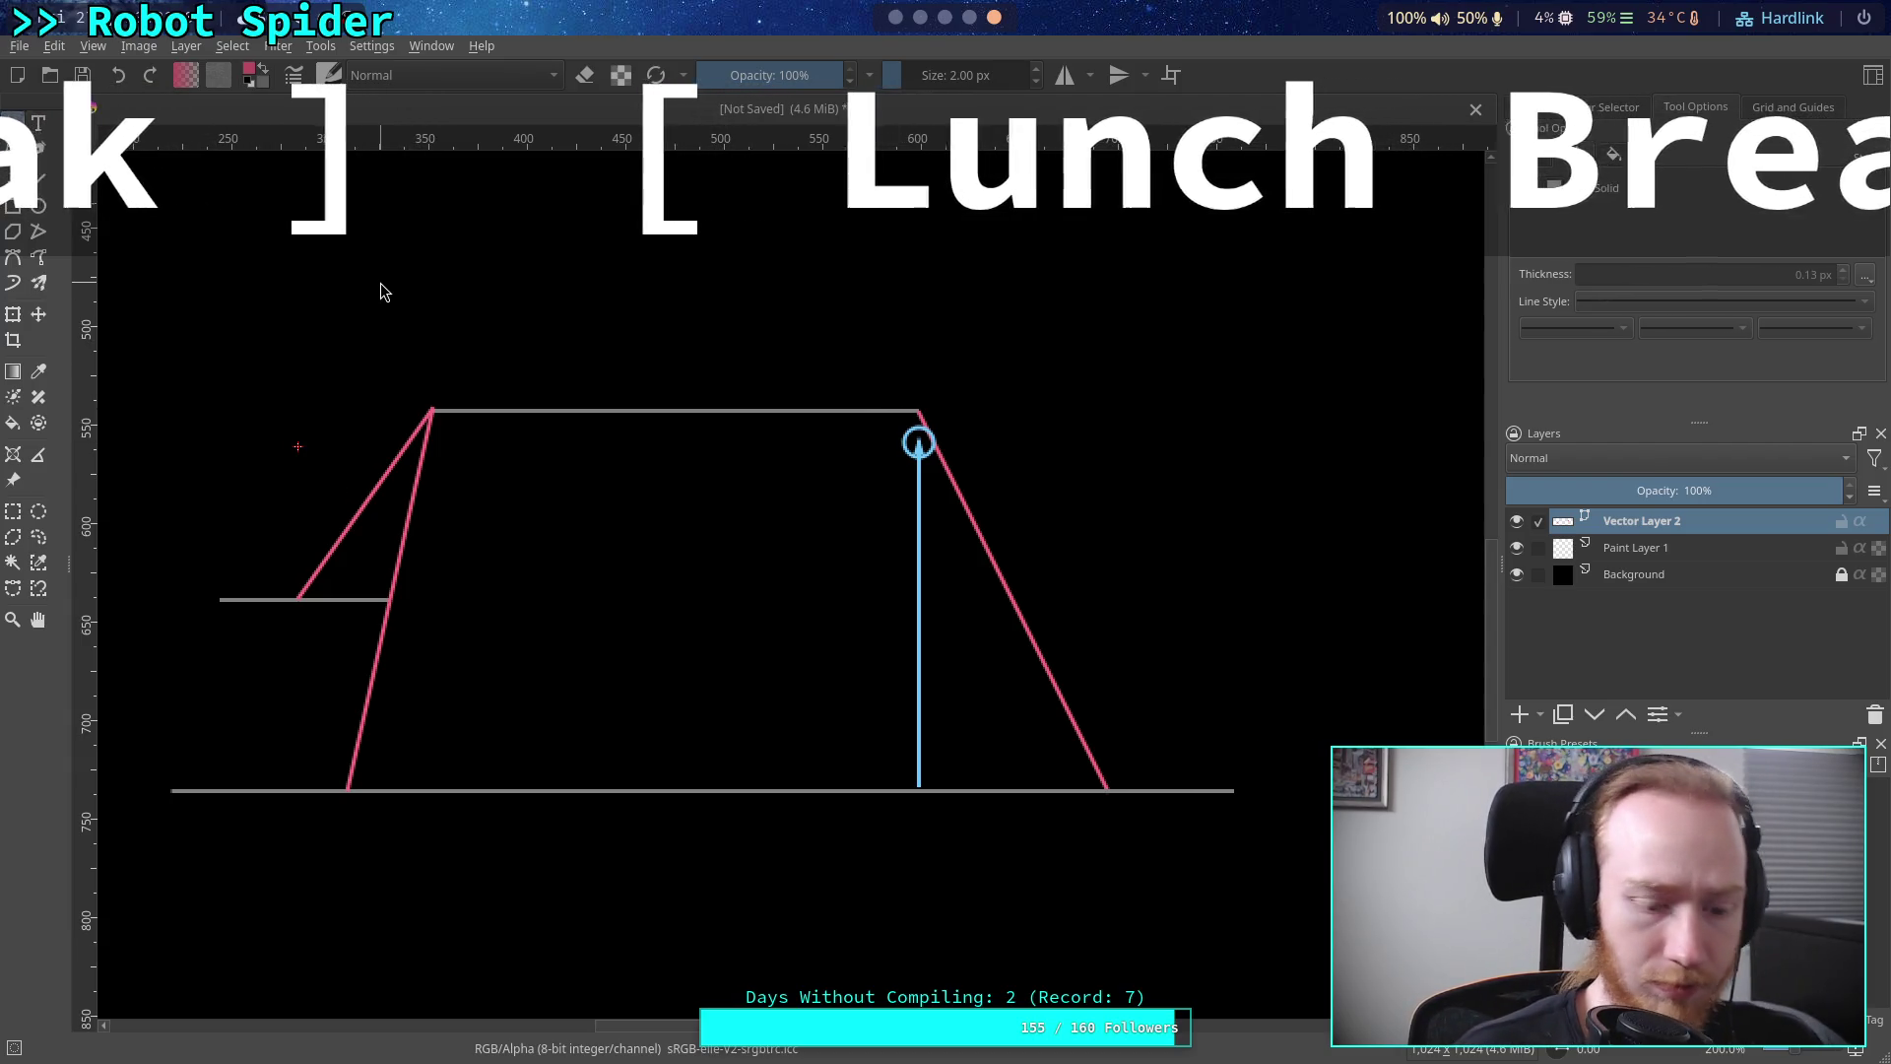
key(Delete)
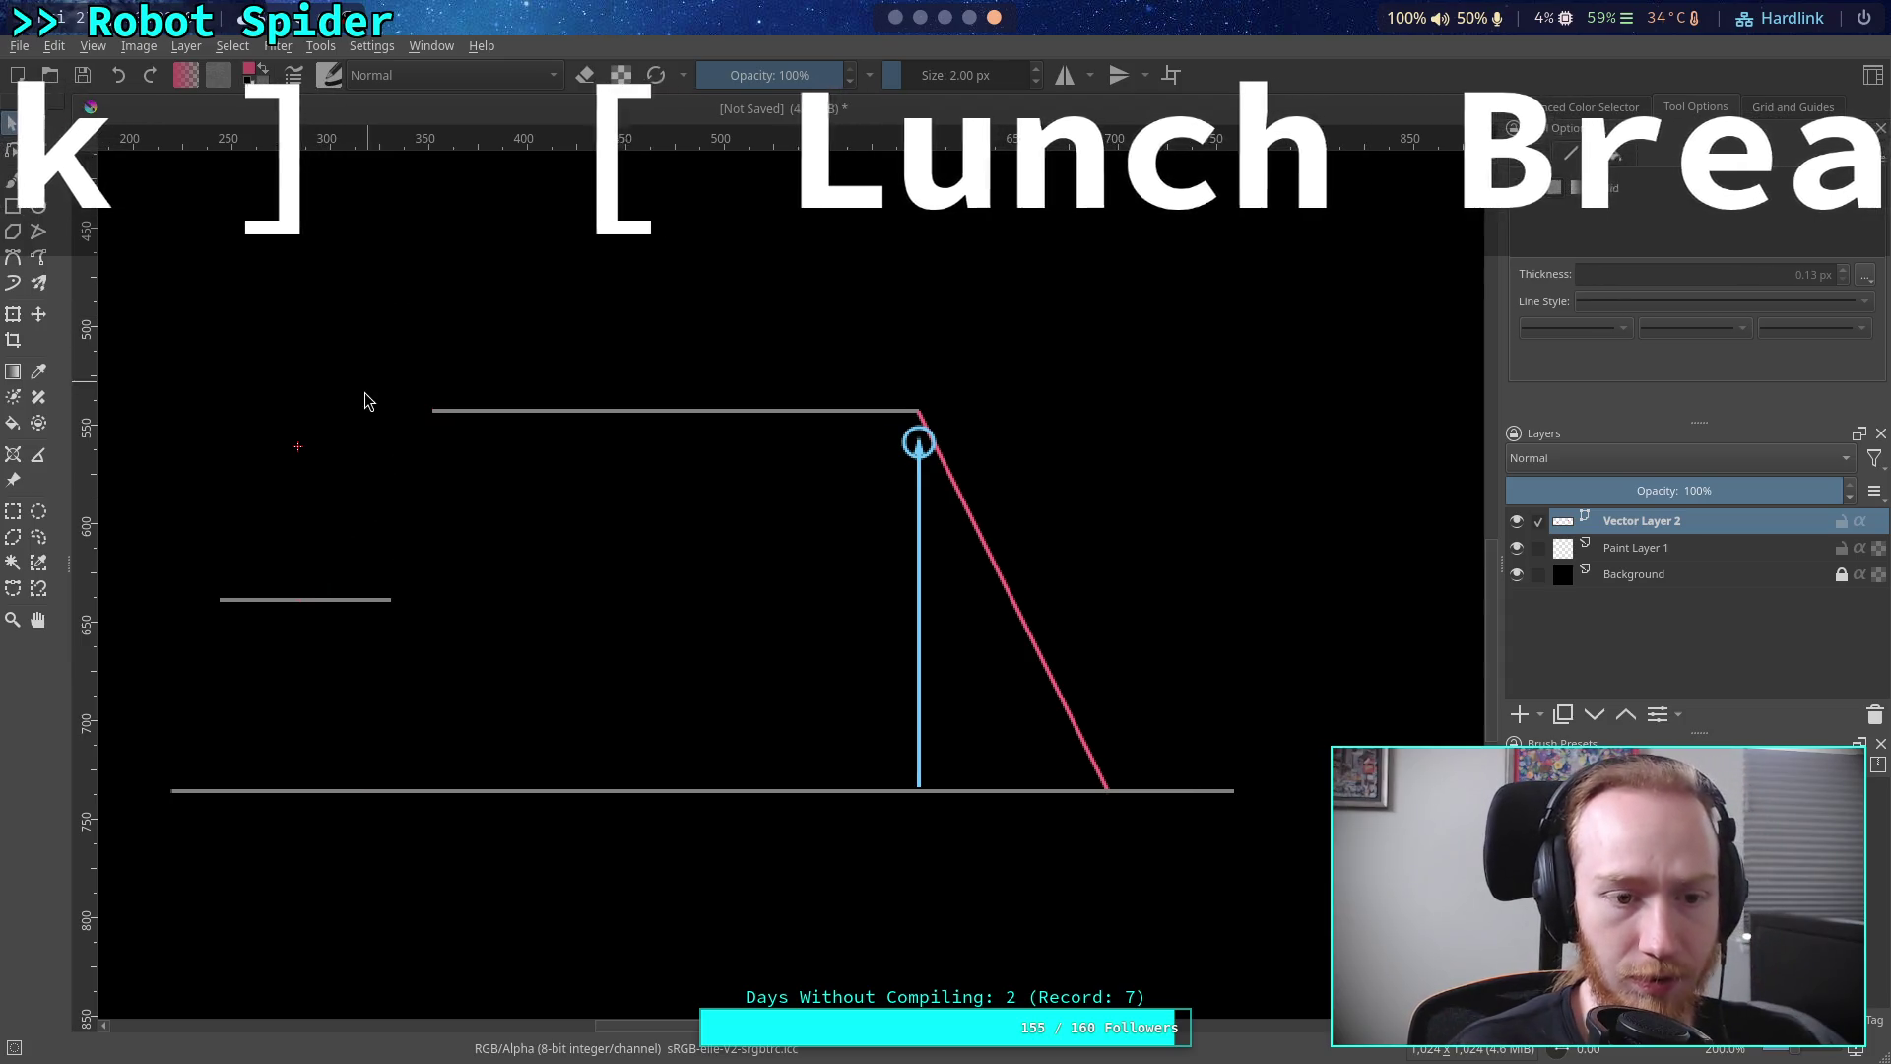
mouse_move(542, 404)
mouse_down()
mouse_move(562, 574)
mouse_move(777, 541)
mouse_move(482, 418)
mouse_up()
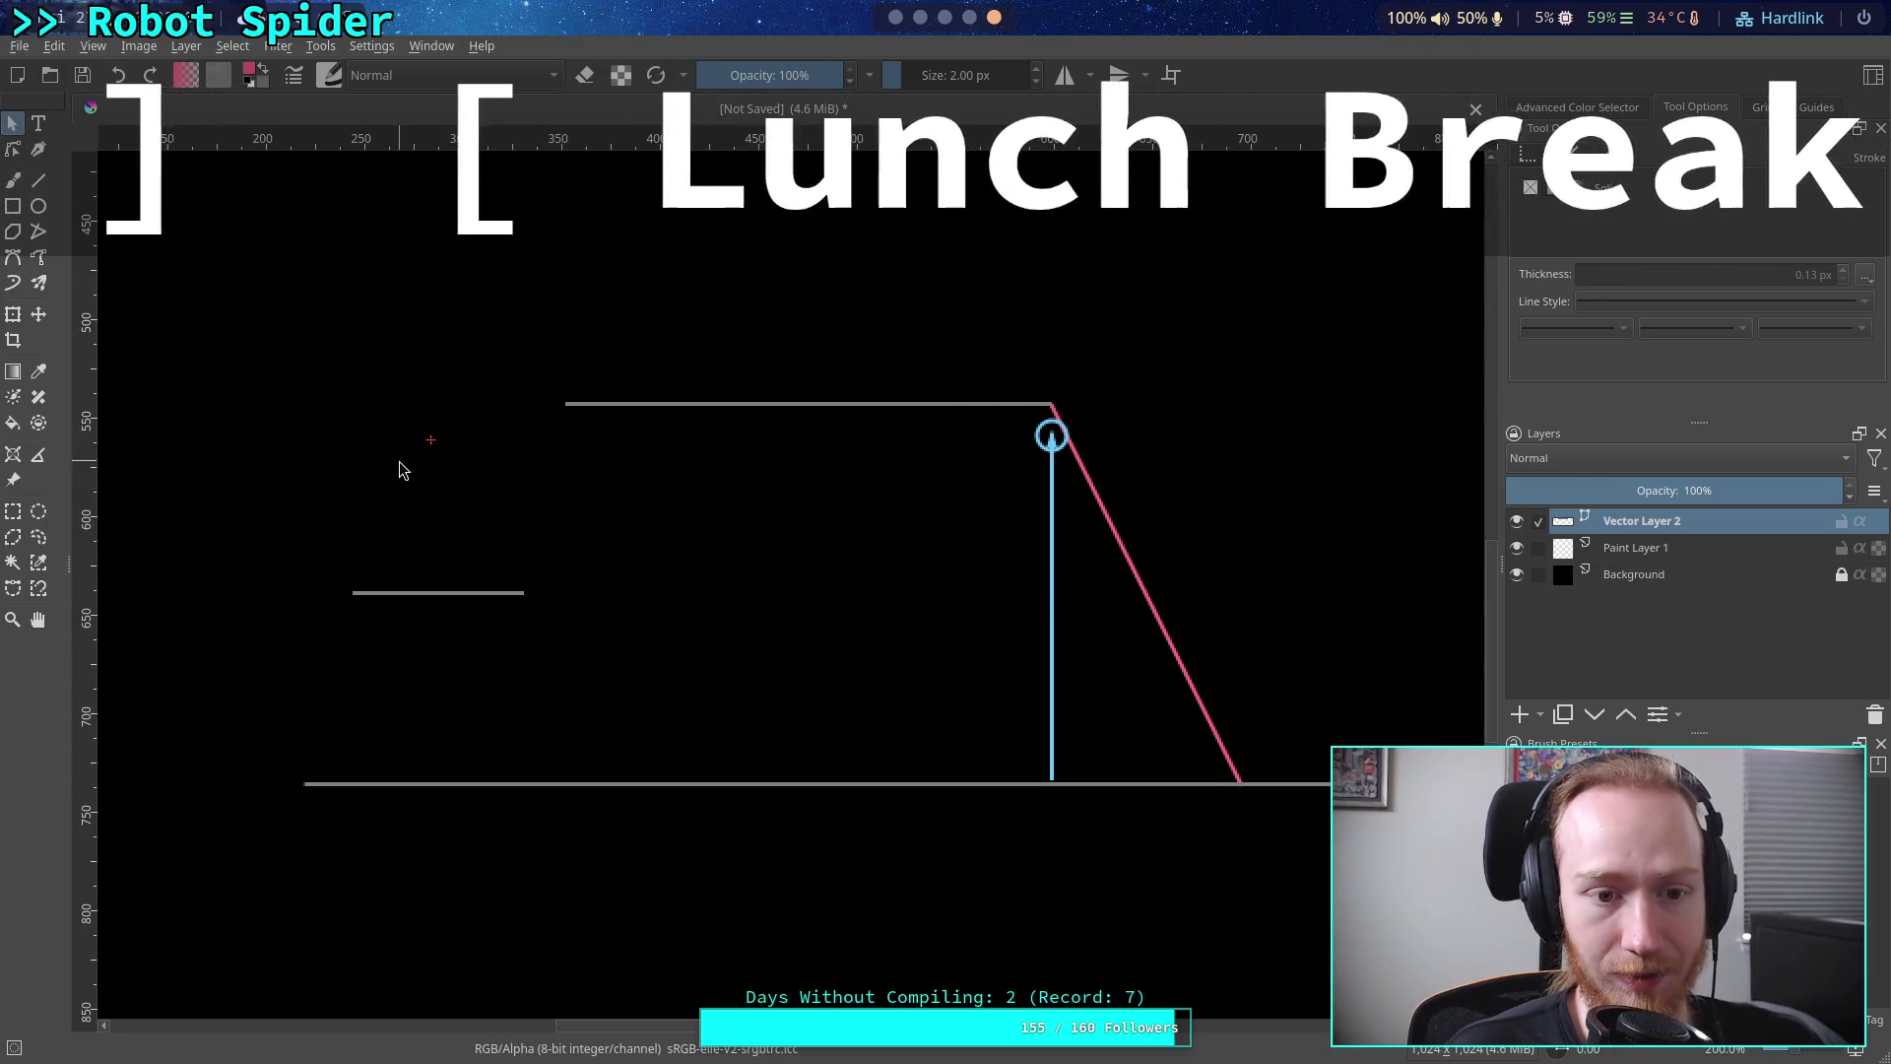
Return to Vector Layer 2 and try selecting the top line and the left-side lines
click(38, 204)
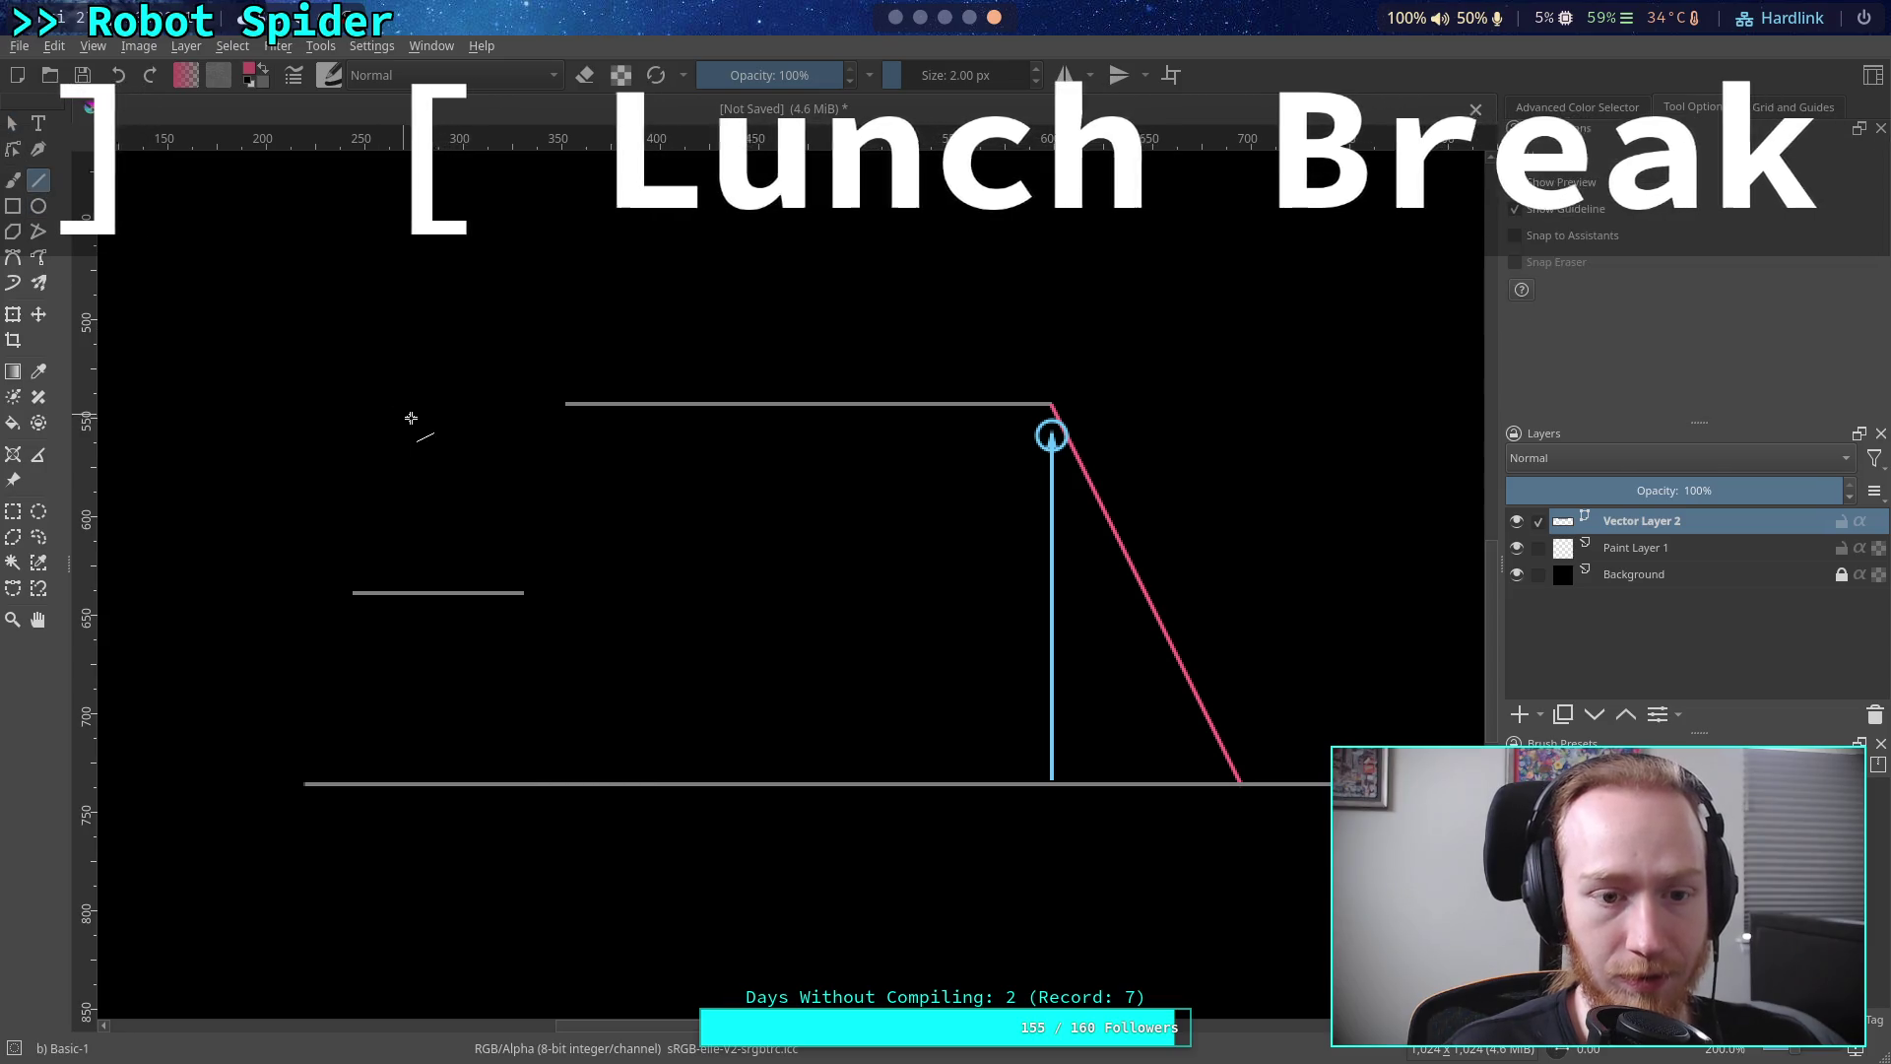
click(12, 124)
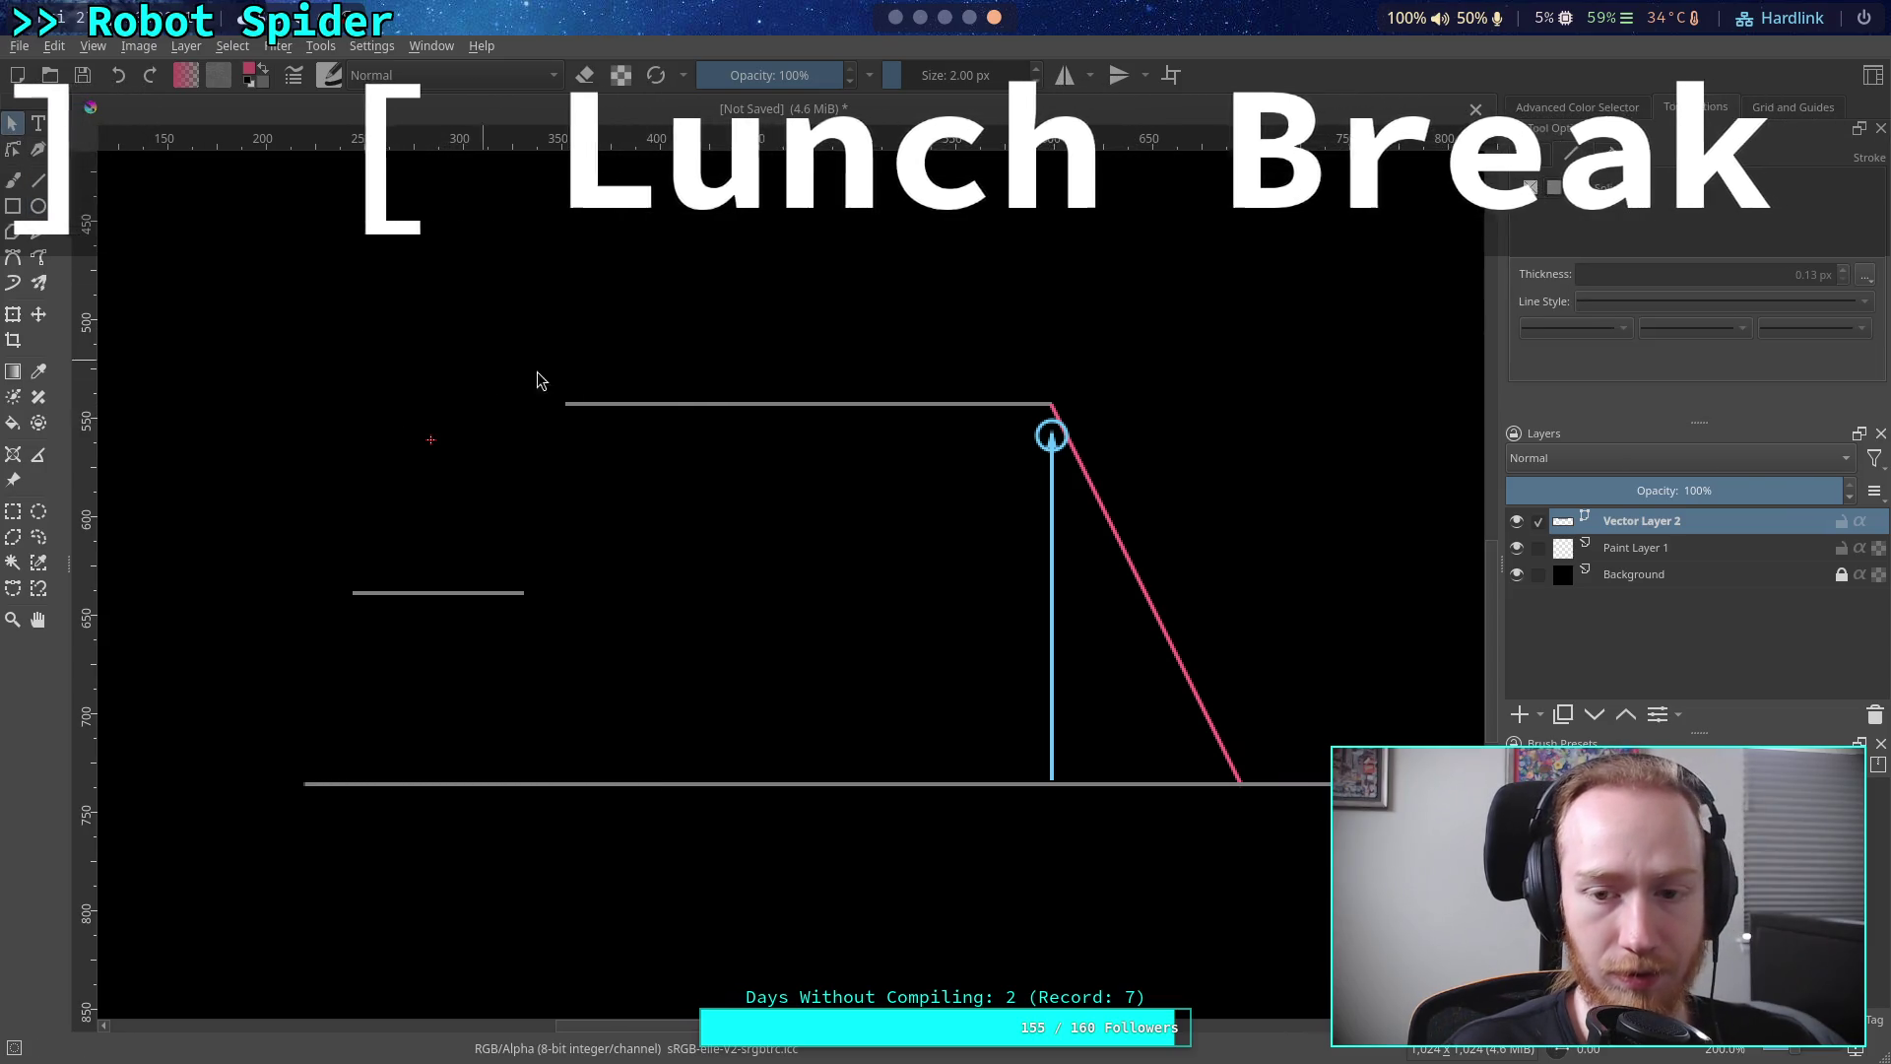
click(1651, 557)
click(1640, 522)
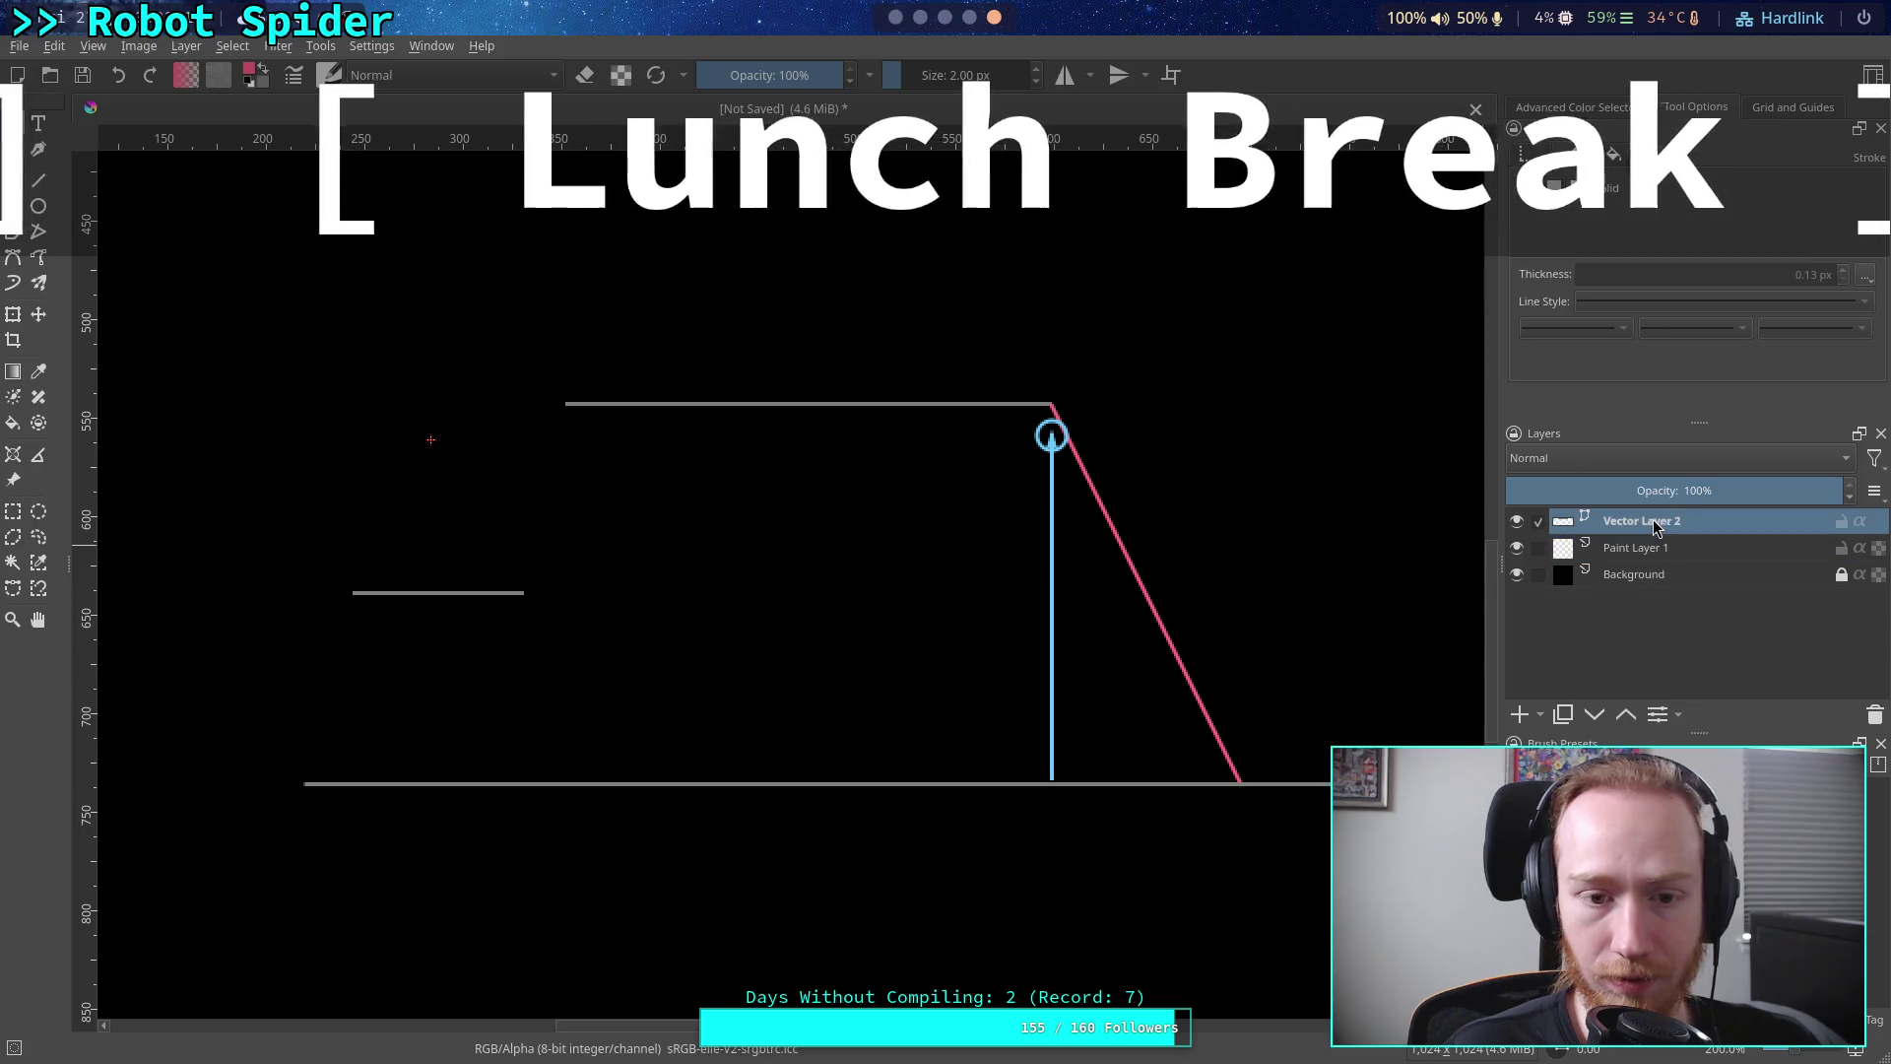
click(644, 403)
click(417, 465)
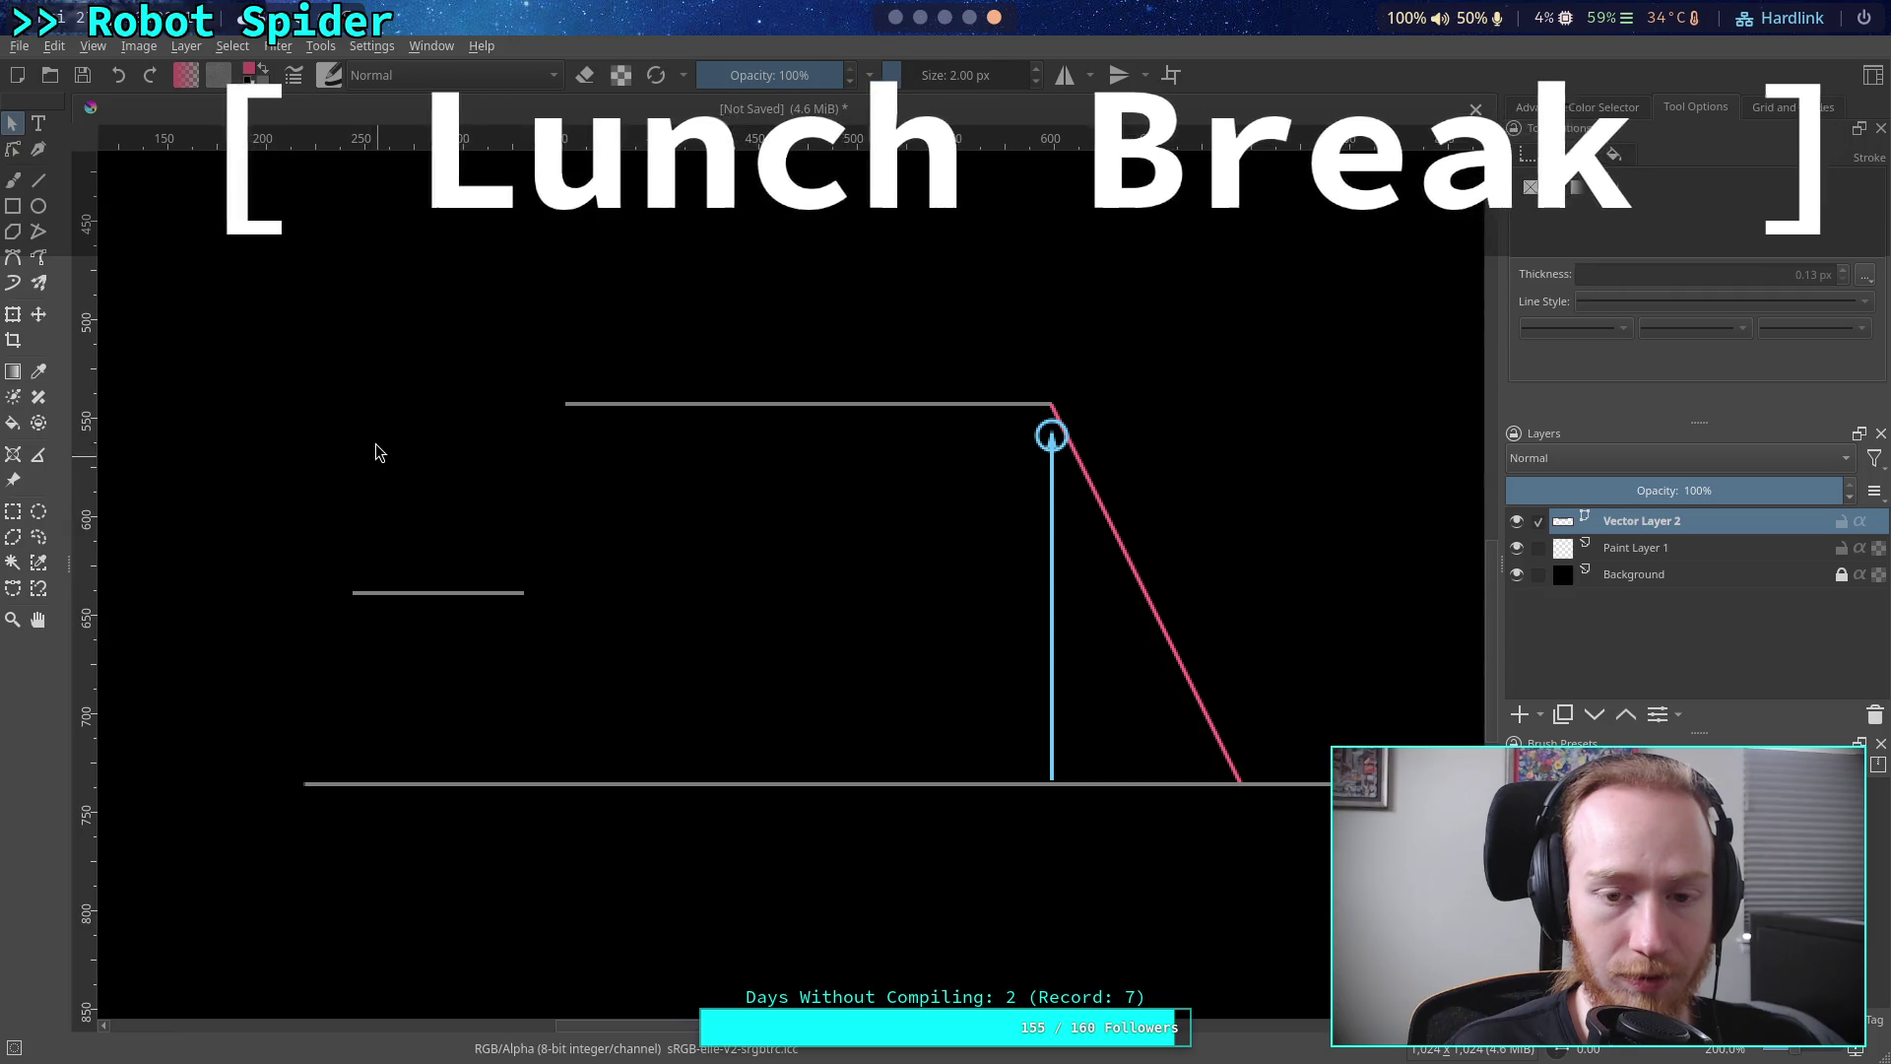
mouse_move(316, 363)
mouse_down()
mouse_move(583, 570)
mouse_move(387, 458)
mouse_up()
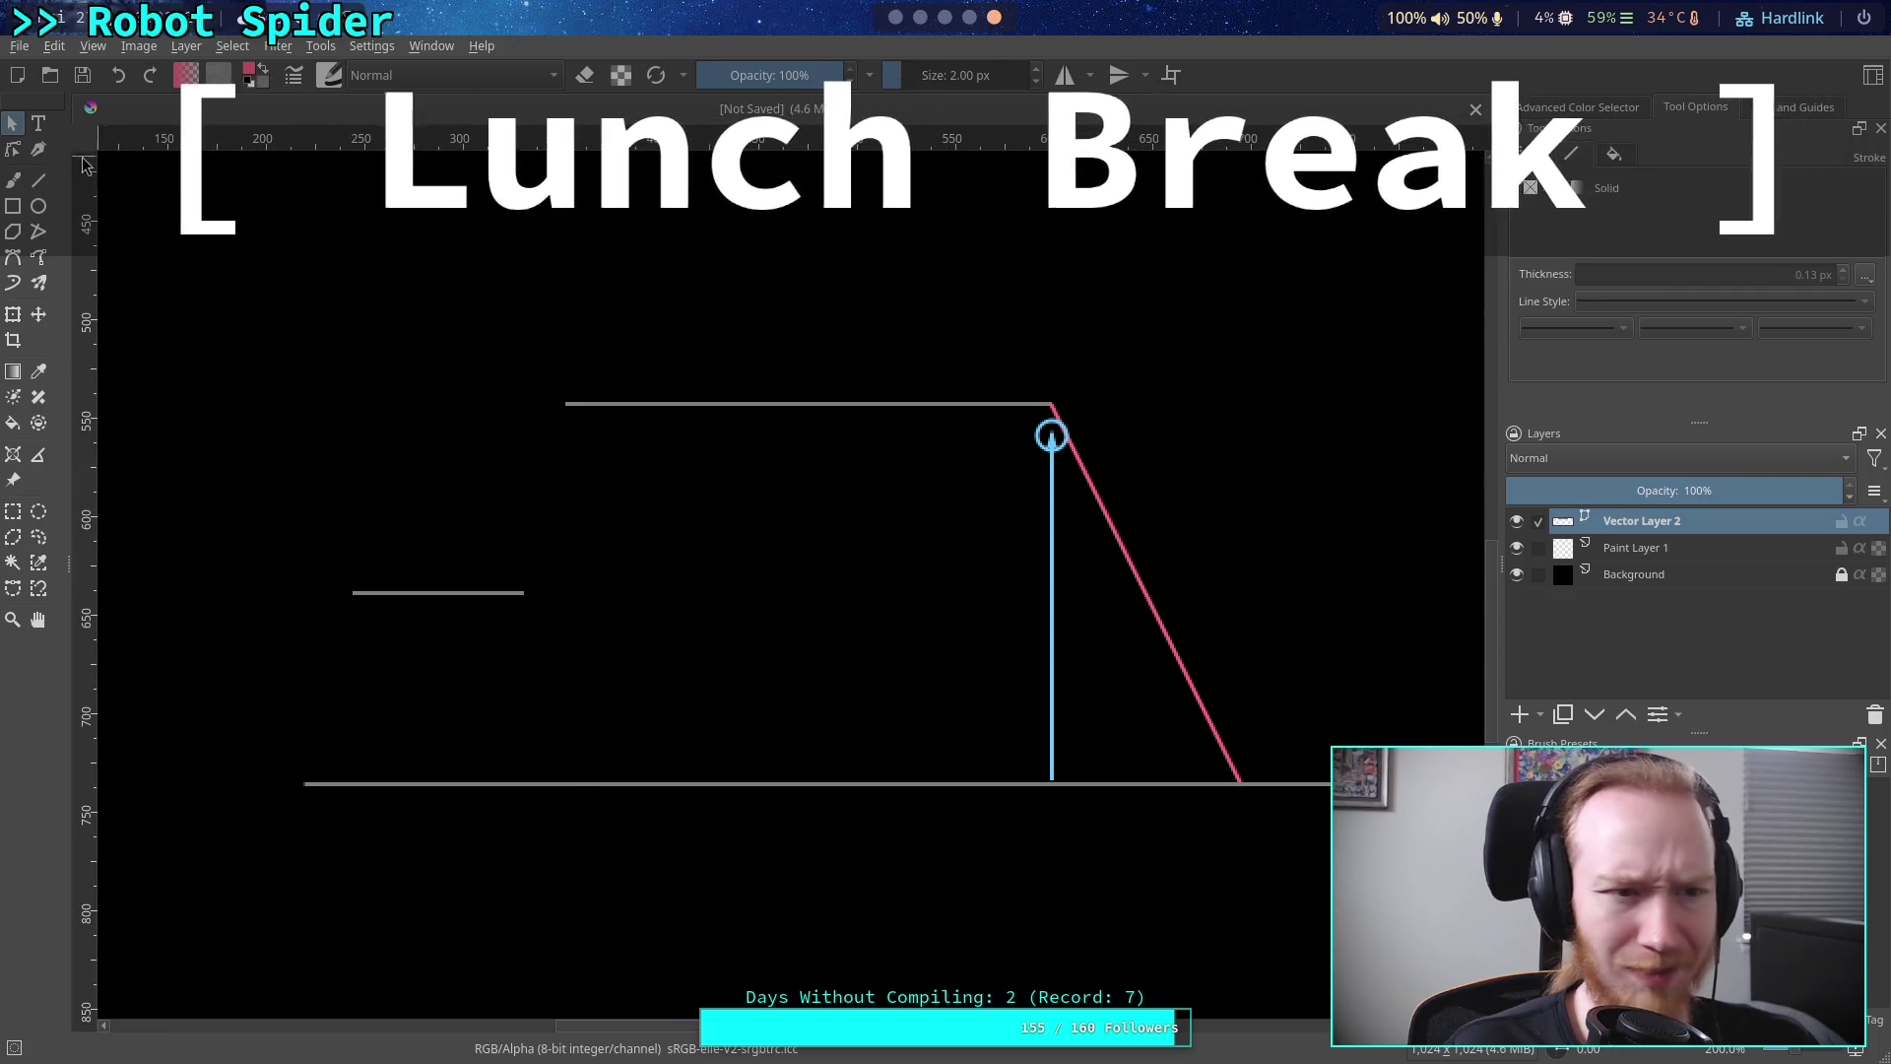
Draw a pink left leg from the top corner down to the ground line
click(38, 180)
drag(564, 404, 492, 781)
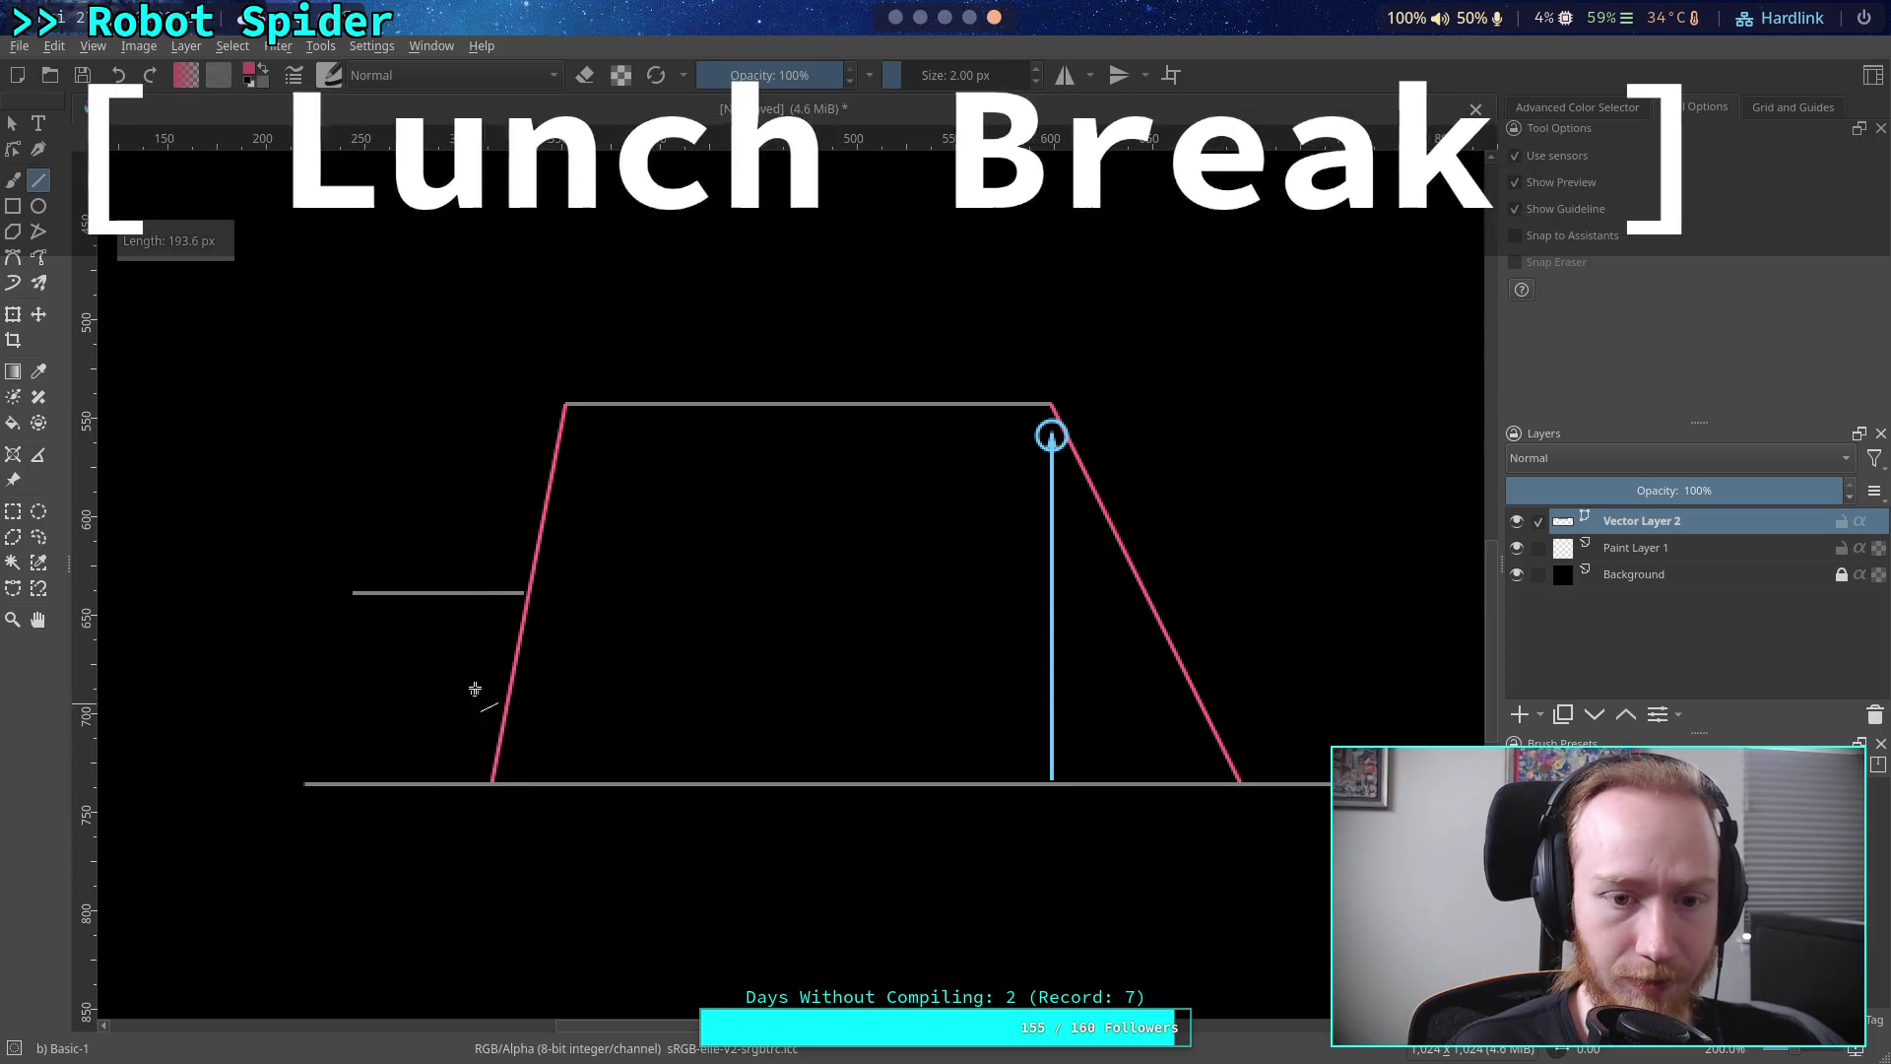
key(Escape)
Set the top horizontal line's stroke colour to white
click(845, 403)
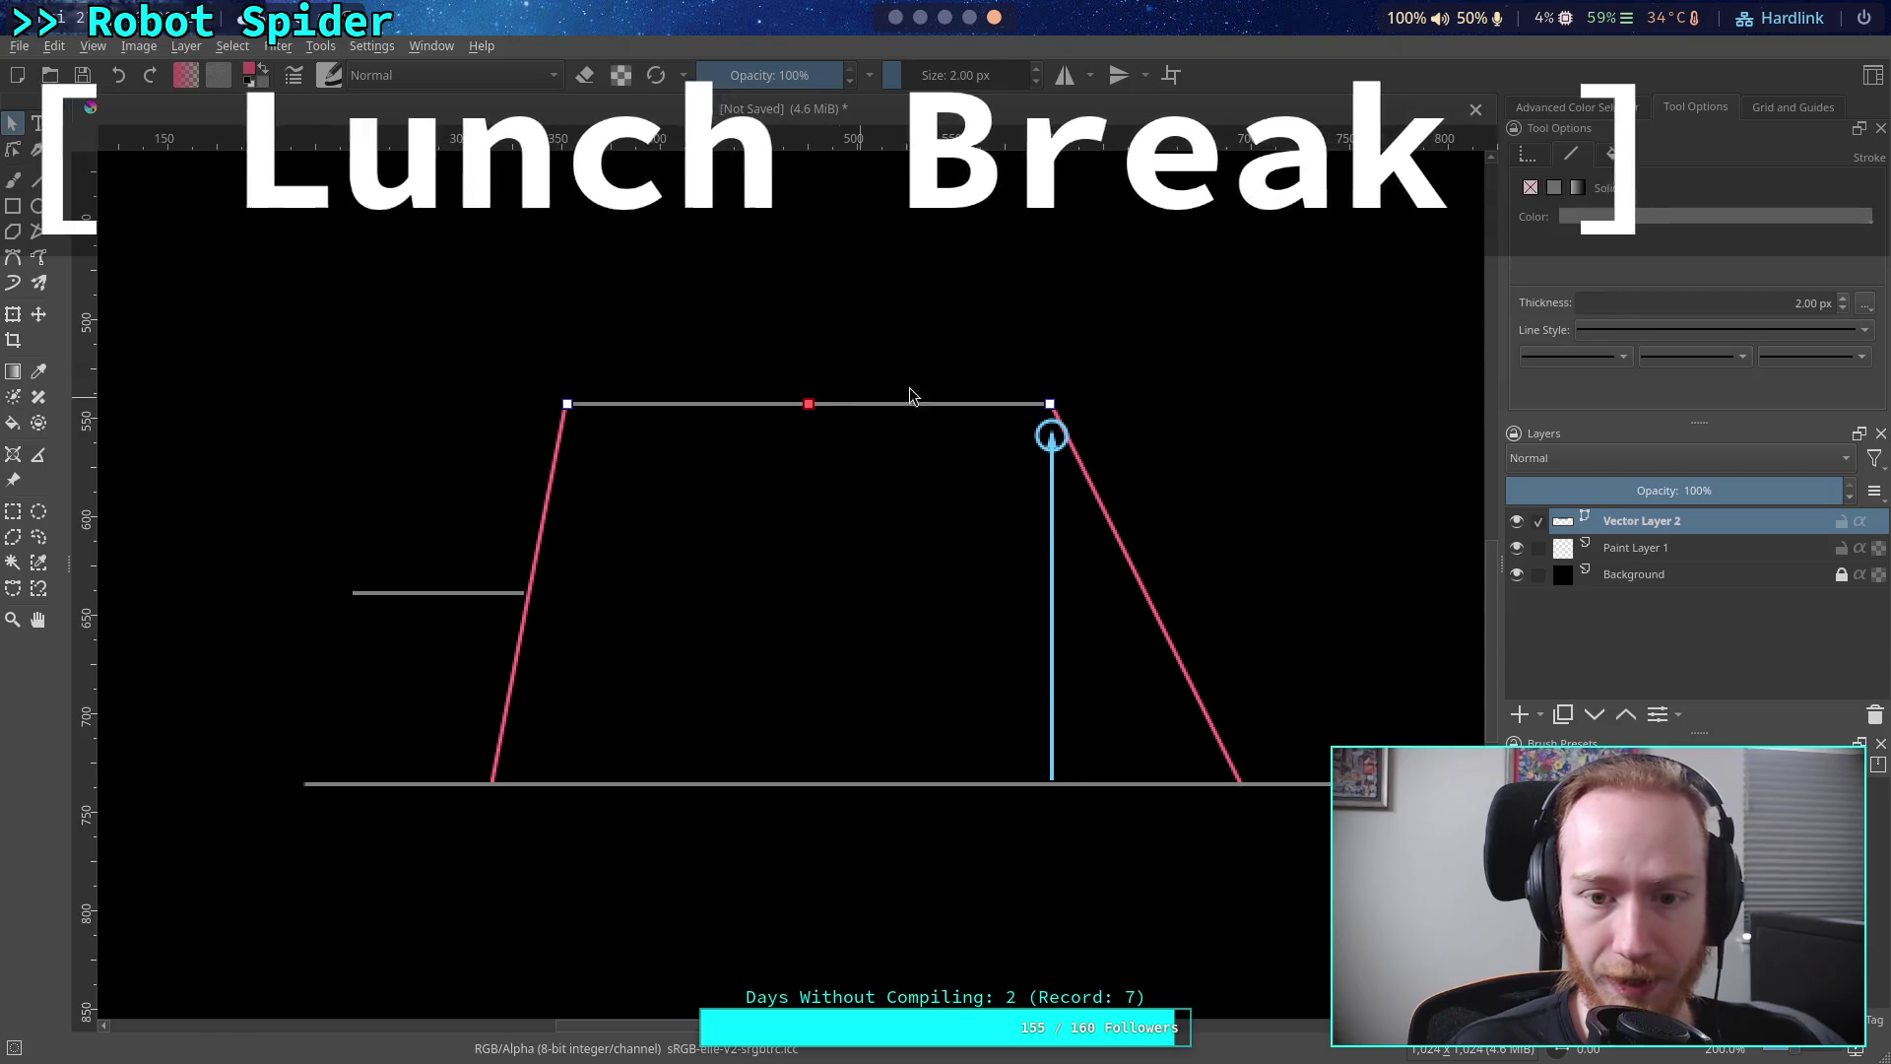
click(1577, 216)
click(1570, 260)
click(859, 311)
Draw a pink brace from the top-left corner down to the grey ledge, redoing it once
click(38, 179)
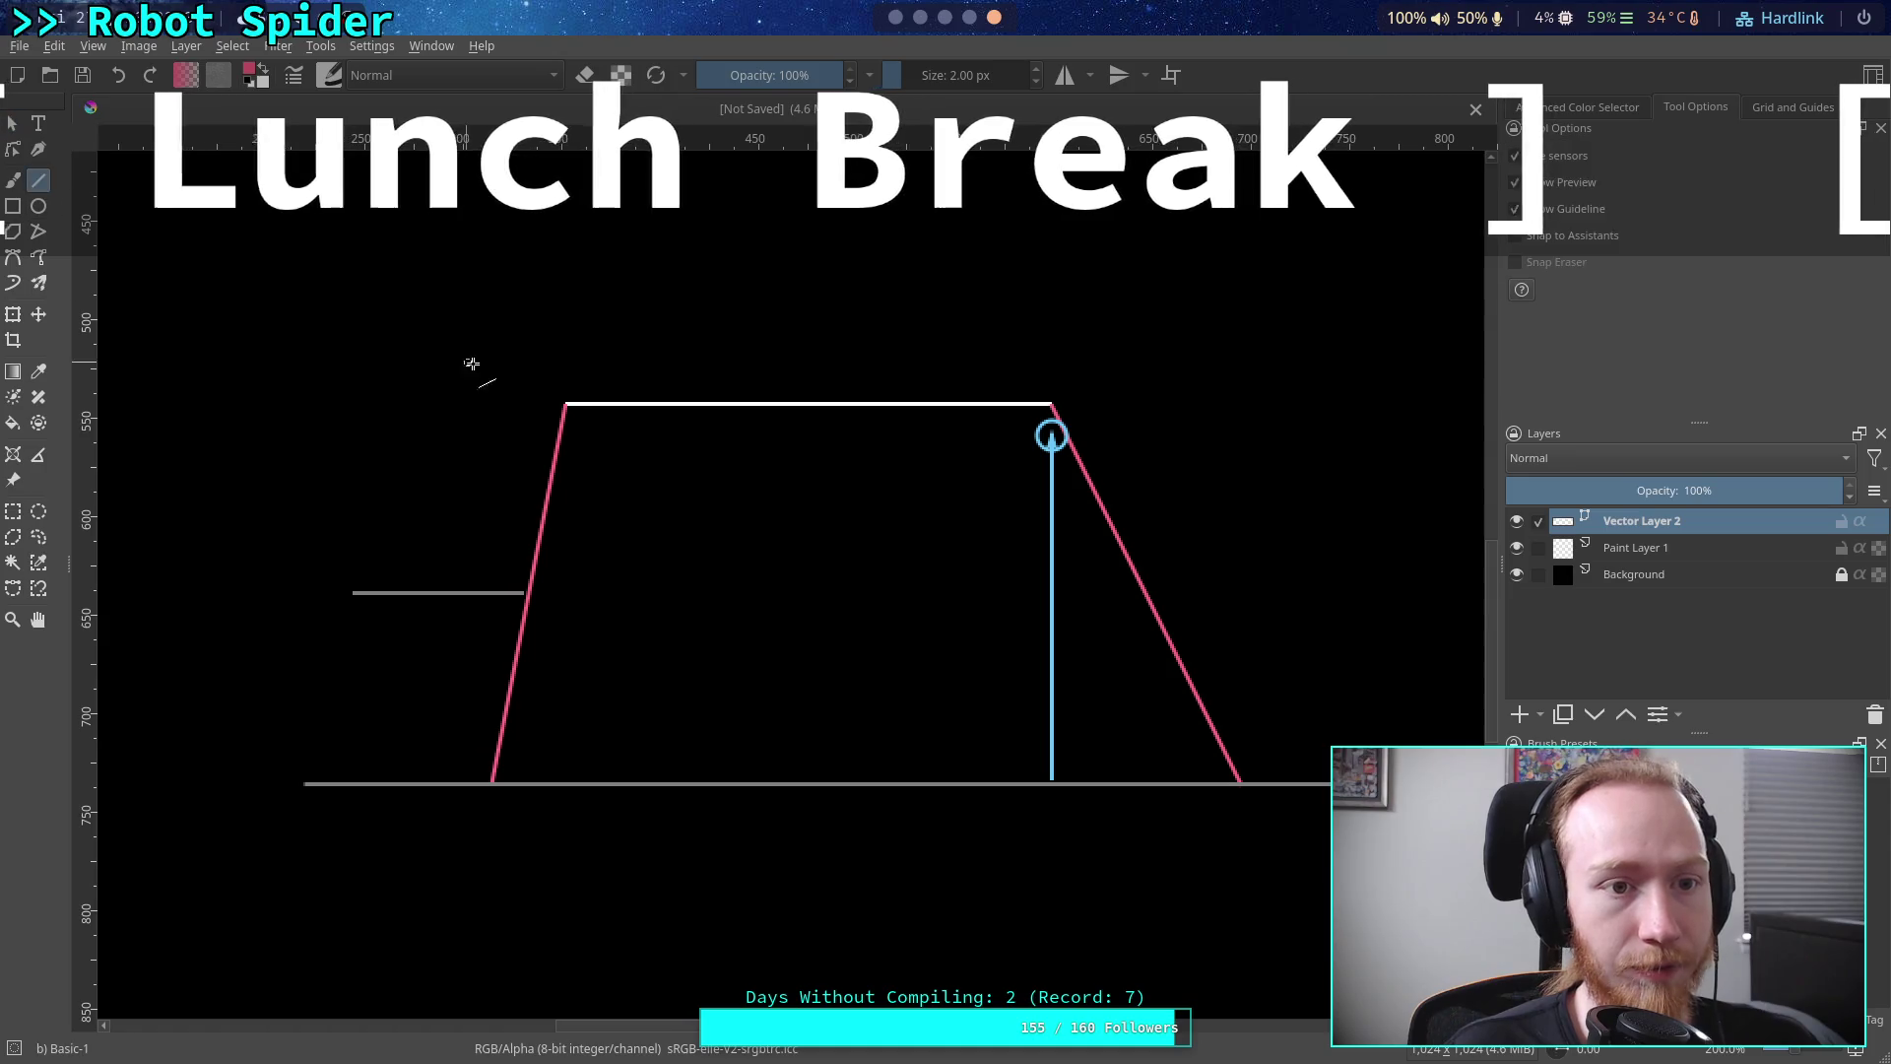
drag(564, 404, 434, 592)
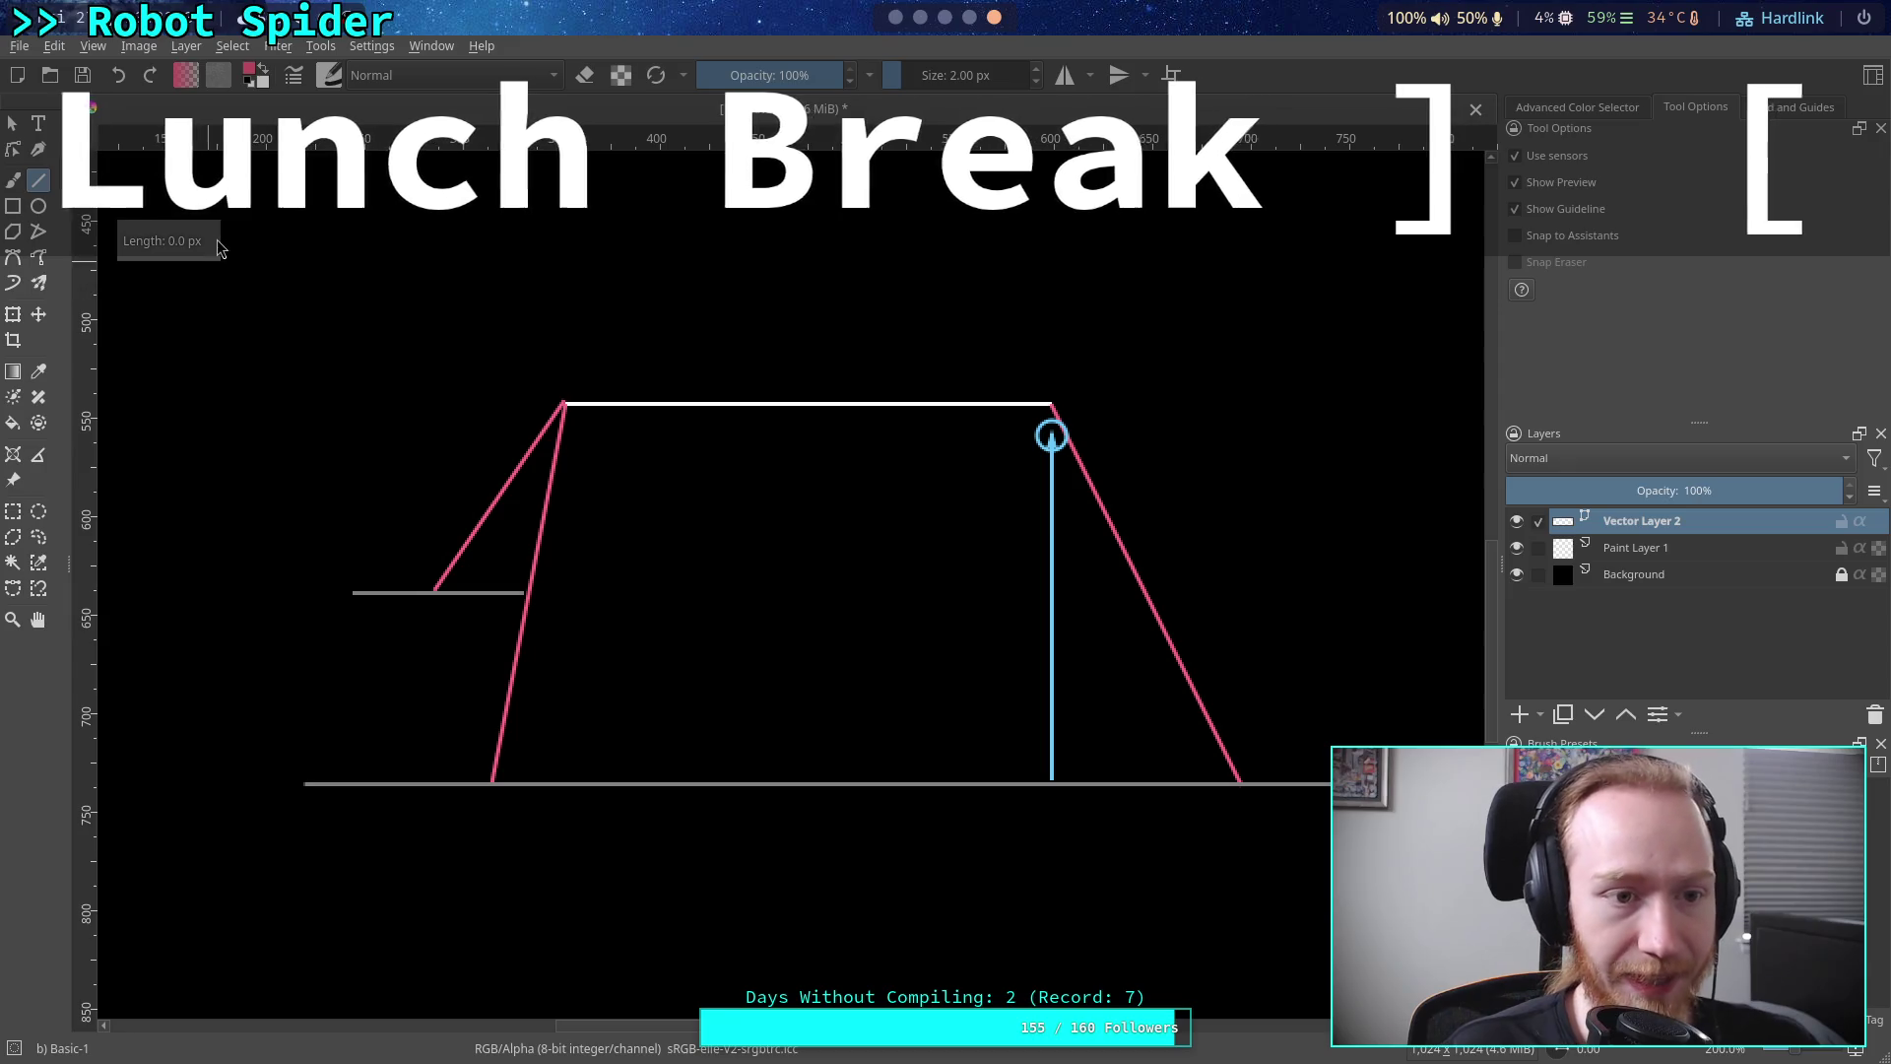
key(Escape)
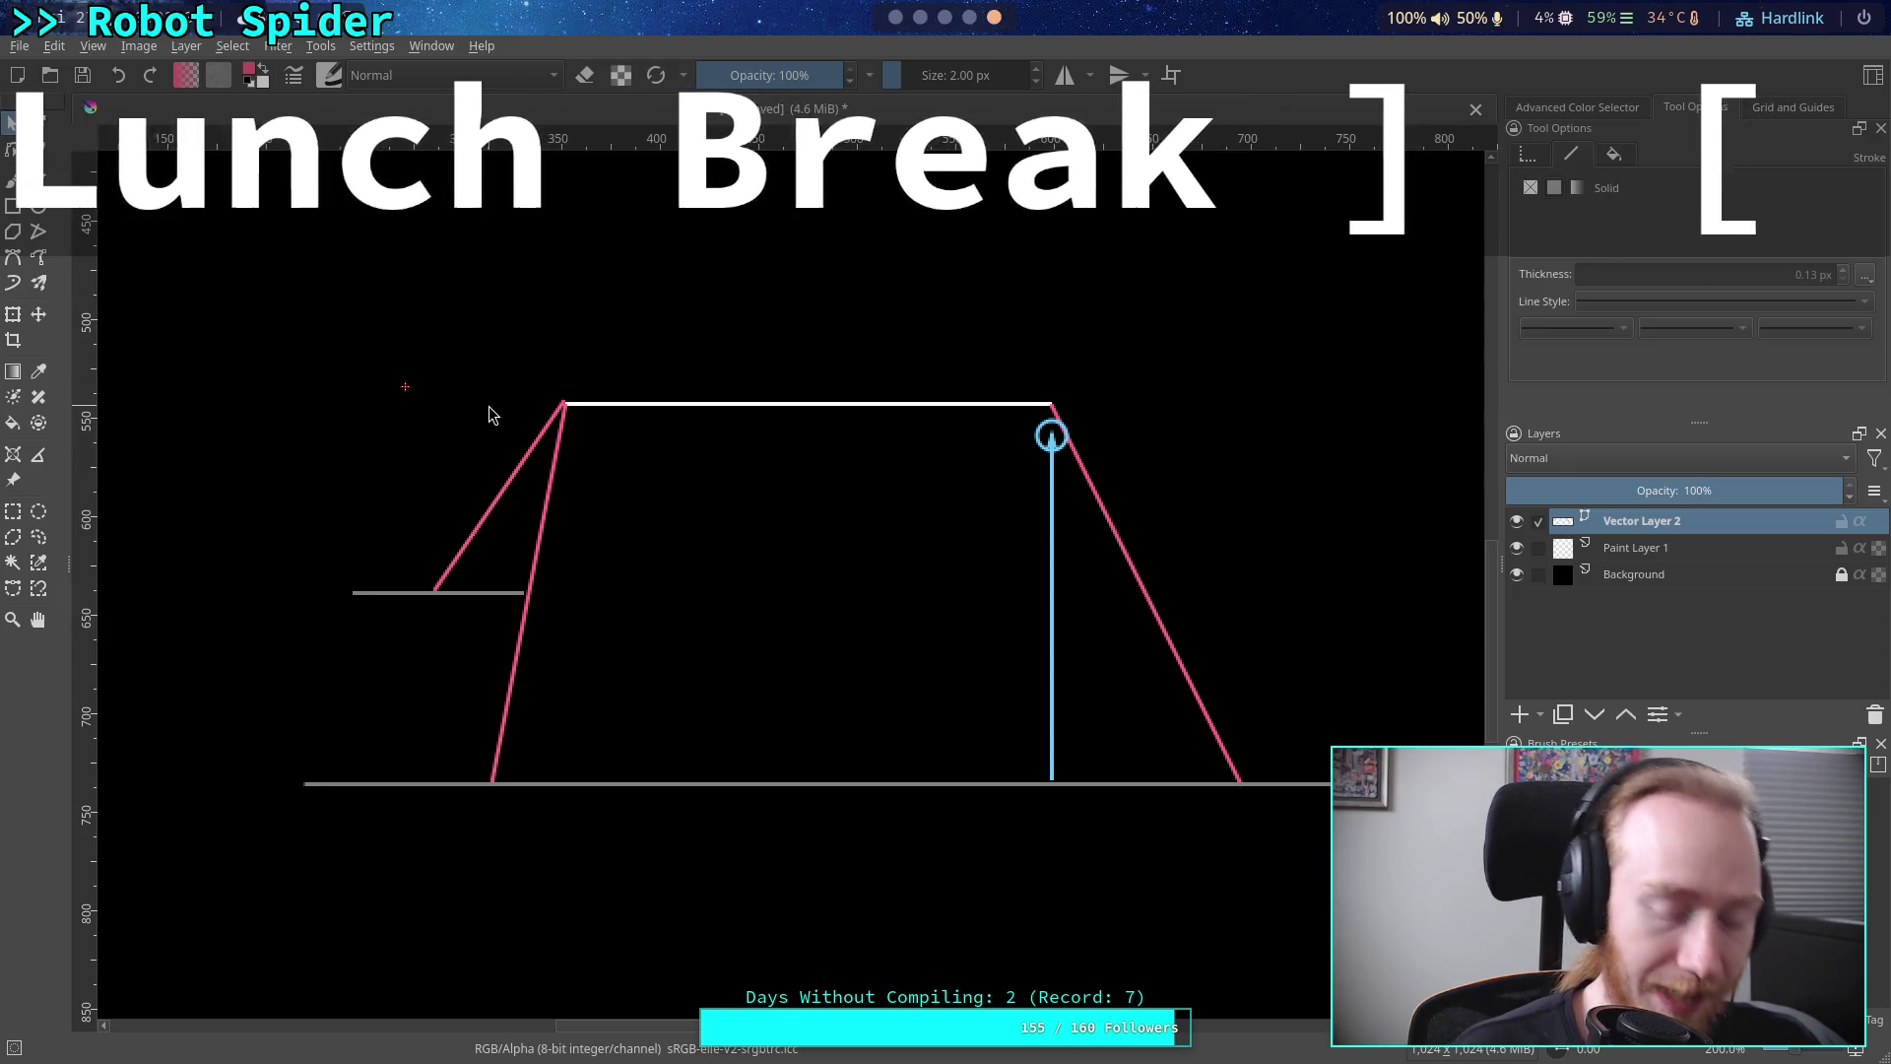
key(ctrl+z)
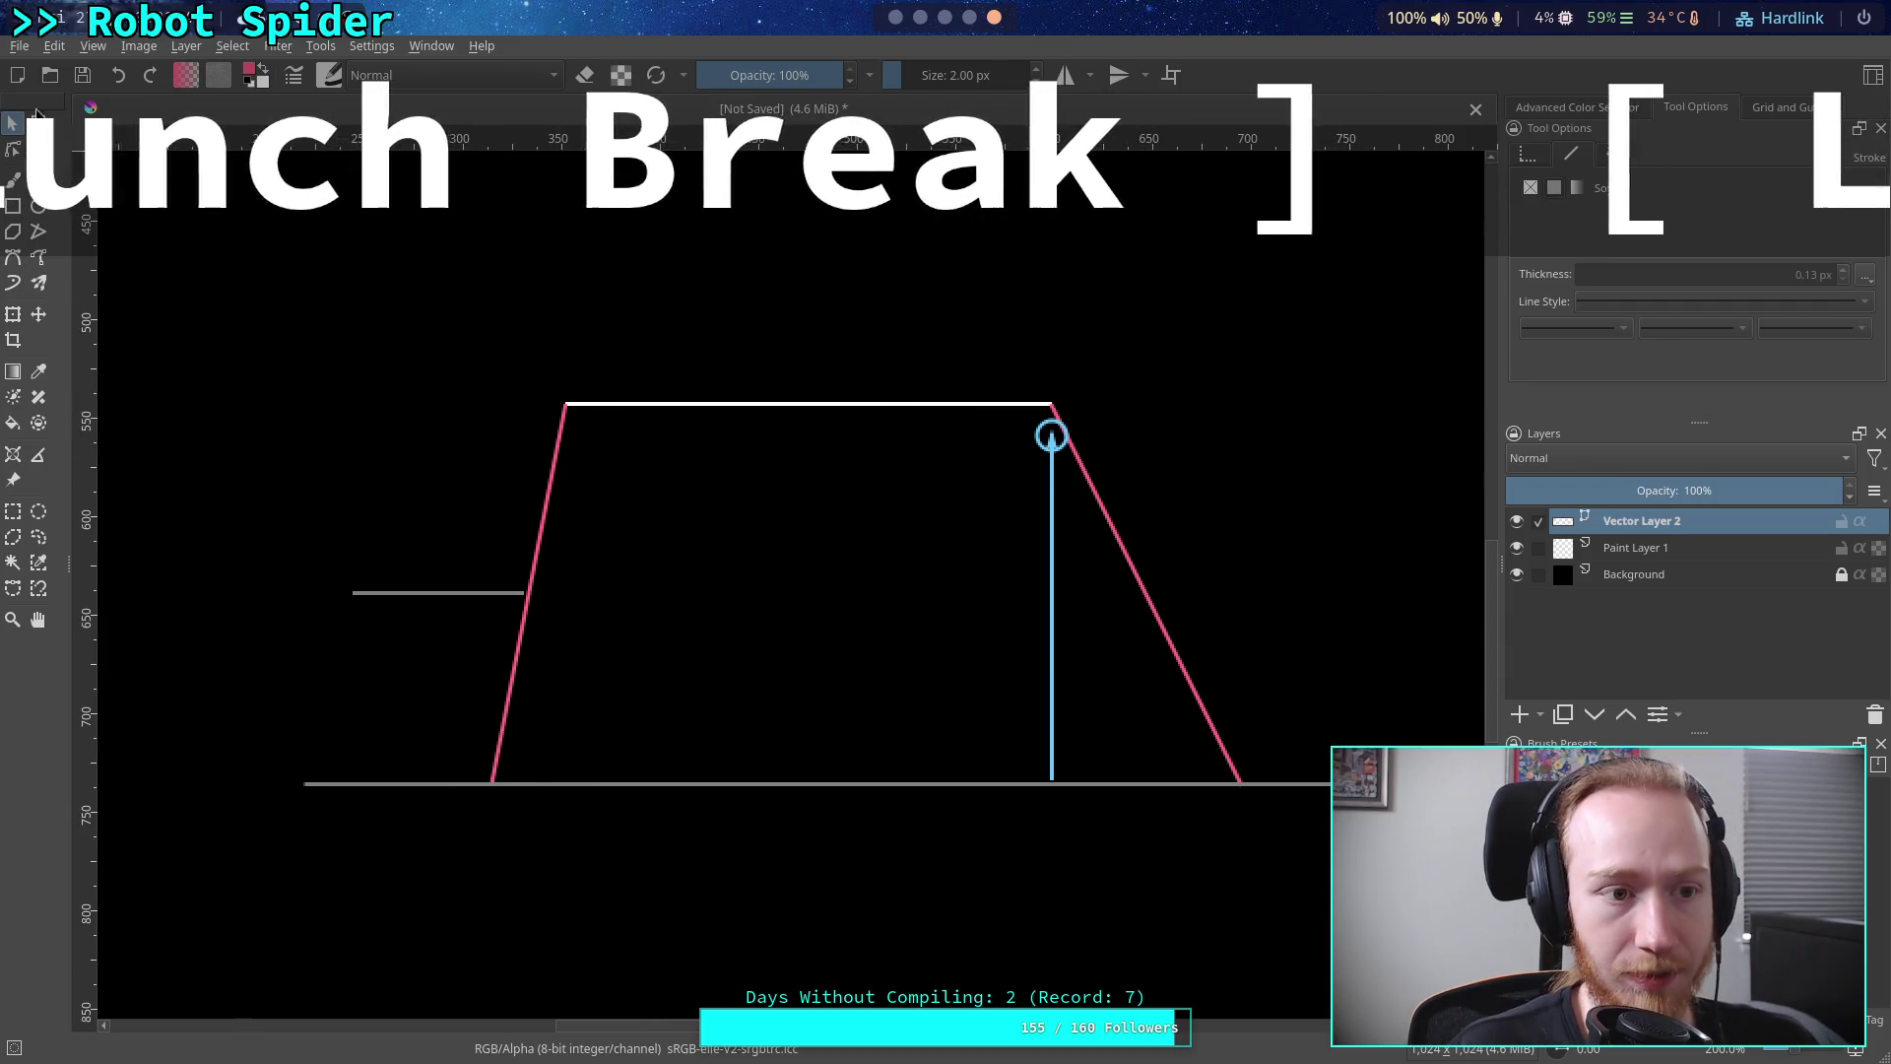
key(v)
drag(568, 403, 429, 591)
mouse_move(612, 354)
mouse_down()
mouse_move(577, 337)
mouse_move(594, 363)
mouse_move(595, 311)
mouse_up()
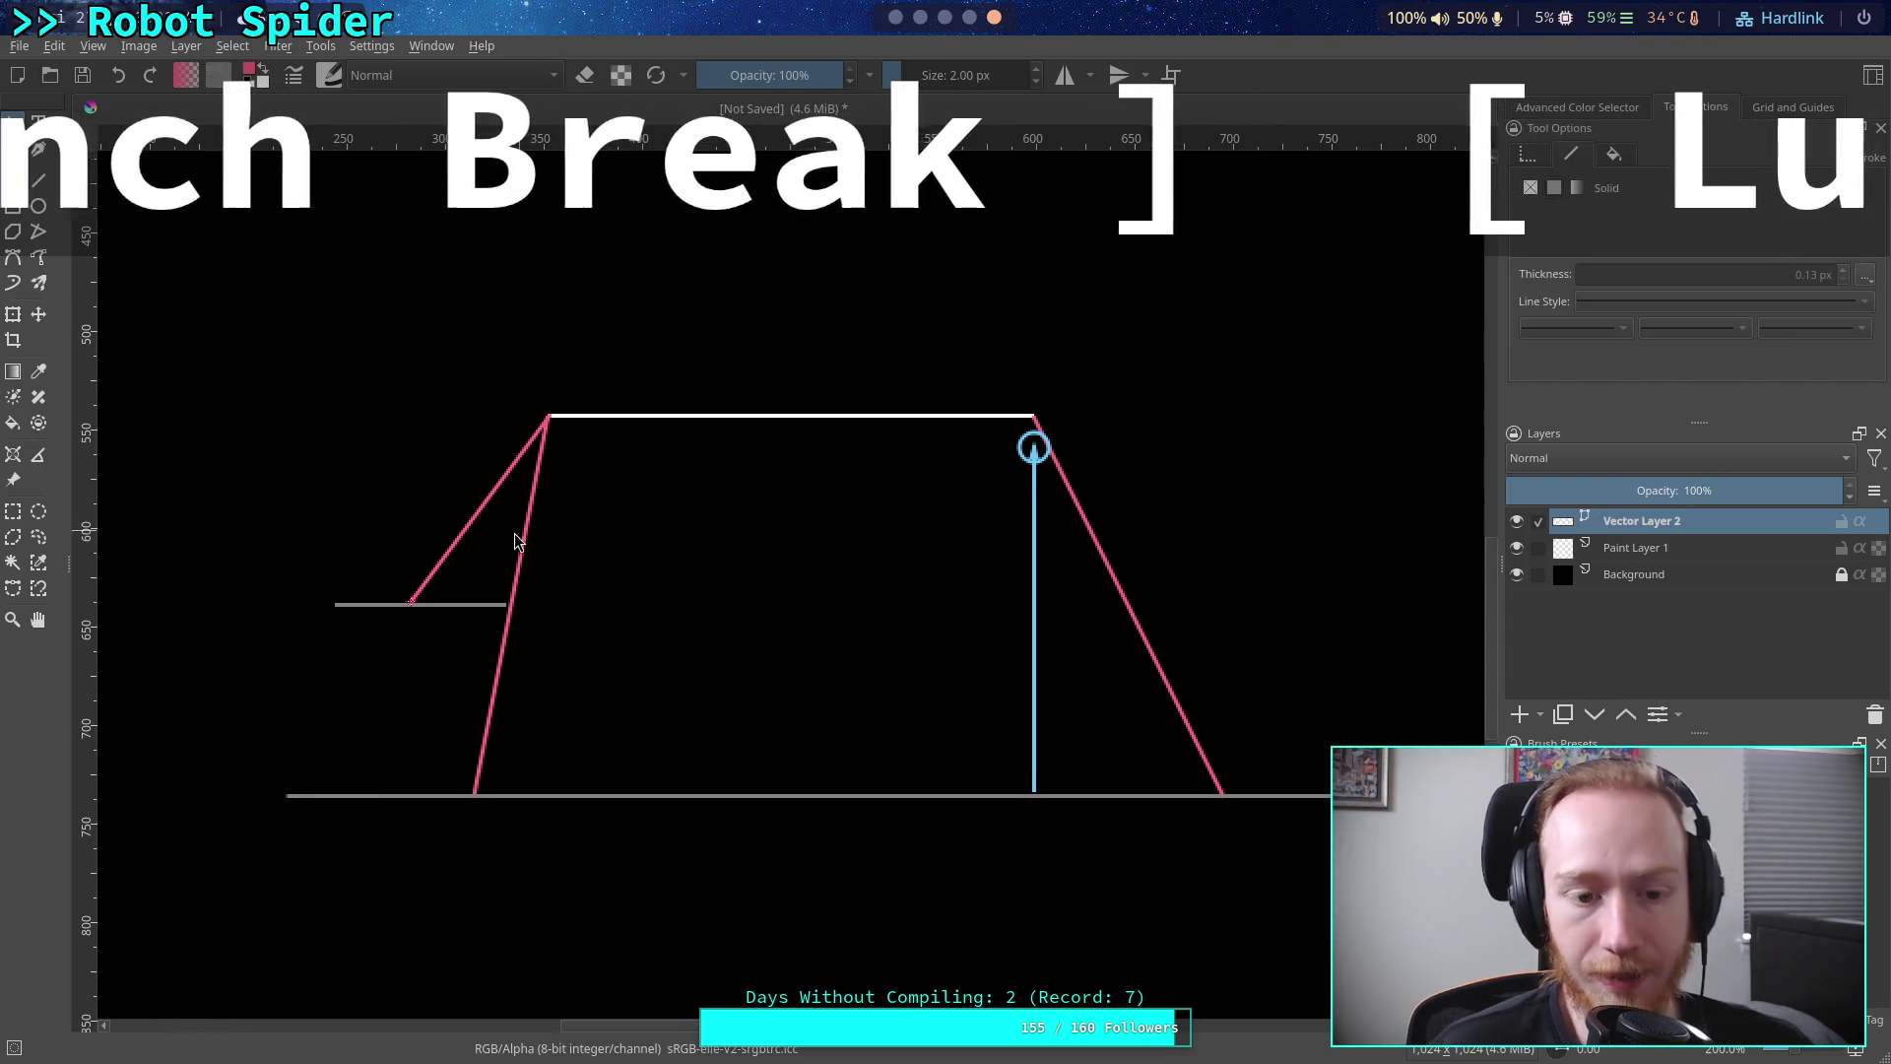